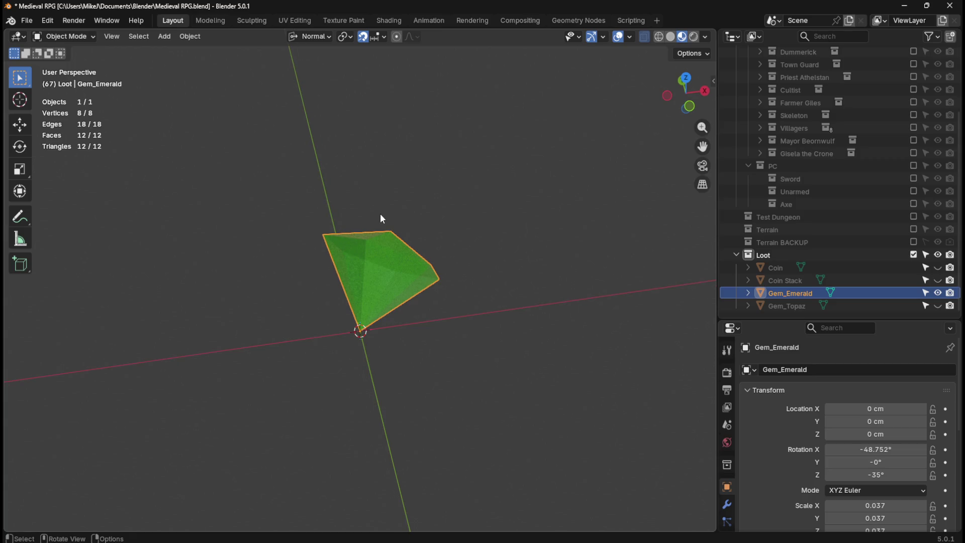
# Save the file, then merge Gem_Emerald's vertices by distance in Edit Mode.
pyautogui.hotkey('ctrl', 's')
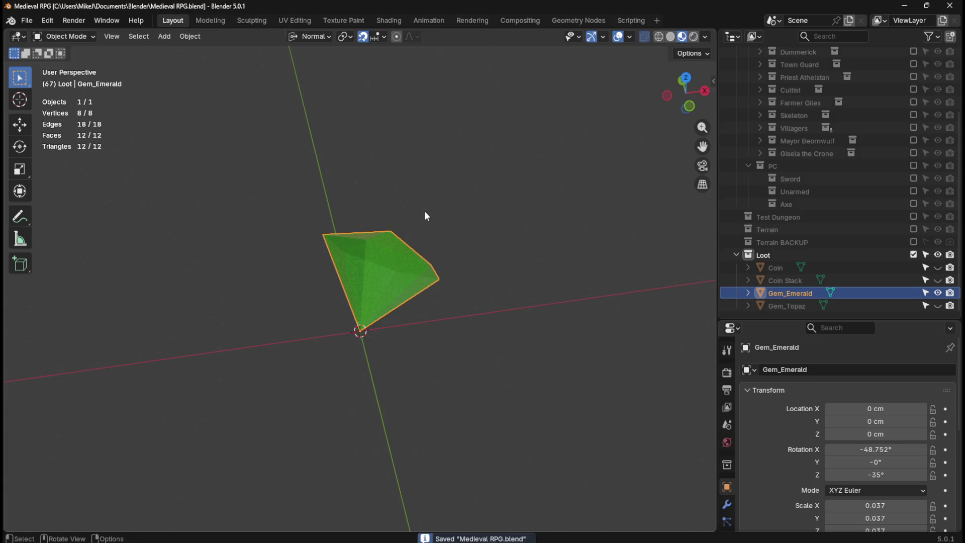
pyautogui.press('Tab')
pyautogui.press('m')
pyautogui.click(424, 212)
pyautogui.press('Tab')
pyautogui.moveTo(512, 225); pyautogui.dragTo(462, 237, button='middle')
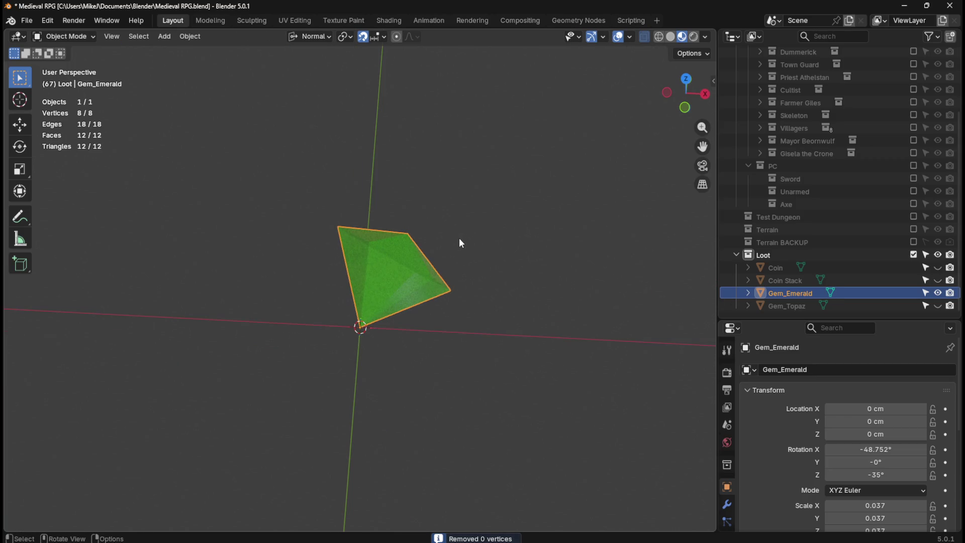
# Apply all transforms to Gem_Emerald and hide it from the viewport.
pyautogui.hotkey('ctrl', 'a')
pyautogui.click(457, 238)
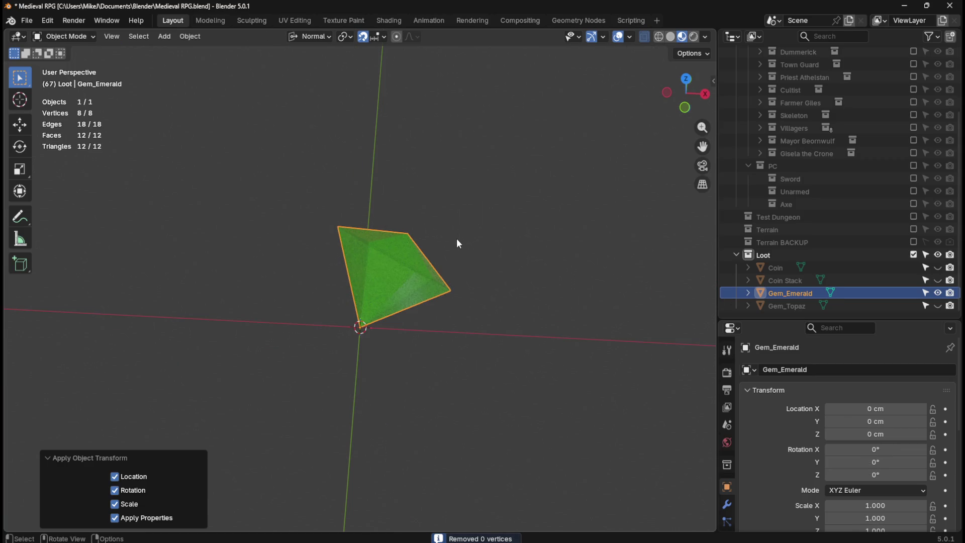
pyautogui.click(938, 293)
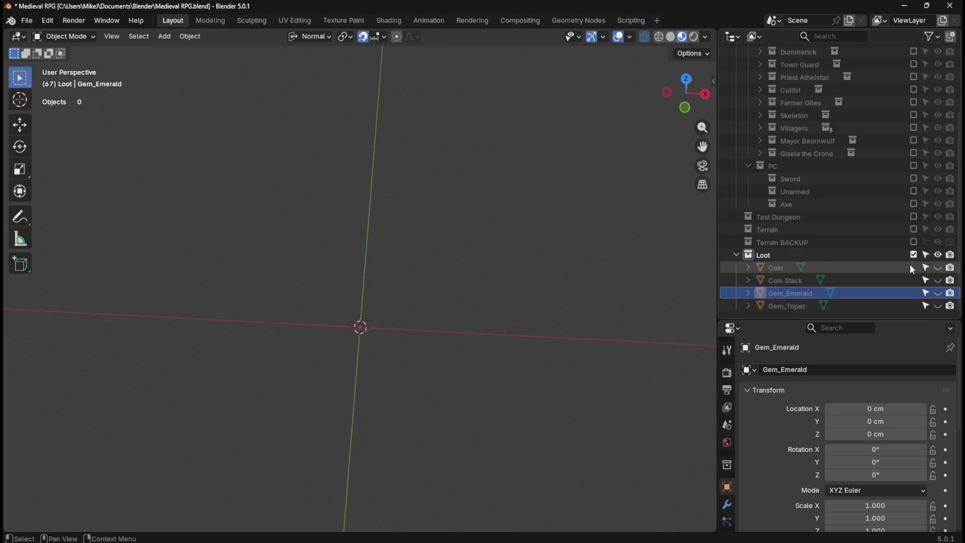
# Include the Sword collection, save, and bring the Wheel of Names browser forward.
pyautogui.click(914, 178)
pyautogui.hotkey('ctrl', 's')
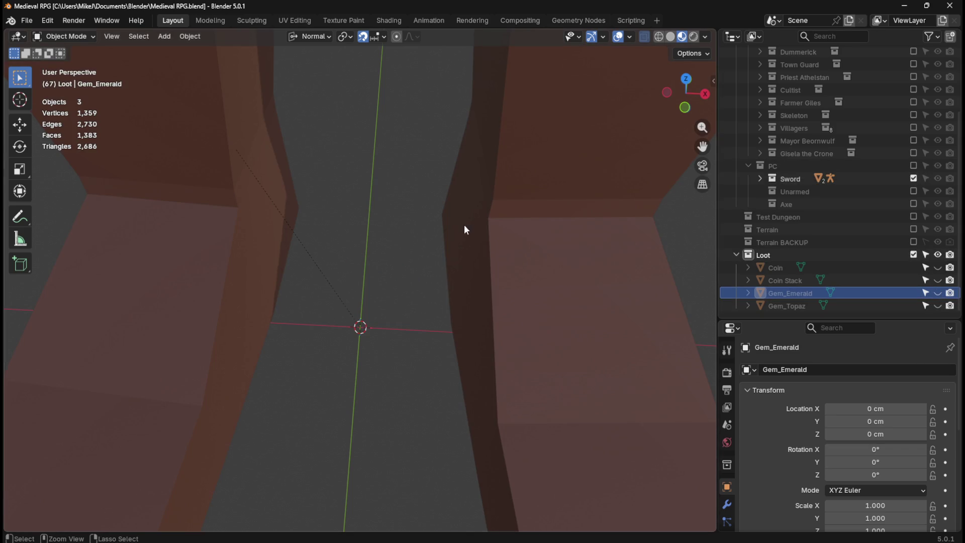
pyautogui.hotkey('alt', 'Tab')
pyautogui.moveTo(670, 36); pyautogui.dragTo(653, 37)
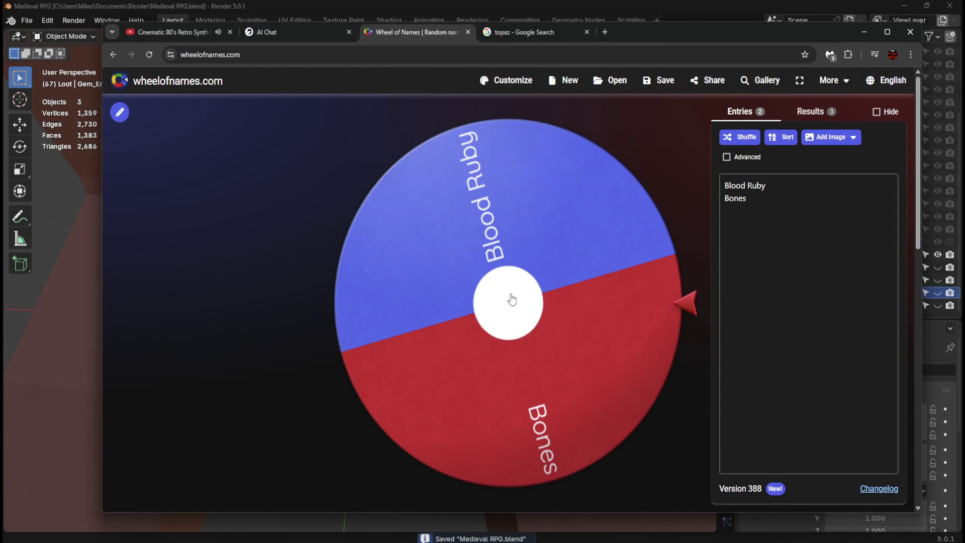
# Spin the wheel, remove the winner Blood Ruby, and minimise Chrome.
pyautogui.click(512, 300)
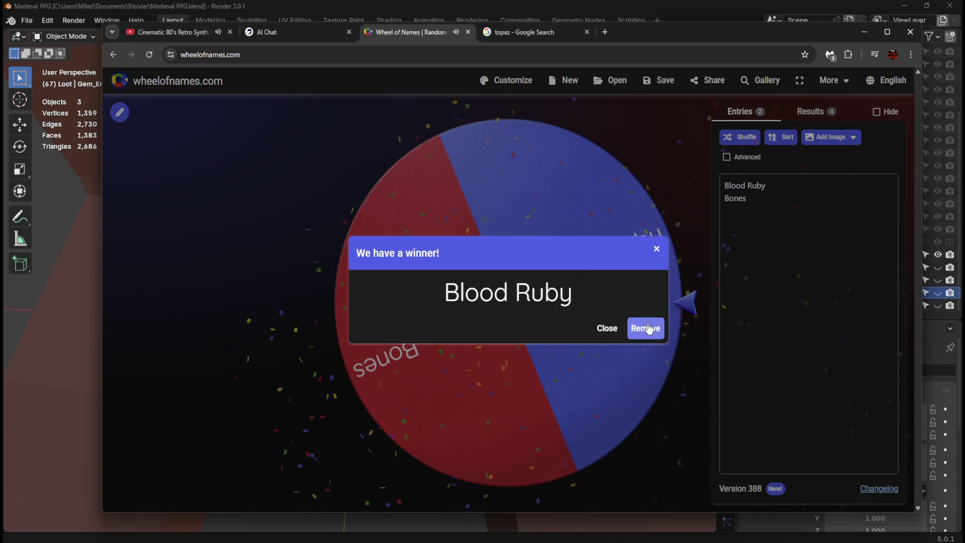
pyautogui.click(649, 328)
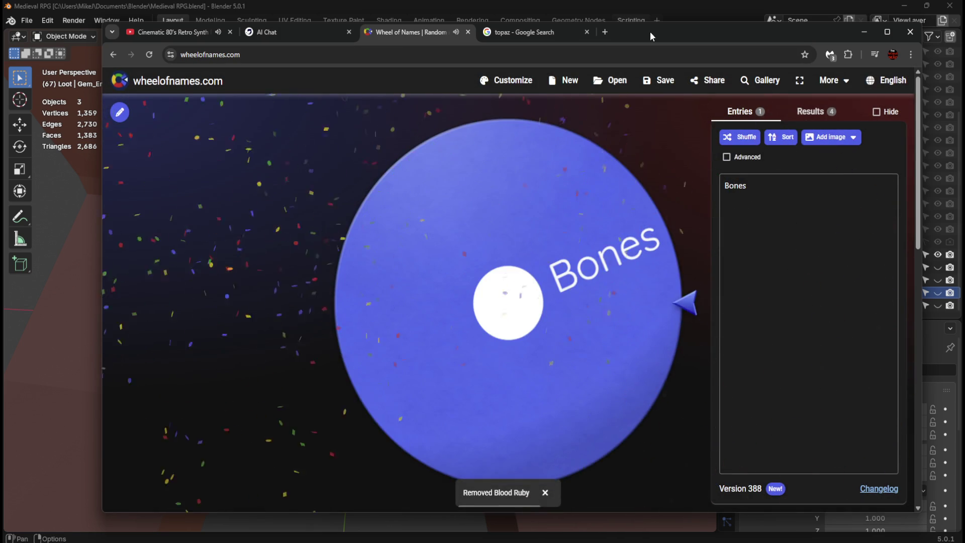
pyautogui.press('super+Down')
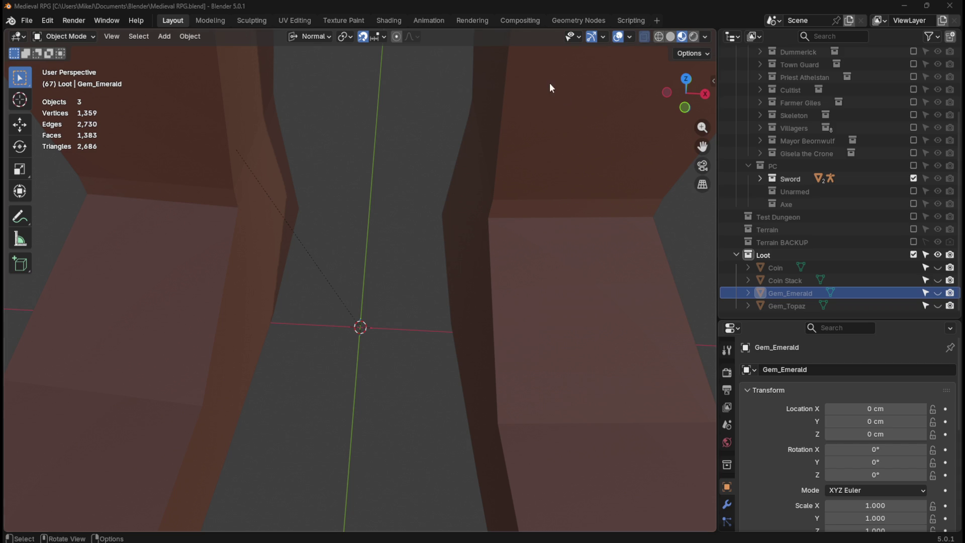
# Inspect the Sword, set Loot as the active collection, and save Medieval RPG.blend.
pyautogui.moveTo(414, 261)
pyautogui.mouseDown(button='middle')
pyautogui.moveTo(429, 234)
pyautogui.moveTo(528, 273)
pyautogui.mouseUp(button='middle')
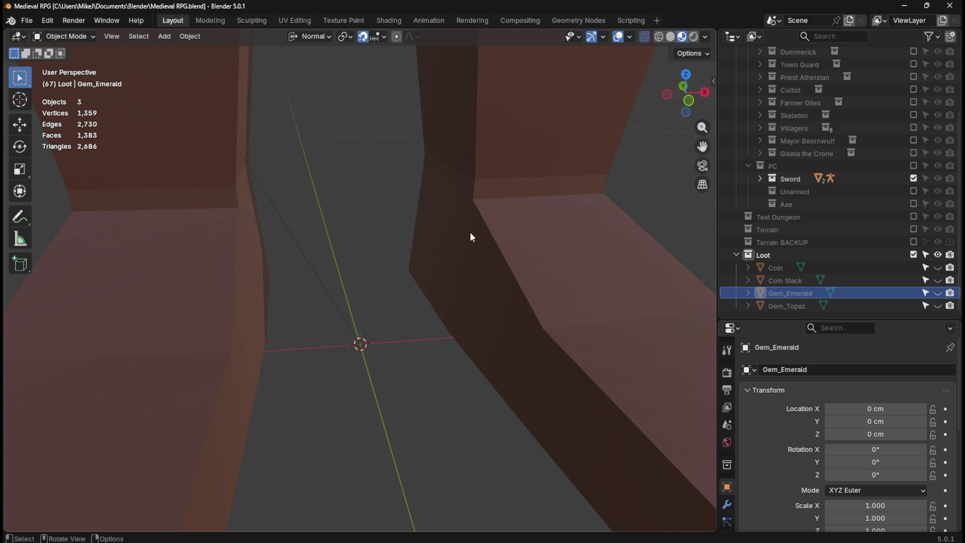
pyautogui.moveTo(467, 267)
pyautogui.mouseDown(button='middle')
pyautogui.moveTo(397, 309)
pyautogui.moveTo(413, 320)
pyautogui.moveTo(438, 302)
pyautogui.mouseUp(button='middle')
pyautogui.click(775, 255)
pyautogui.hotkey('ctrl', 's')
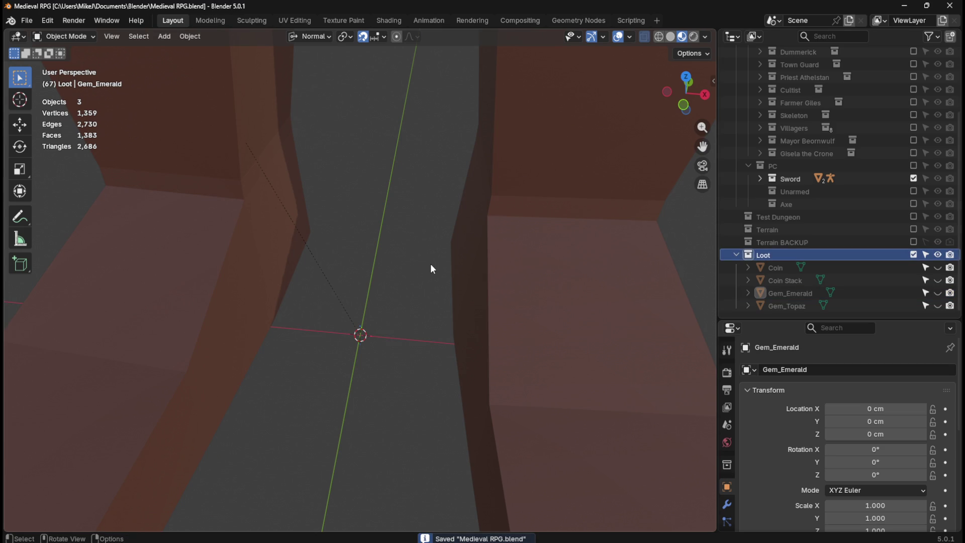
# Add a cylinder mesh from the Shift+A Mesh menu.
pyautogui.hotkey('shift', 'a')
pyautogui.moveTo(431, 265)
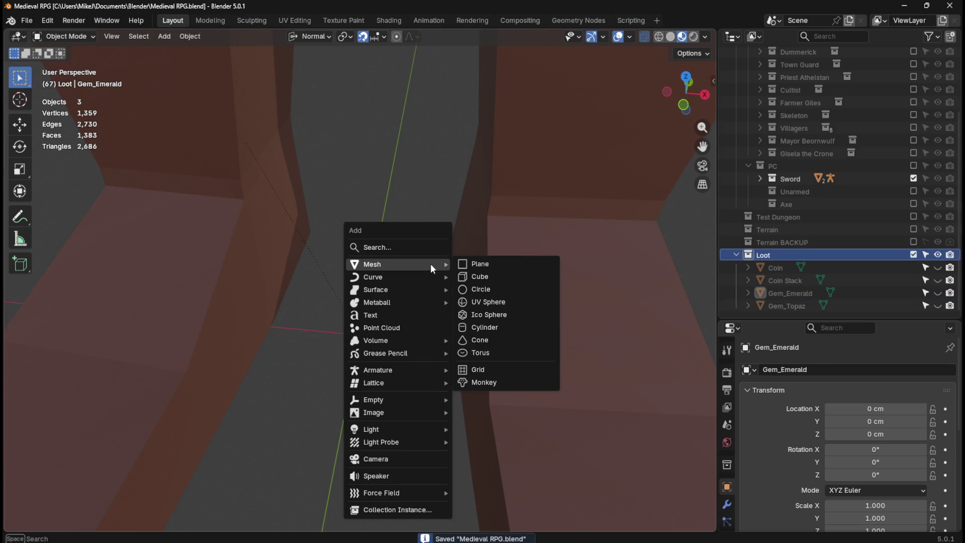
pyautogui.click(489, 333)
pyautogui.scroll(-6, 473, 265)
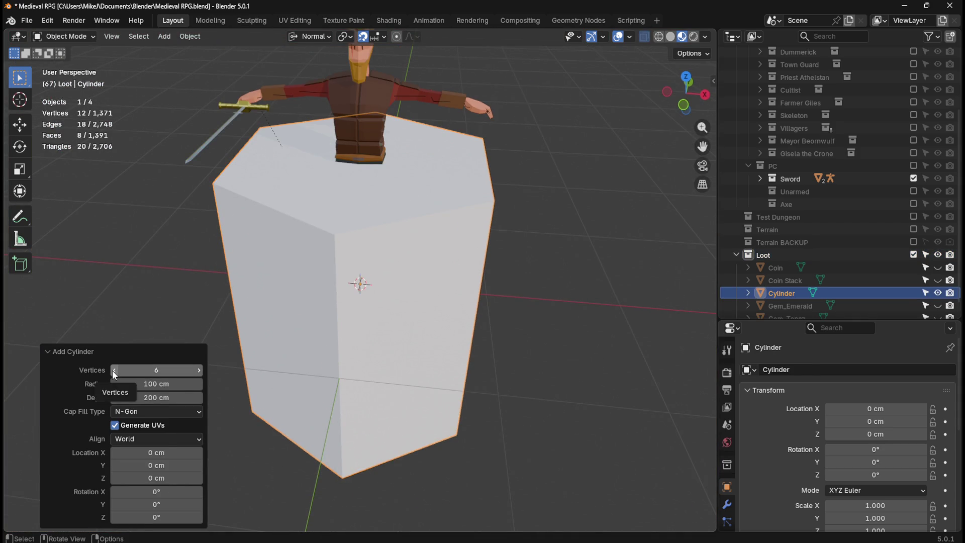
# Set the cylinder's Vertices to 8 in the Add Cylinder panel, then deselect it.
pyautogui.click(200, 371)
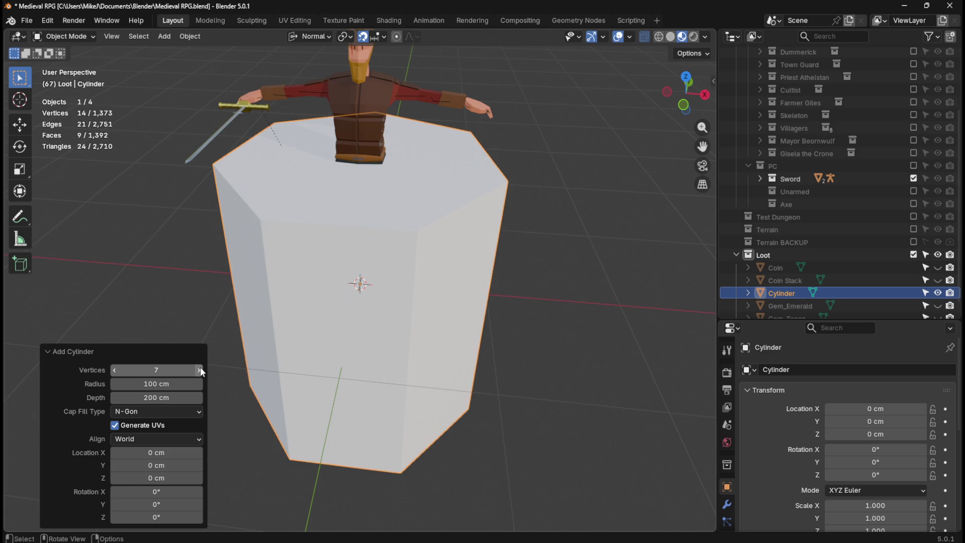
pyautogui.click(200, 370)
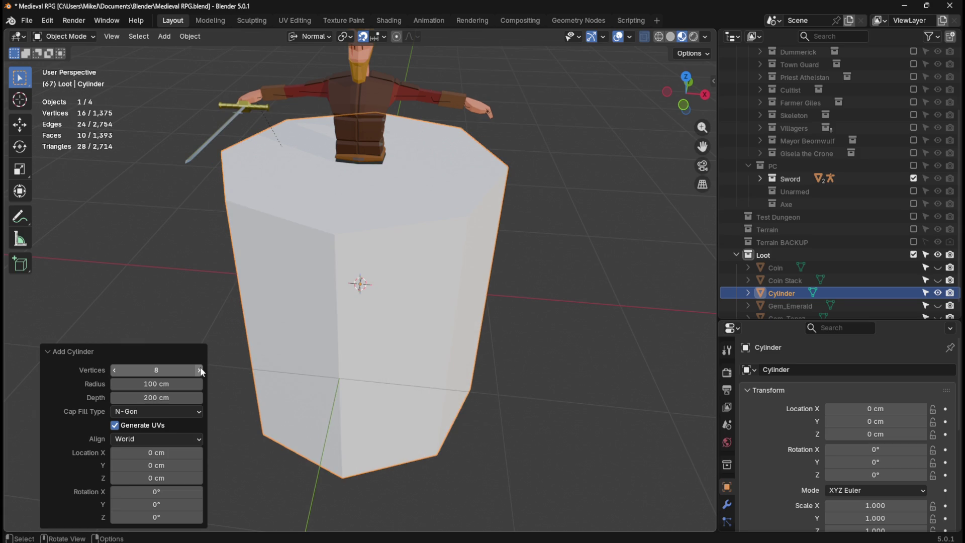
pyautogui.moveTo(346, 200)
pyautogui.mouseDown(button='middle')
pyautogui.moveTo(363, 216)
pyautogui.moveTo(383, 207)
pyautogui.mouseUp(button='middle')
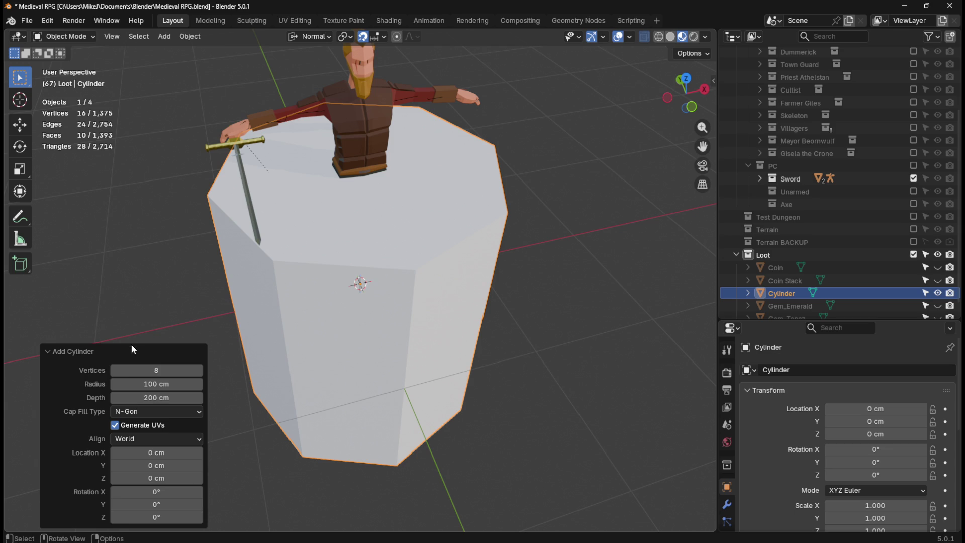
pyautogui.click(123, 370)
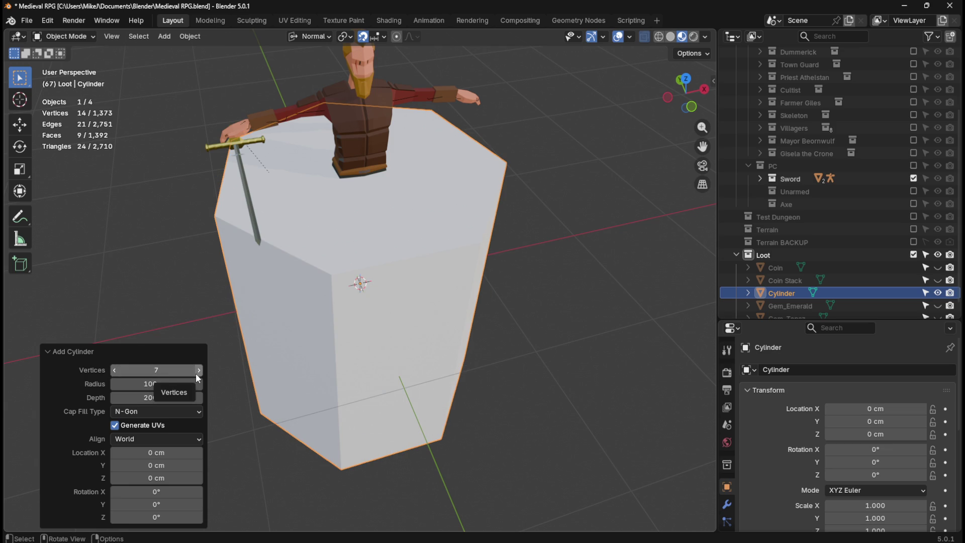
pyautogui.click(195, 373)
pyautogui.click(535, 267)
# Raise the cylinder 100 cm along Z in front view.
pyautogui.click(481, 253)
pyautogui.press('KP_1')
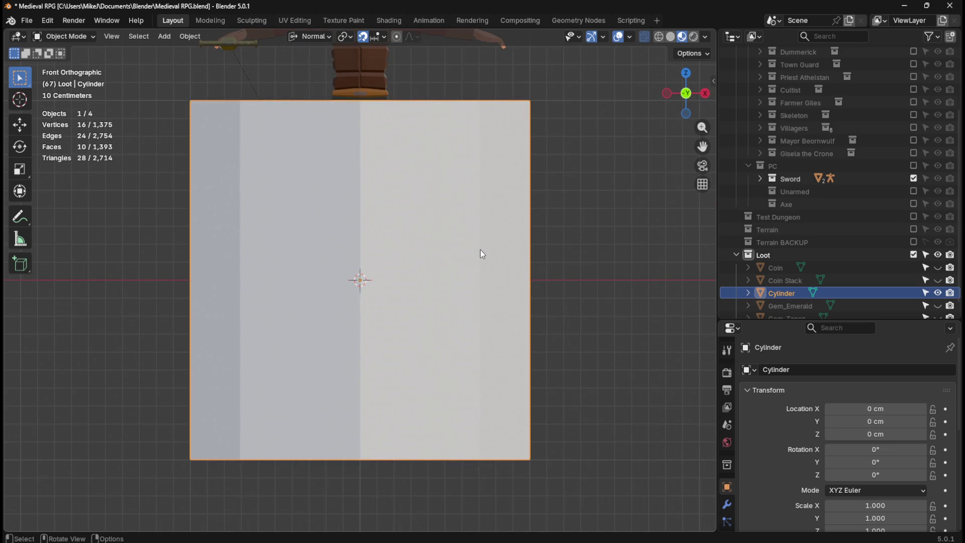
pyautogui.press('g')
pyautogui.press('z')
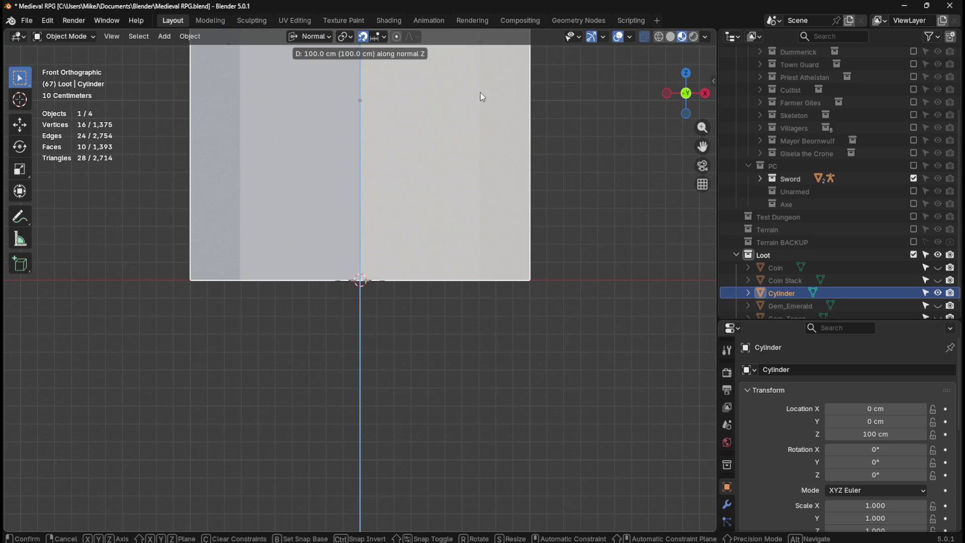
pyautogui.click(478, 91)
pyautogui.moveTo(437, 195)
pyautogui.mouseDown(button='middle')
pyautogui.moveTo(433, 224)
pyautogui.moveTo(421, 231)
pyautogui.mouseUp(button='middle')
# Snap the 3D cursor to the cylinder's bottom face.
pyautogui.press('Tab')
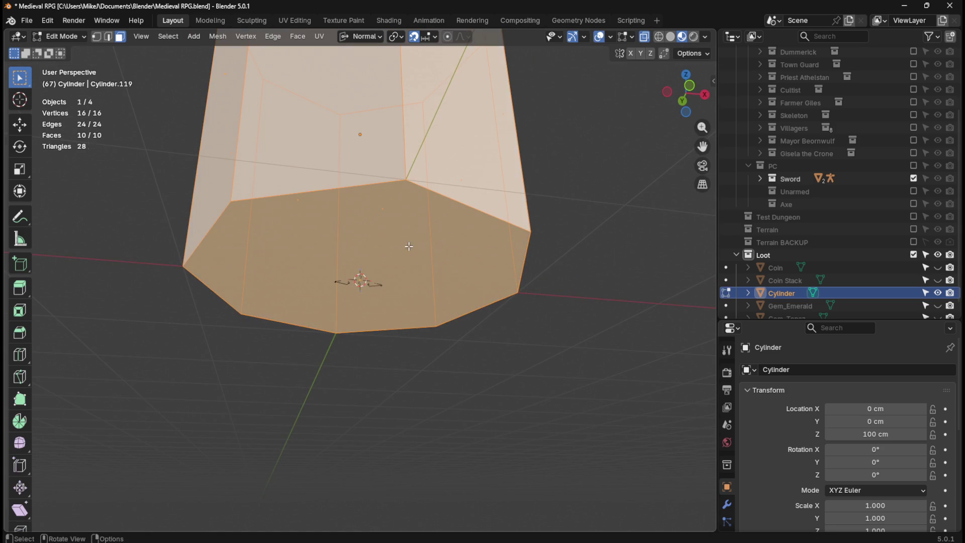
pyautogui.click(558, 265)
pyautogui.click(352, 271)
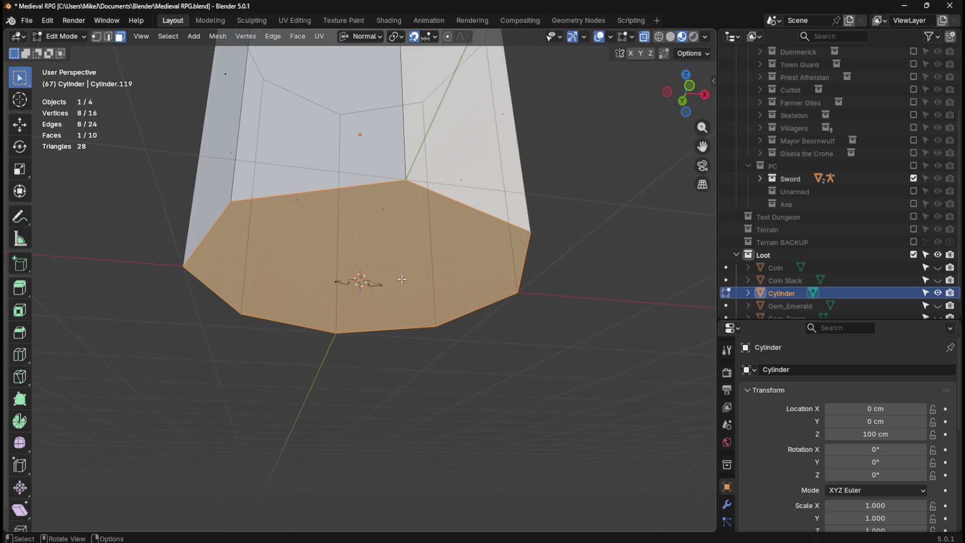
pyautogui.hotkey('shift', 's')
pyautogui.click(395, 351)
# Set the cylinder's origin to the 3D cursor.
pyautogui.press('Tab')
pyautogui.click(191, 36)
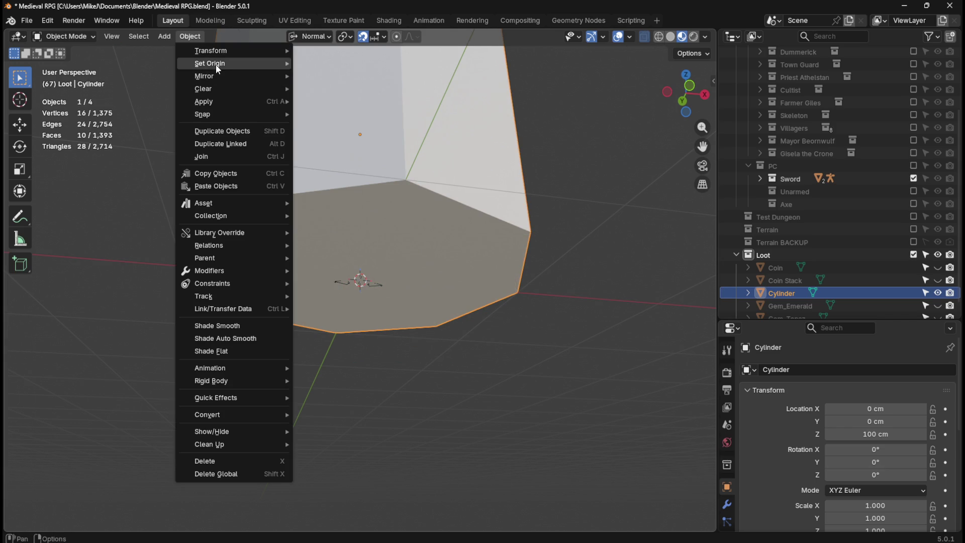
pyautogui.moveTo(214, 64)
pyautogui.click(347, 90)
# Return the 3D cursor to world origin and begin scaling the cylinder.
pyautogui.hotkey('shift', 's')
pyautogui.click(370, 271)
pyautogui.moveTo(369, 270)
pyautogui.mouseDown(button='middle')
pyautogui.moveTo(505, 213)
pyautogui.moveTo(492, 242)
pyautogui.mouseUp(button='middle')
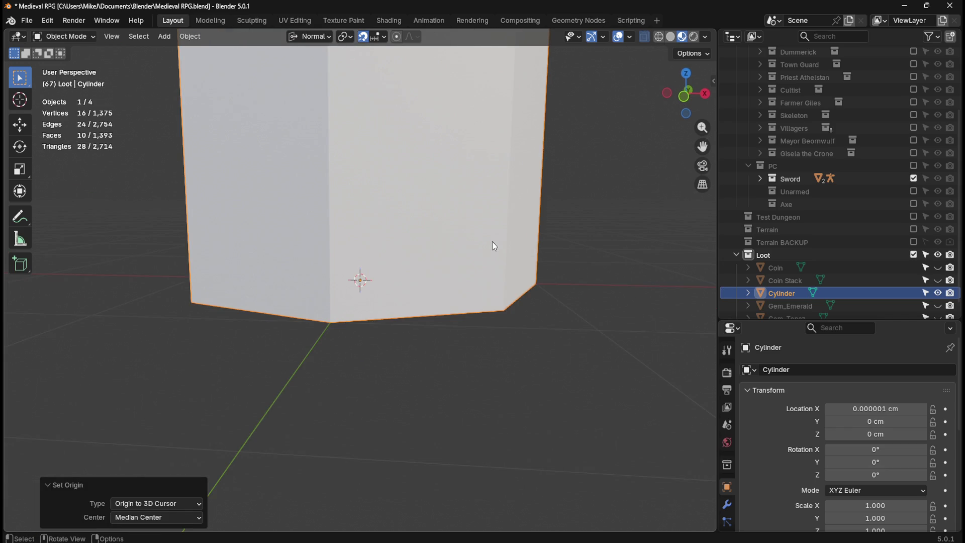
pyautogui.press('KP_1')
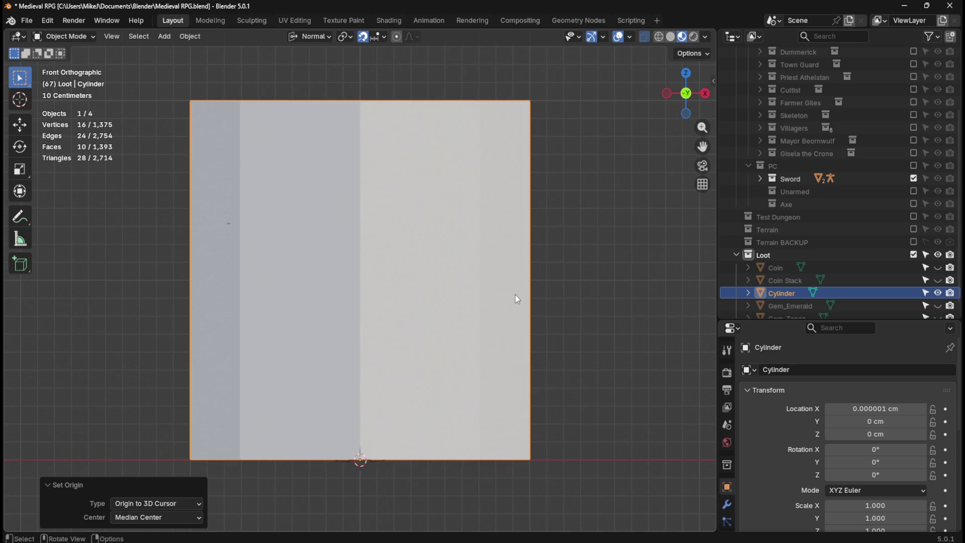
pyautogui.press('s')
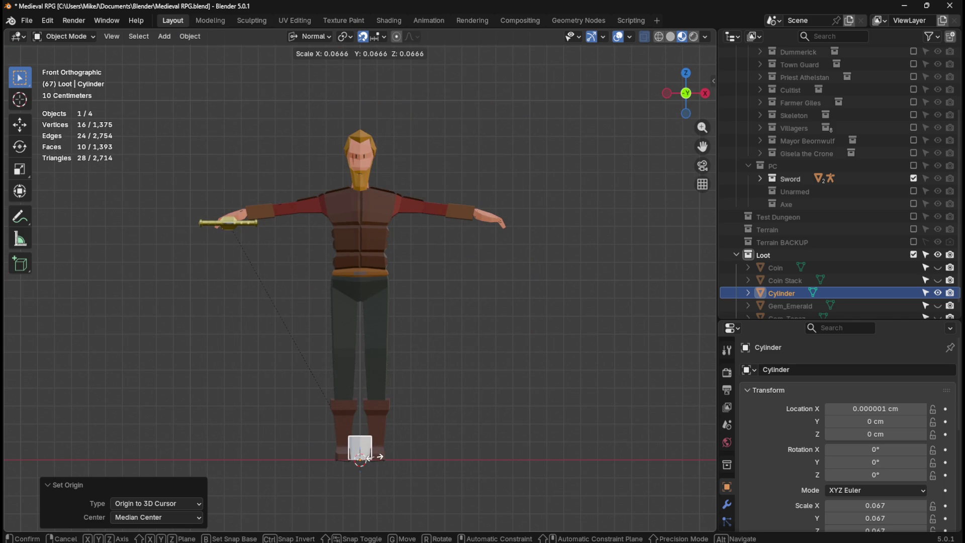
# Shrink the cylinder to 0.064 scale, view it from the top, and exclude Sword.
pyautogui.click(372, 456)
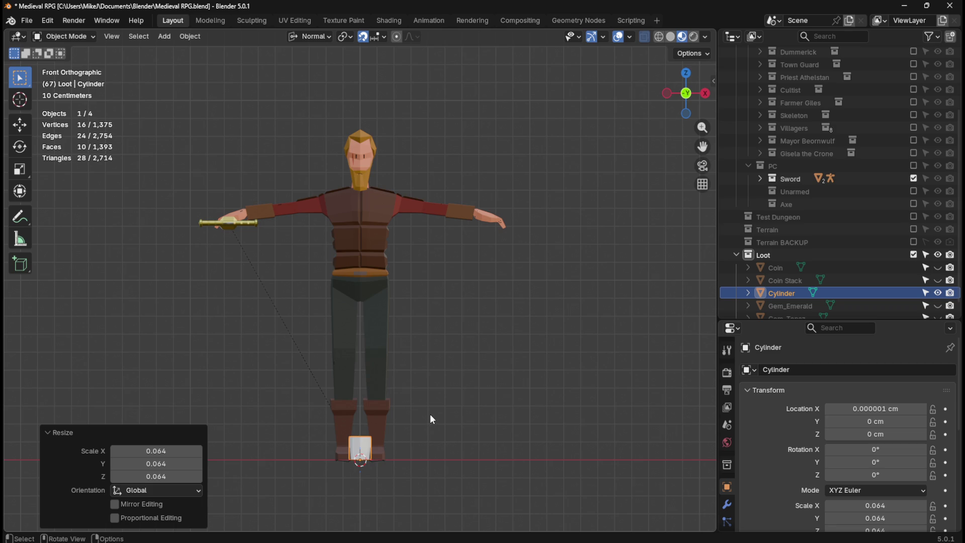
pyautogui.press('KP_Decimal')
pyautogui.press('KP_7')
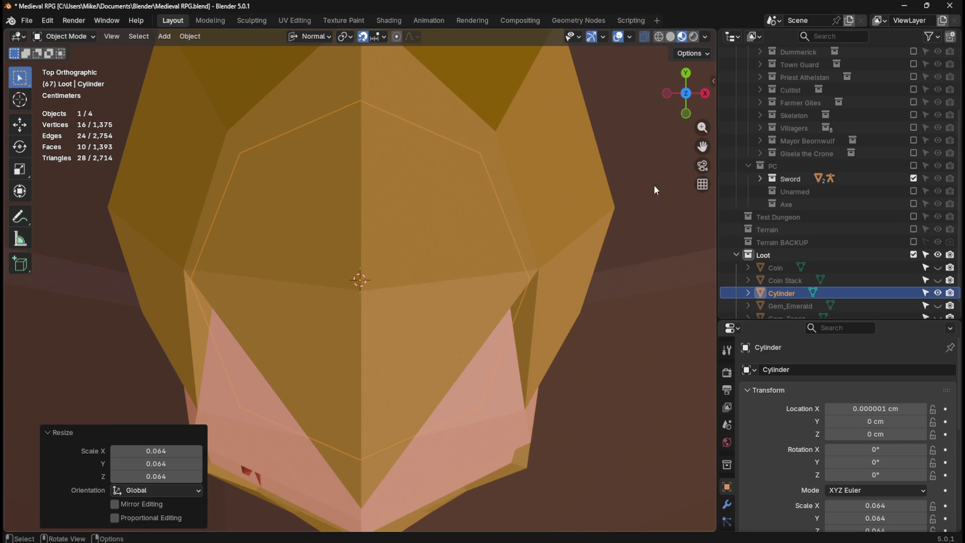
pyautogui.click(913, 178)
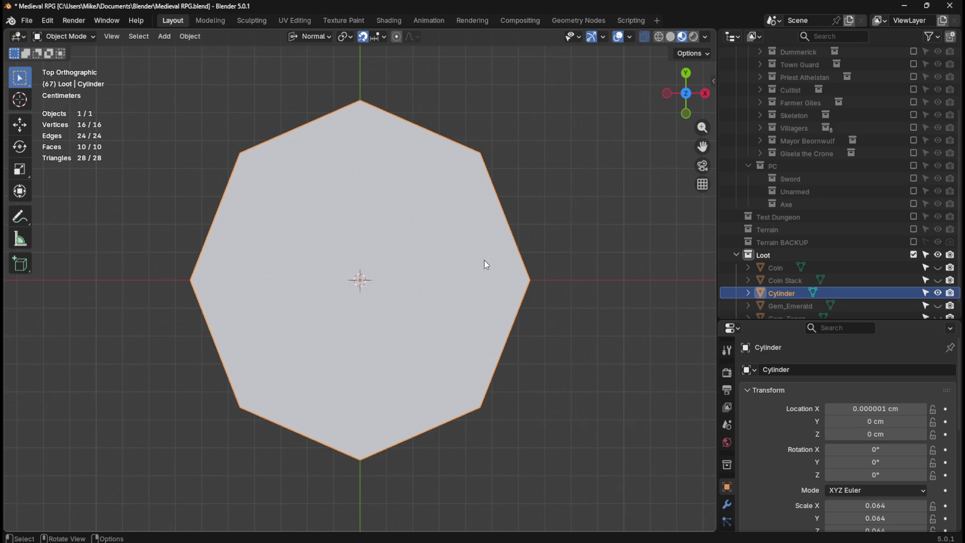
# Rotate the cylinder 22.5° about Z so its octagon edges align with the axes.
pyautogui.press('r')
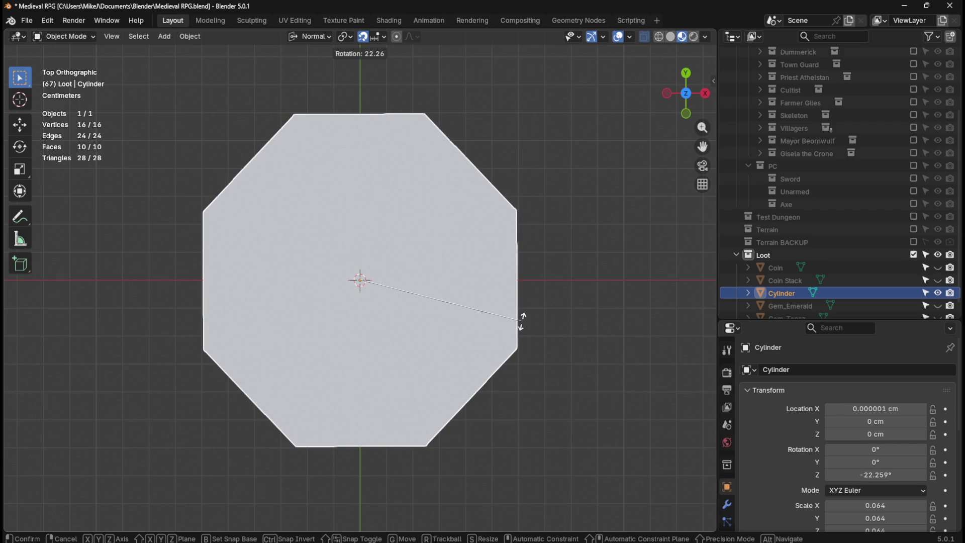
pyautogui.press('Escape')
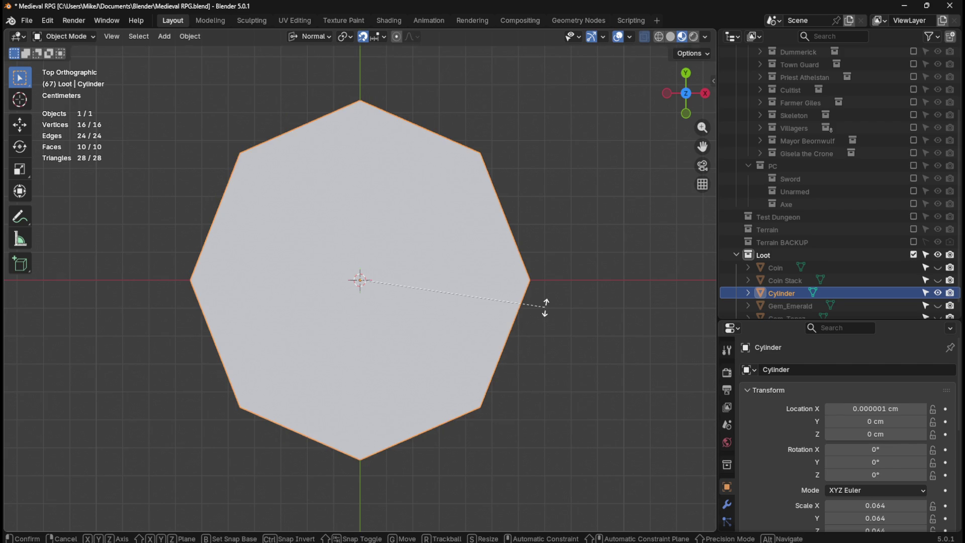
pyautogui.write('r22')
pyautogui.press('Return')
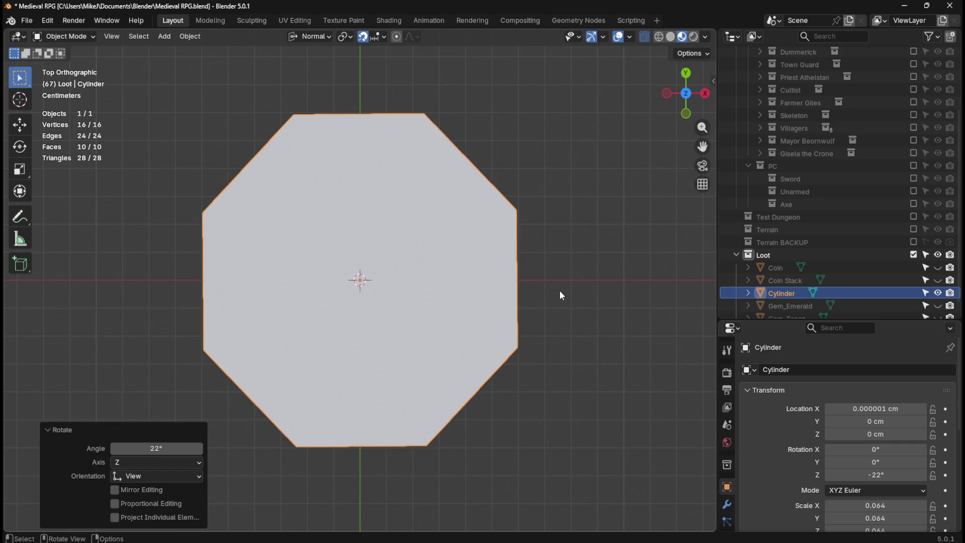
pyautogui.hotkey('ctrl', 'z')
pyautogui.write('r2')
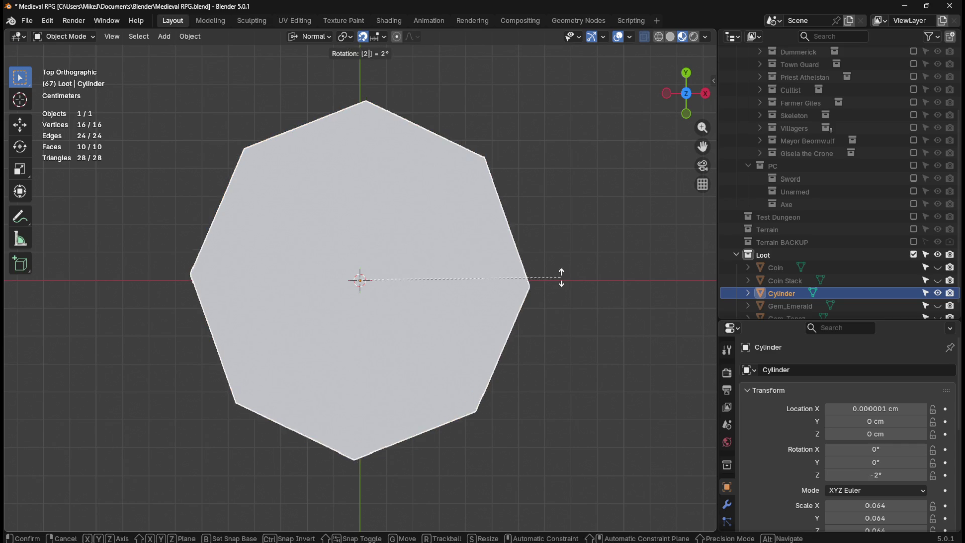
pyautogui.write('2.5')
pyautogui.press('Return')
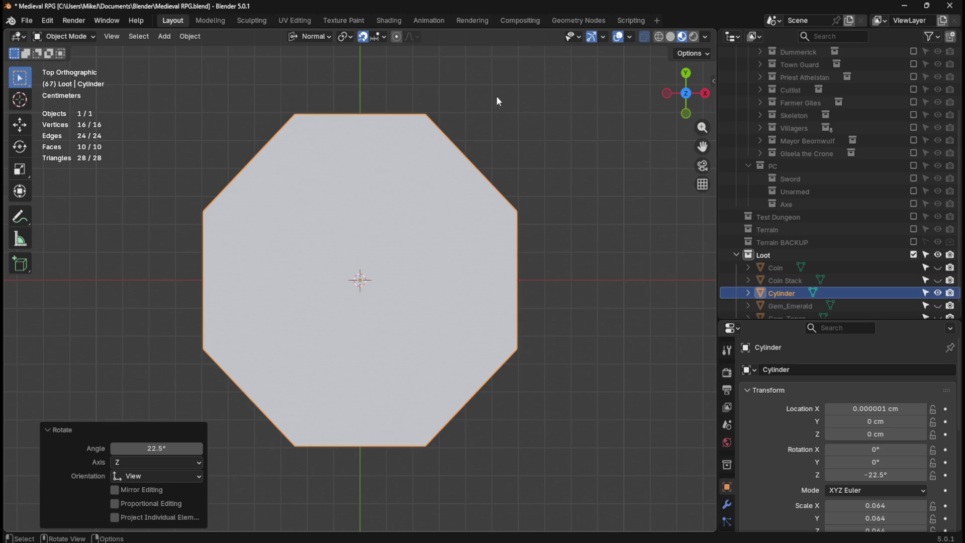
pyautogui.moveTo(552, 297)
pyautogui.mouseDown(button='middle')
pyautogui.moveTo(575, 252)
pyautogui.moveTo(553, 311)
pyautogui.moveTo(553, 298)
pyautogui.mouseUp(button='middle')
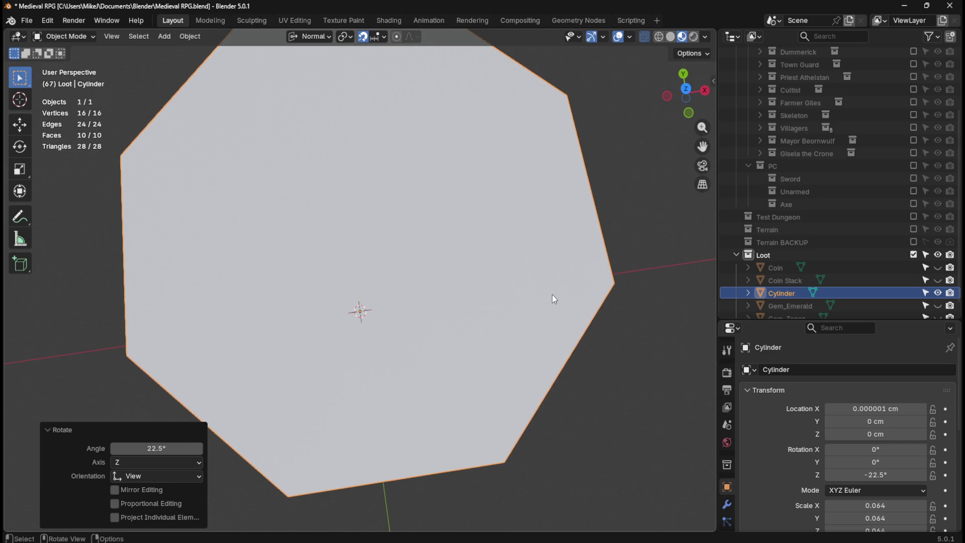
# Show the Sword collection and scale the cylinder to about half size beside it.
pyautogui.click(914, 178)
pyautogui.moveTo(448, 289); pyautogui.dragTo(438, 218, button='middle')
pyautogui.scroll(-5, 438, 218)
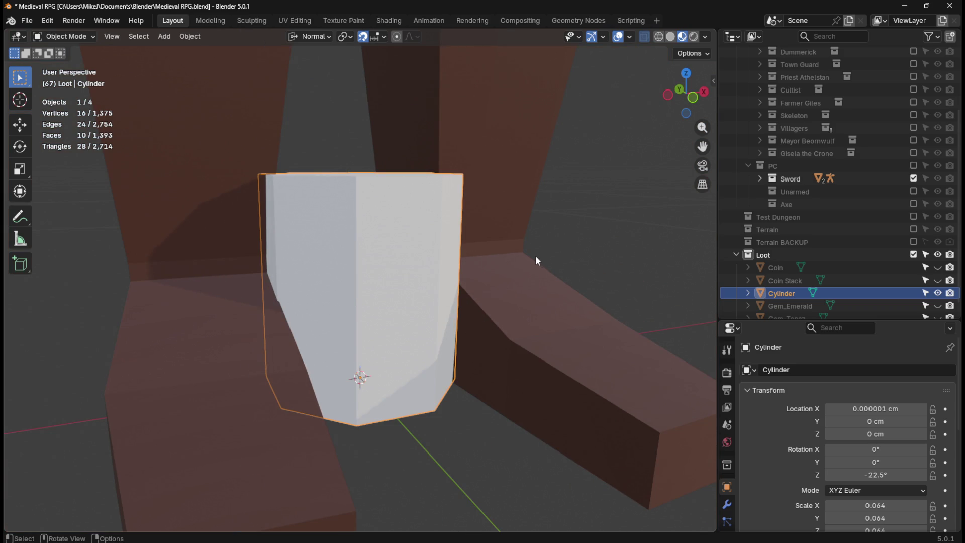
pyautogui.press('s')
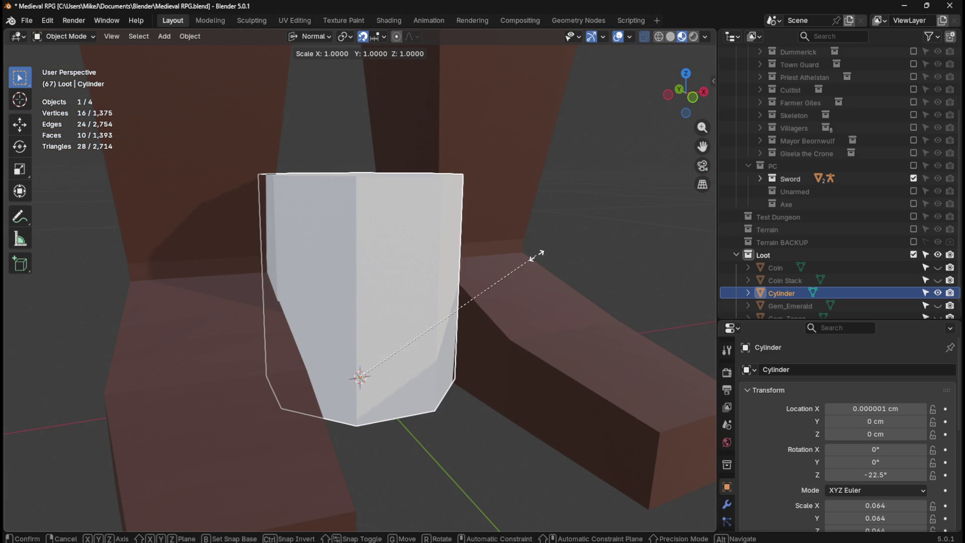
pyautogui.click(472, 364)
# Flatten the cylinder to 0.409 on Z, select a side face, and exclude Sword.
pyautogui.press('s')
pyautogui.press('z')
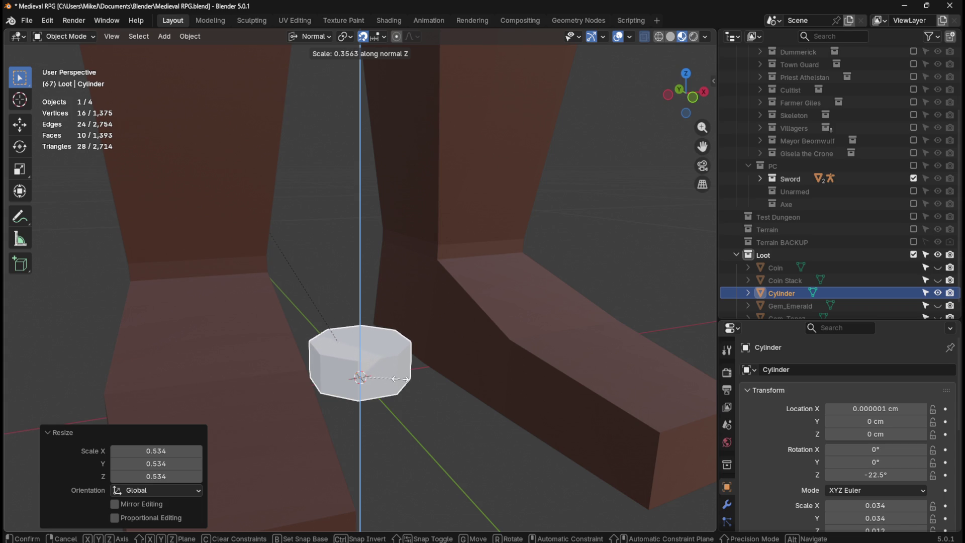
pyautogui.click(406, 377)
pyautogui.moveTo(407, 377)
pyautogui.mouseDown(button='middle')
pyautogui.moveTo(451, 343)
pyautogui.moveTo(436, 373)
pyautogui.moveTo(389, 248)
pyautogui.moveTo(417, 306)
pyautogui.moveTo(403, 238)
pyautogui.mouseUp(button='middle')
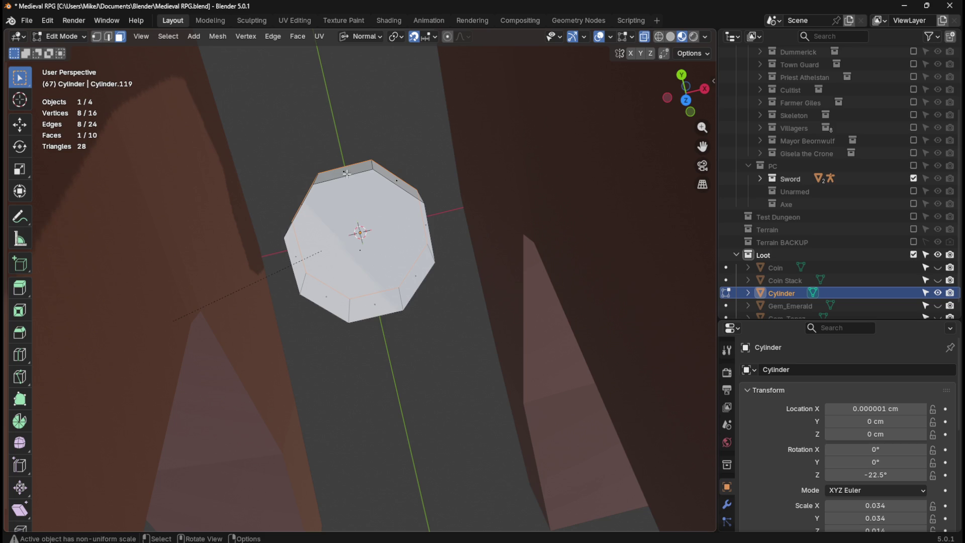
pyautogui.click(349, 175)
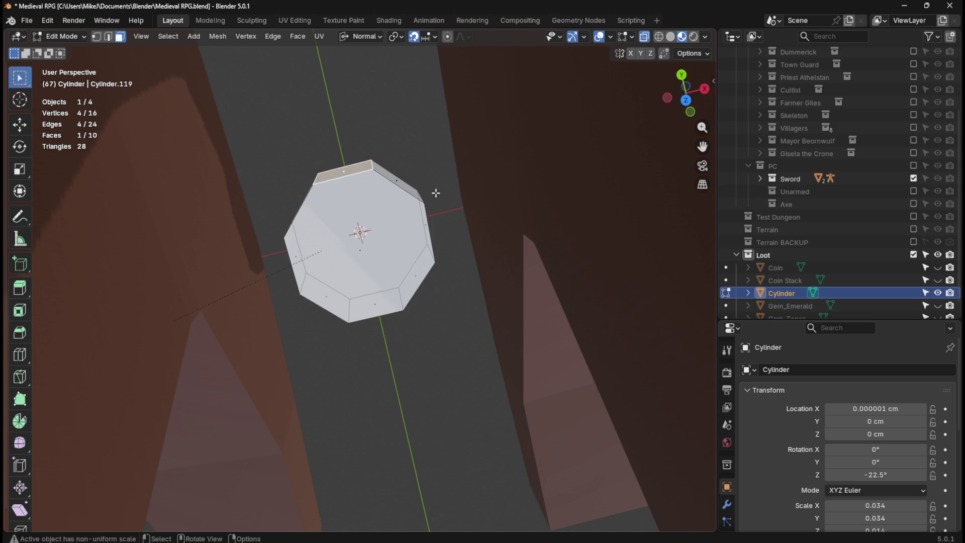
pyautogui.press('KP_7')
pyautogui.click(915, 179)
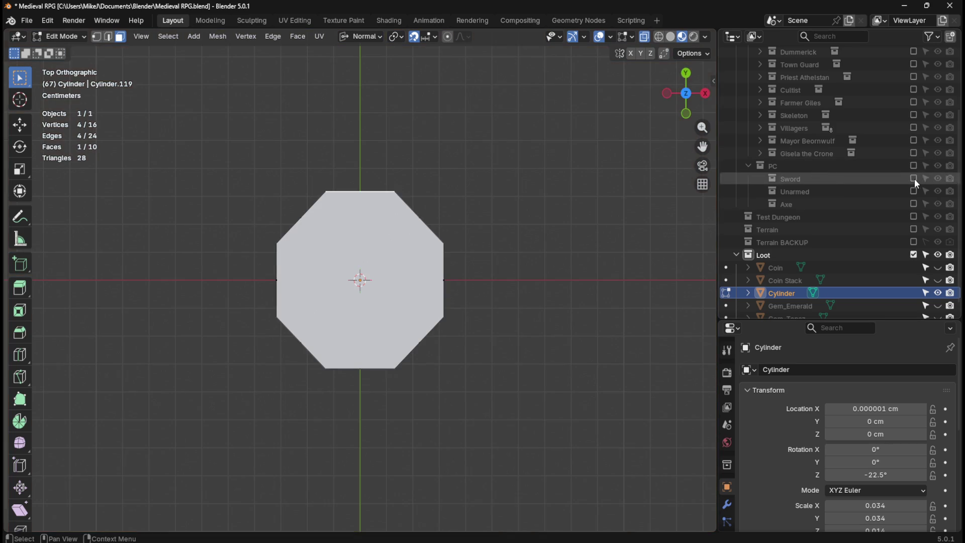
# Extrude the selected side face 4 cm and scale its end to a point.
pyautogui.press('e')
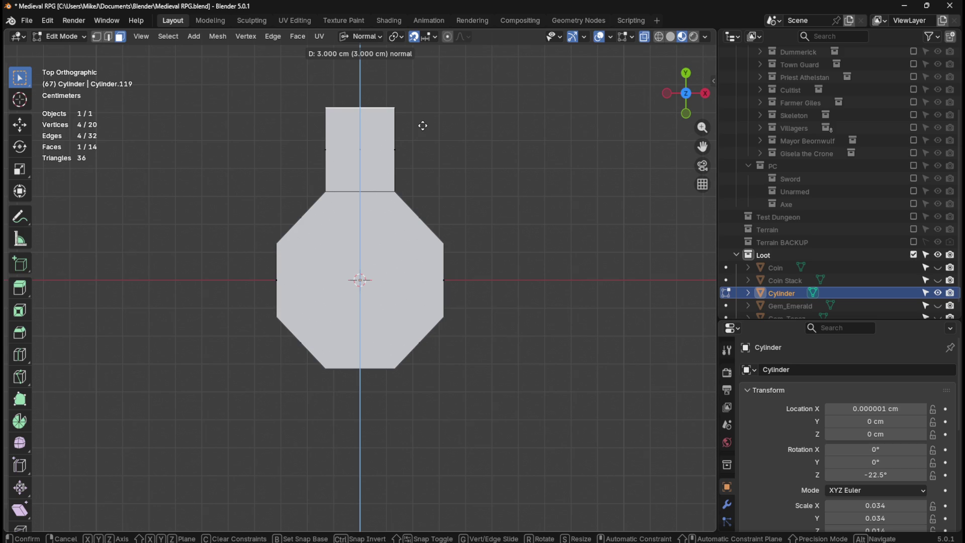
pyautogui.click(437, 101)
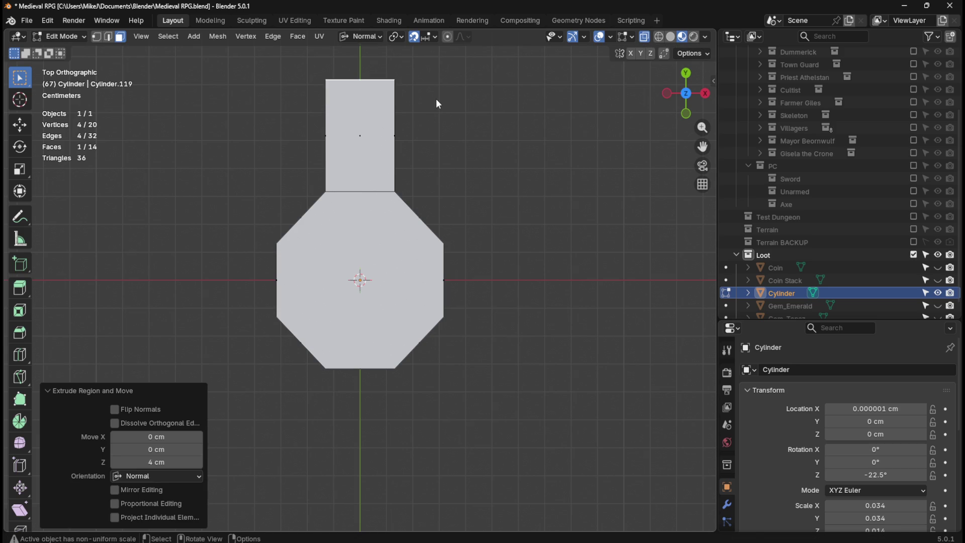
pyautogui.press('s')
pyautogui.press('0')
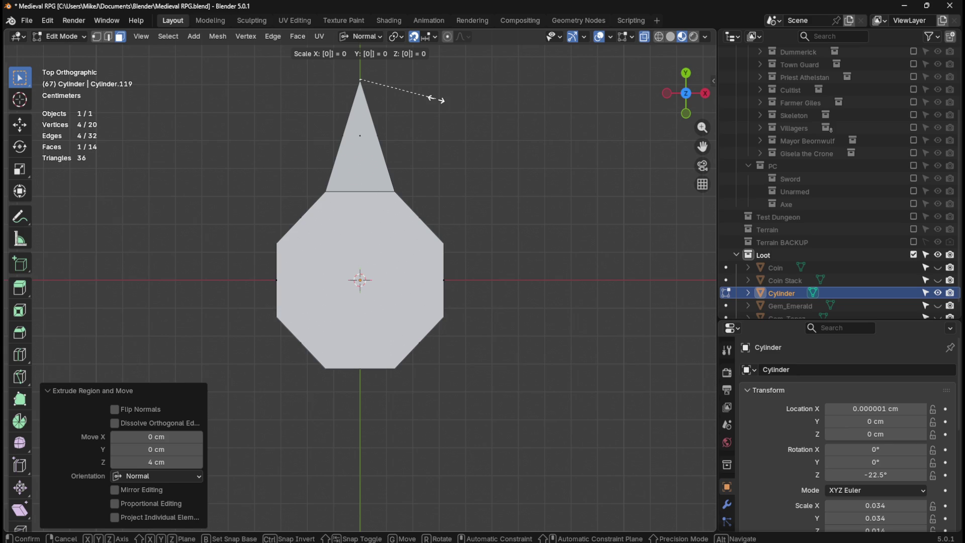
pyautogui.press('Return')
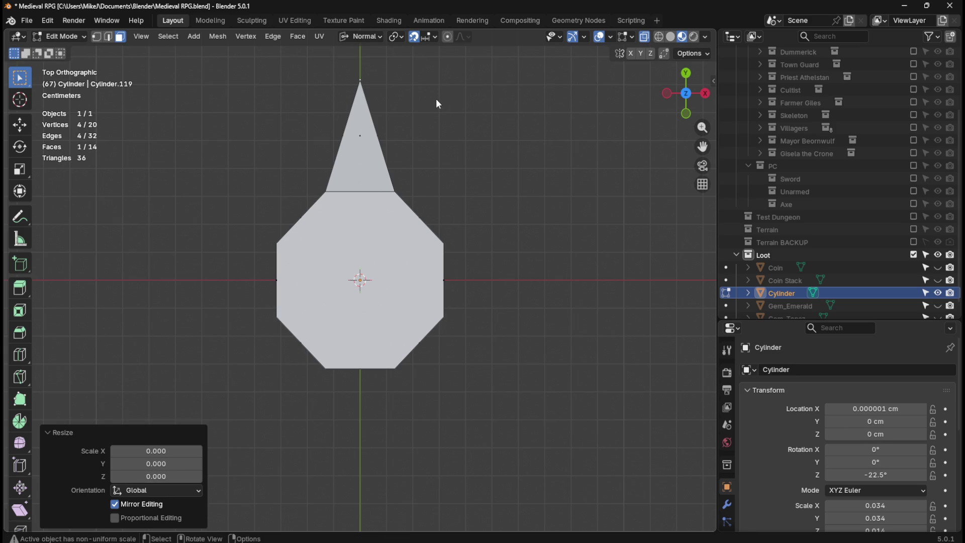
pyautogui.moveTo(410, 246)
pyautogui.mouseDown(button='middle')
pyautogui.moveTo(494, 204)
pyautogui.moveTo(520, 170)
pyautogui.moveTo(390, 184)
pyautogui.mouseUp(button='middle')
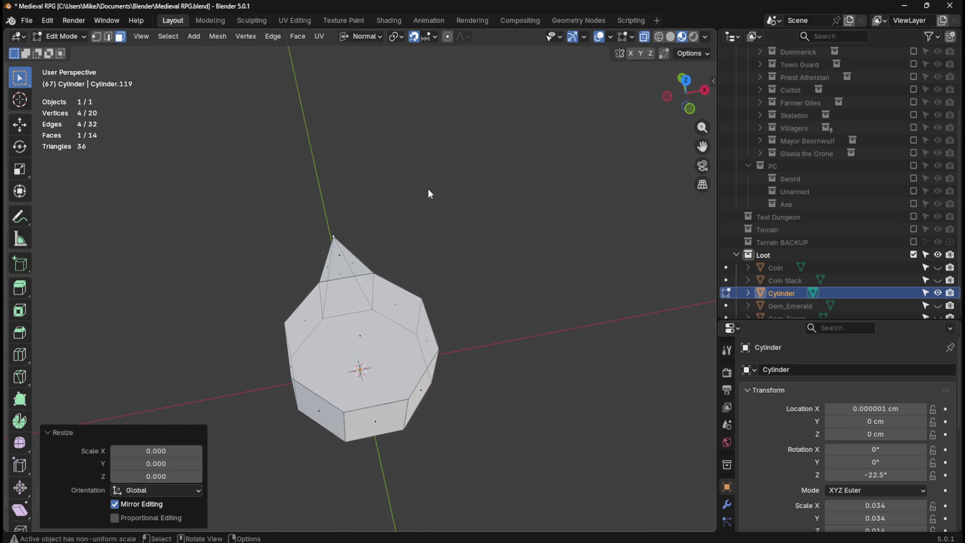
# Undo the tapered point, then try a 0.5 scale and a loop cut, cancelling both.
pyautogui.hotkey('ctrl', 'z')
pyautogui.moveTo(461, 263)
pyautogui.mouseDown(button='middle')
pyautogui.moveTo(441, 261)
pyautogui.moveTo(455, 248)
pyautogui.moveTo(423, 252)
pyautogui.mouseUp(button='middle')
pyautogui.write('s.5')
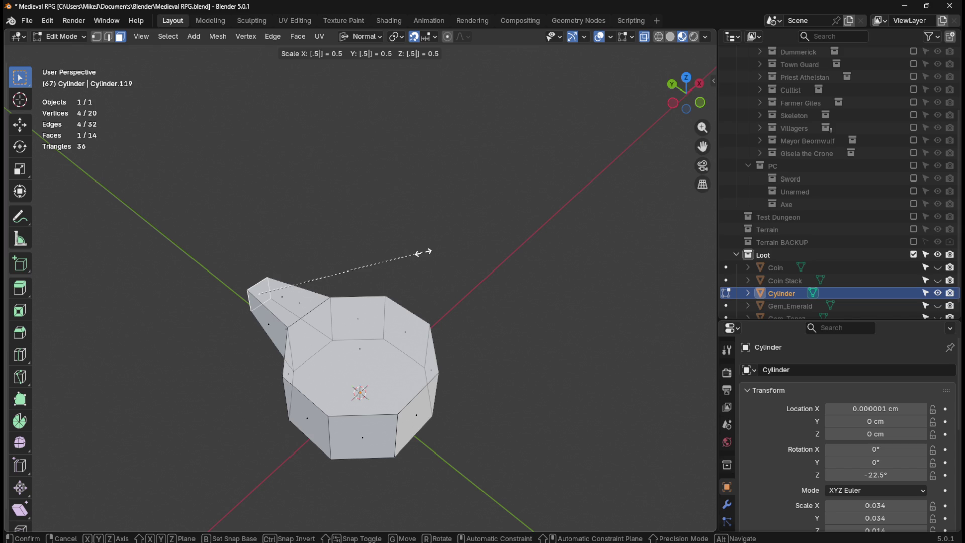
pyautogui.rightClick(424, 256)
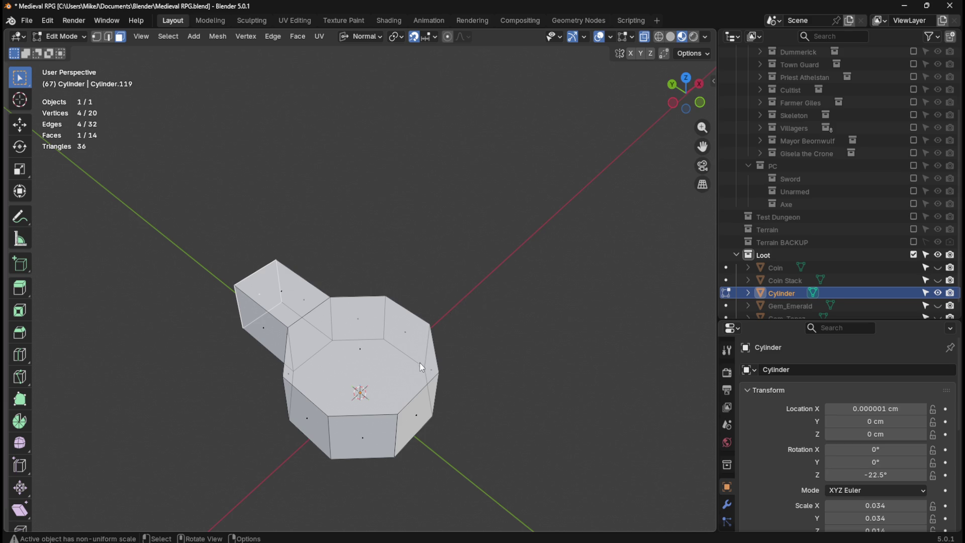
pyautogui.hotkey('ctrl', 'r')
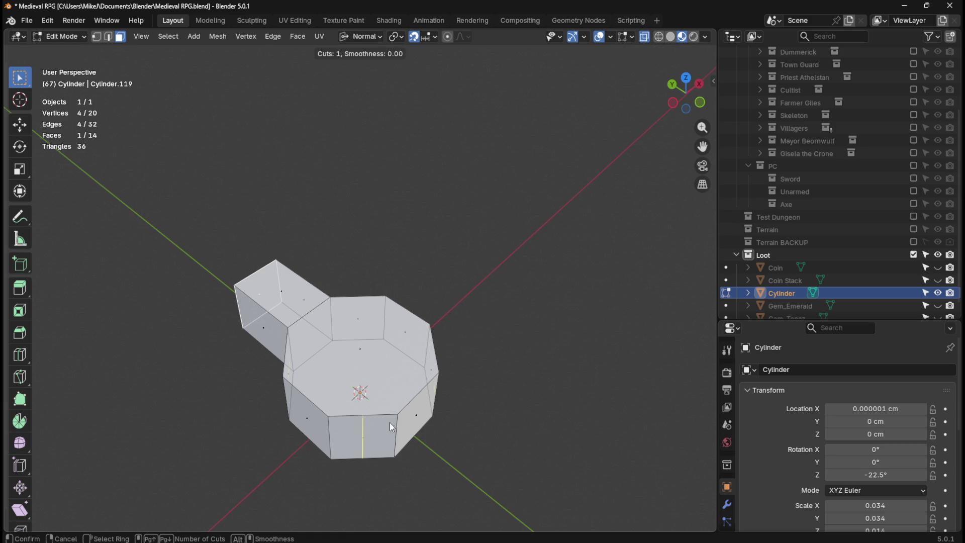
pyautogui.rightClick(395, 420)
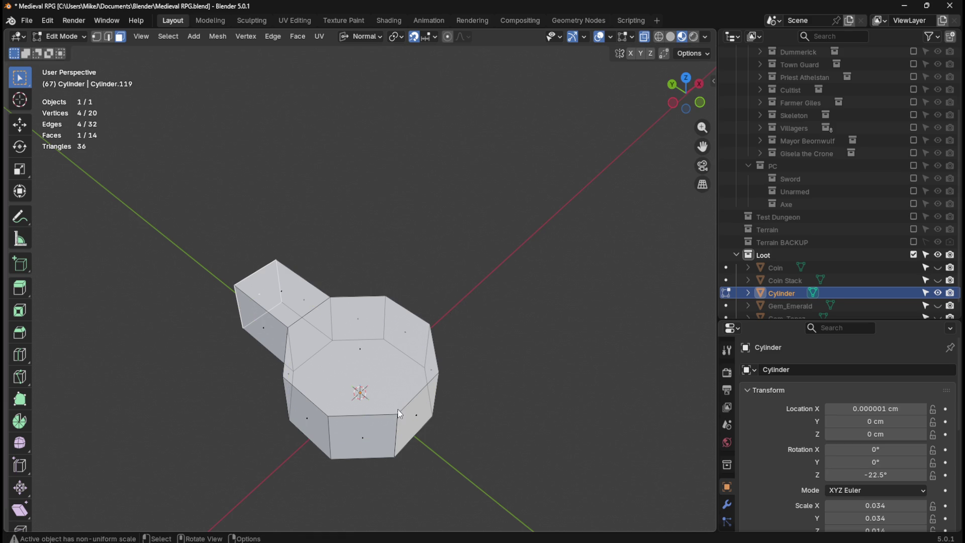
# Select the top rim edge loop and slide it down the sides.
pyautogui.click(372, 415)
pyautogui.click(515, 352)
pyautogui.press('2')
pyautogui.keyDown('alt'); pyautogui.click(370, 412); pyautogui.keyUp('alt')
pyautogui.press('g')
pyautogui.press('g')
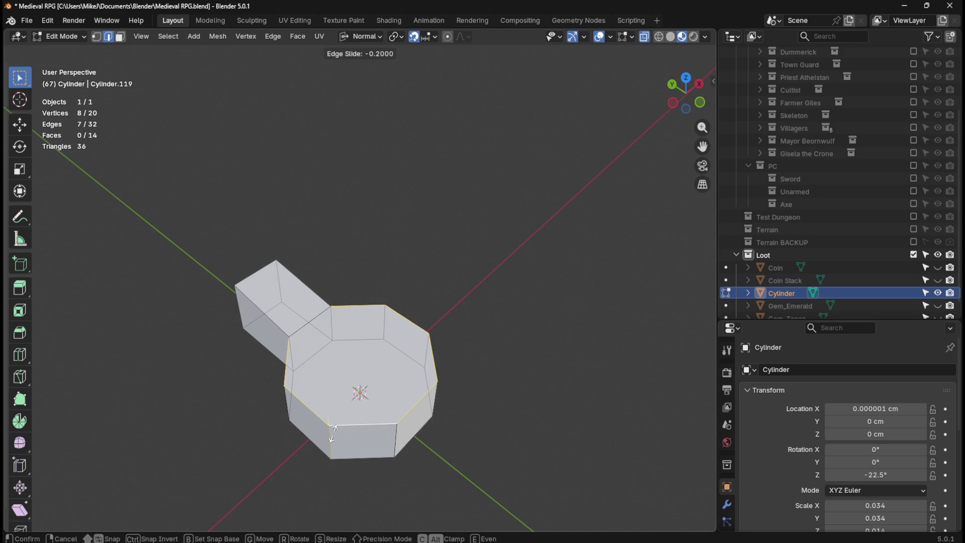
pyautogui.click(333, 433)
# Return to face selection and undo back to the plain octagonal prism.
pyautogui.moveTo(431, 410)
pyautogui.mouseDown(button='middle')
pyautogui.moveTo(485, 380)
pyautogui.moveTo(415, 379)
pyautogui.moveTo(384, 392)
pyautogui.mouseUp(button='middle')
pyautogui.press('3')
pyautogui.hotkey('ctrl', 'z')
pyautogui.hotkey('ctrl', 'z')
pyautogui.hotkey('ctrl', 'z')
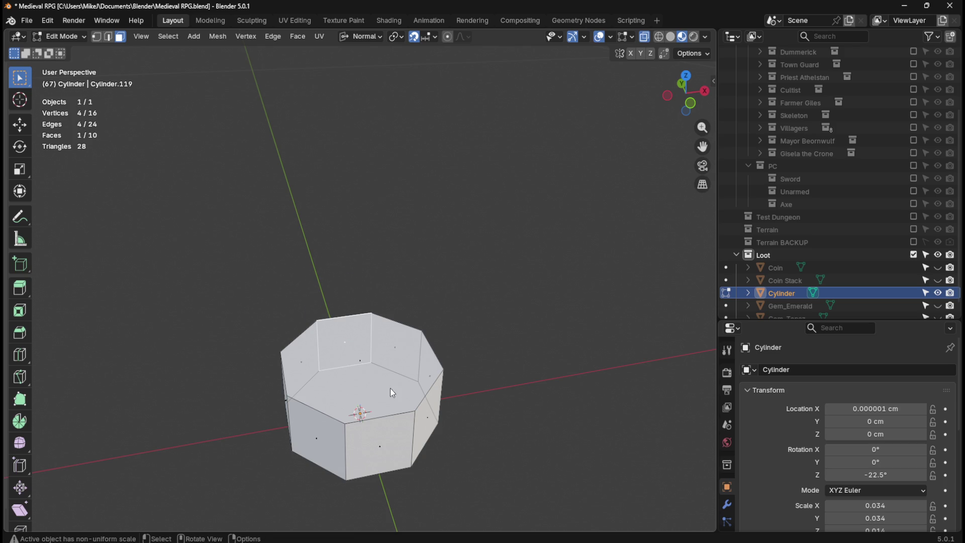
# Undo the face selection, select the top rim edge loop and test sliding it, leaving it unchanged.
pyautogui.hotkey('ctrl', 'z')
pyautogui.hotkey('ctrl', 'z')
pyautogui.press('2')
pyautogui.keyDown('alt'); pyautogui.click(323, 411); pyautogui.keyUp('alt')
pyautogui.moveTo(321, 410)
pyautogui.mouseDown(button='middle')
pyautogui.moveTo(369, 361)
pyautogui.moveTo(309, 403)
pyautogui.mouseUp(button='middle')
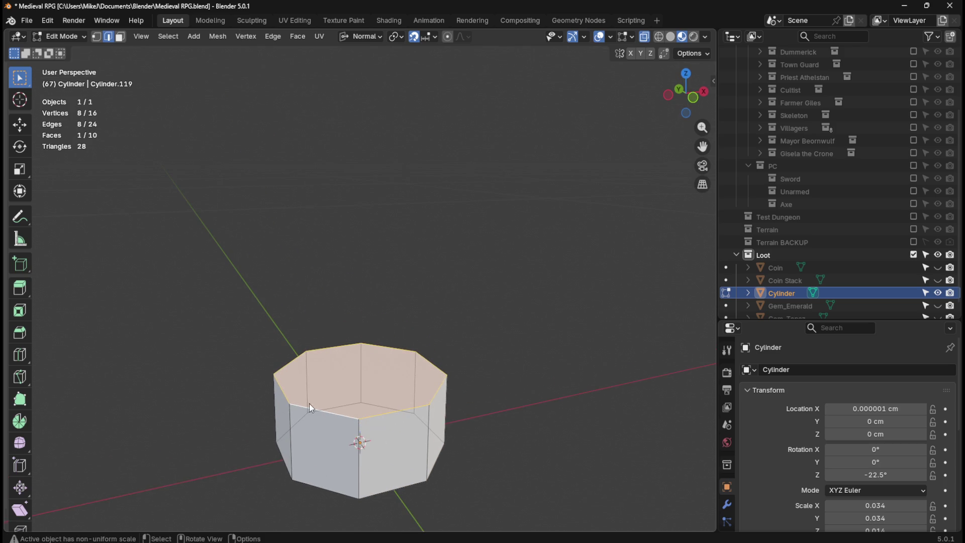
pyautogui.press('g')
pyautogui.press('g')
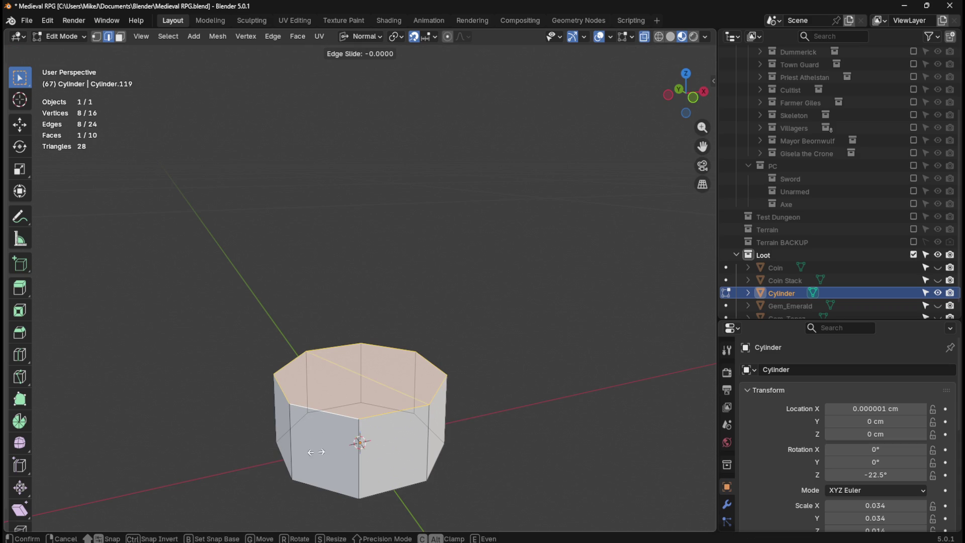
pyautogui.press('Escape')
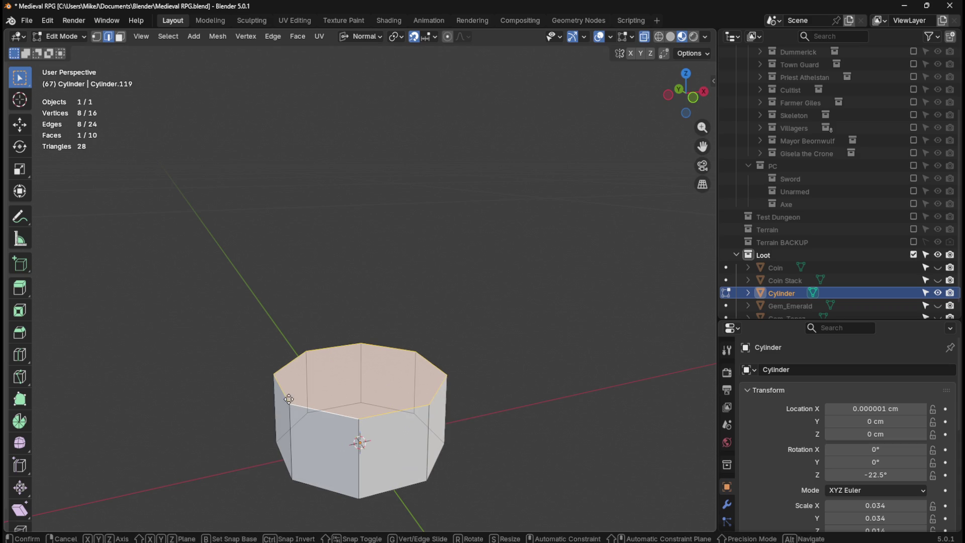
pyautogui.press('g')
pyautogui.press('g')
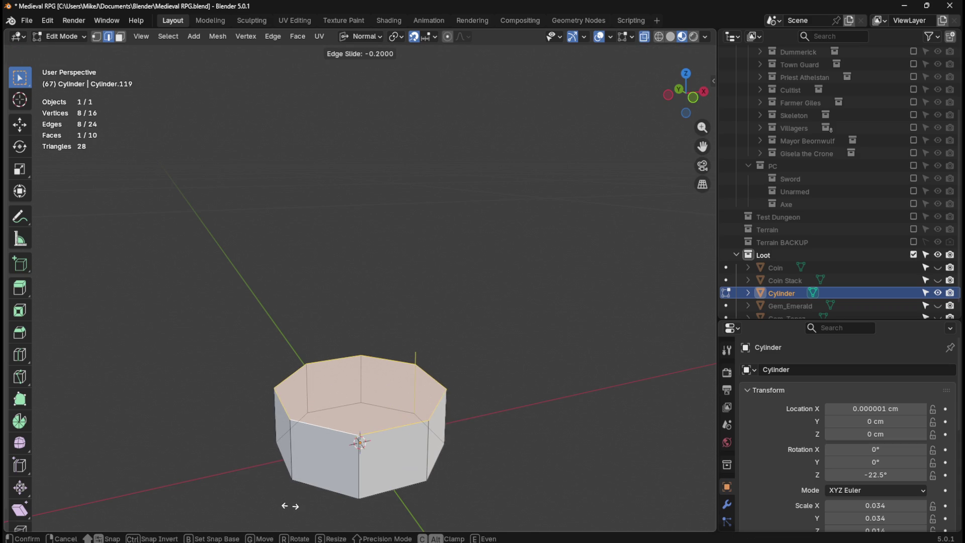
pyautogui.press('Escape')
pyautogui.moveTo(321, 427); pyautogui.dragTo(297, 431, button='middle')
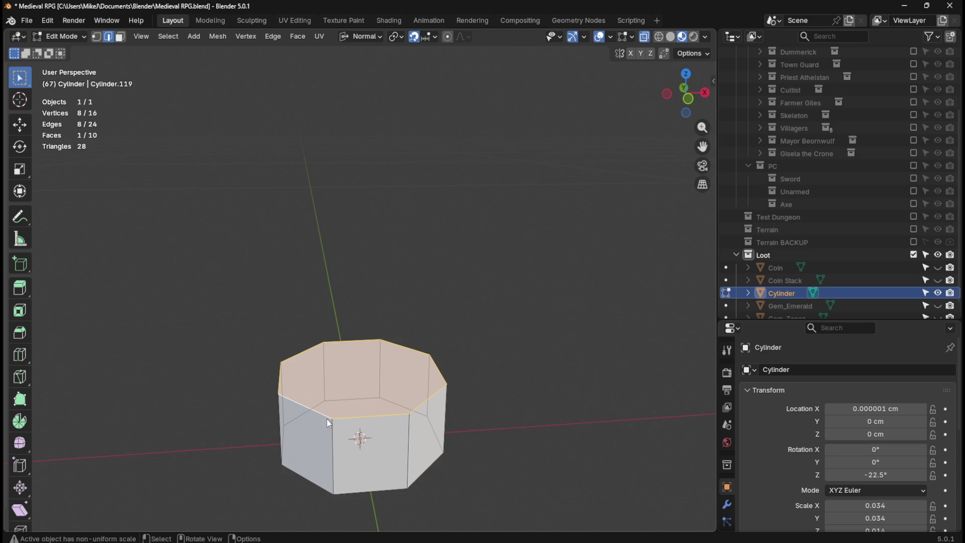
pyautogui.moveTo(313, 418); pyautogui.dragTo(351, 402, button='middle')
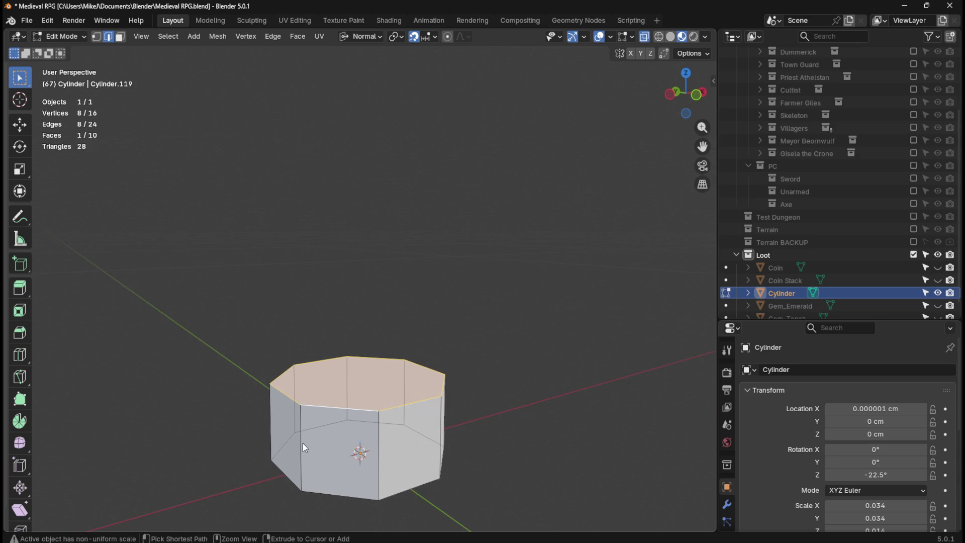
# Add a centred horizontal edge loop around the middle of the octagonal cylinder.
pyautogui.hotkey('ctrl', 'r')
pyautogui.click(304, 440)
pyautogui.rightClick(304, 441)
pyautogui.click(542, 366)
pyautogui.keyDown('alt'); pyautogui.click(337, 410); pyautogui.keyUp('alt')
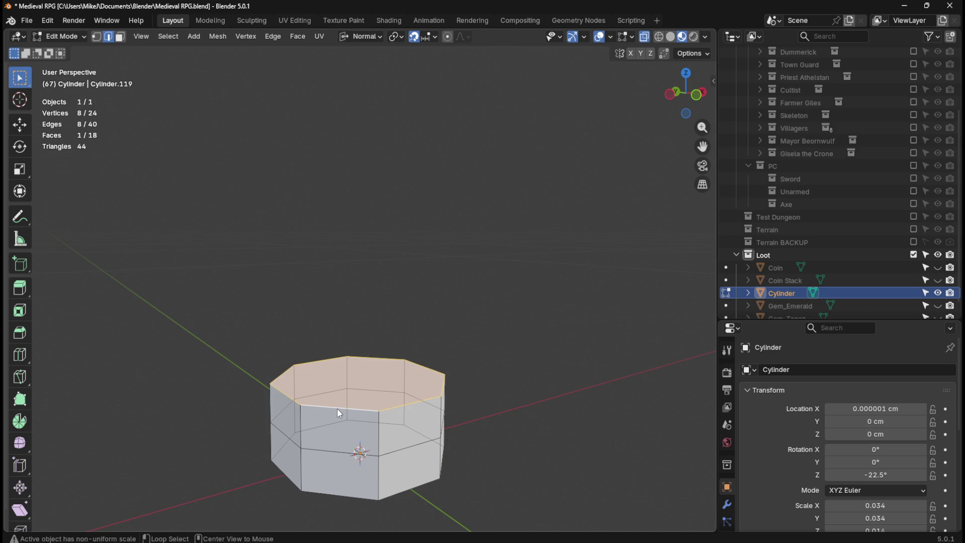
pyautogui.press('g')
pyautogui.press('g')
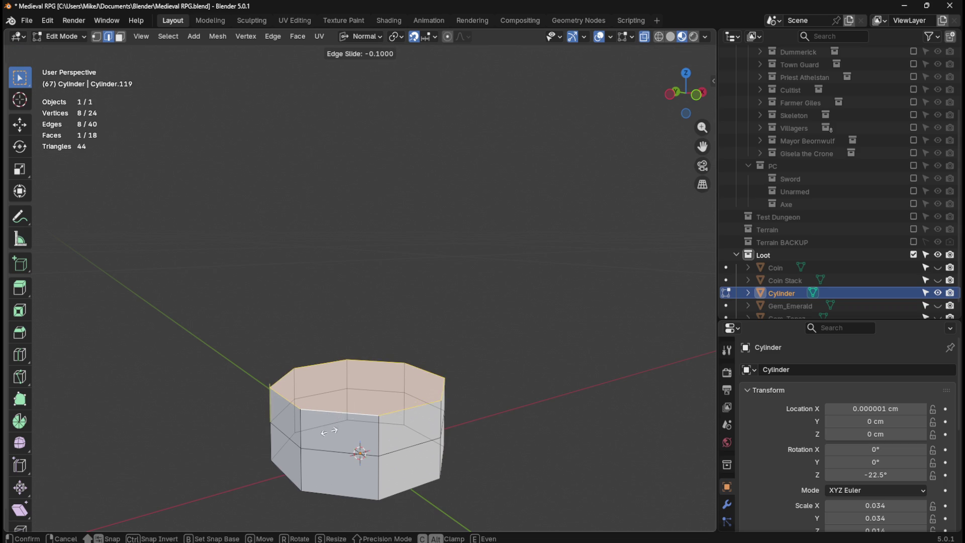
pyautogui.press('Escape')
pyautogui.moveTo(483, 375)
pyautogui.mouseDown(button='middle')
pyautogui.moveTo(427, 411)
pyautogui.moveTo(475, 372)
pyautogui.moveTo(455, 376)
pyautogui.mouseUp(button='middle')
pyautogui.moveTo(375, 409); pyautogui.dragTo(337, 424, button='middle')
# Slide one vertex of the middle loop along its edge, then select the top face loop.
pyautogui.press('1')
pyautogui.click(308, 414)
pyautogui.hotkey('shift', 'v')
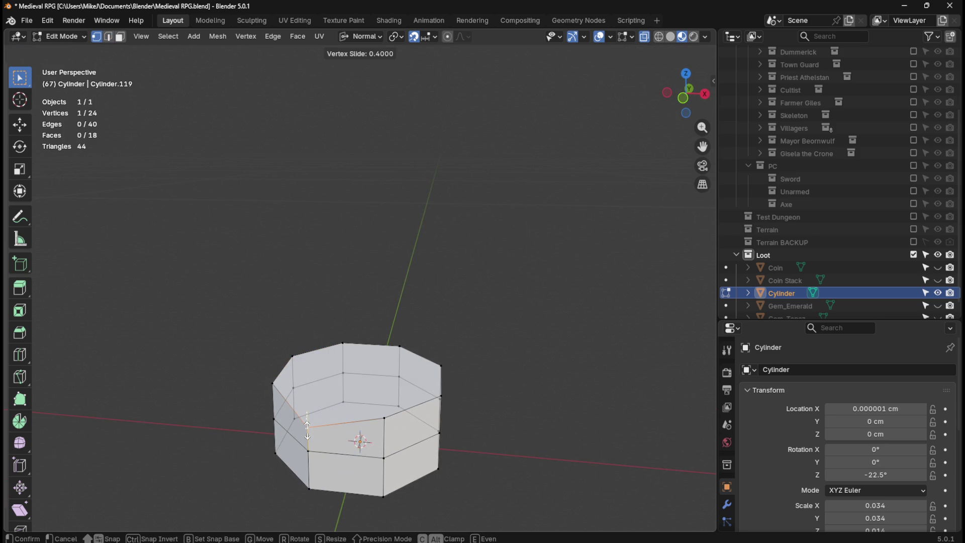
pyautogui.click(307, 430)
pyautogui.moveTo(340, 405)
pyautogui.mouseDown(button='middle')
pyautogui.moveTo(387, 387)
pyautogui.moveTo(317, 436)
pyautogui.moveTo(321, 410)
pyautogui.moveTo(349, 392)
pyautogui.moveTo(332, 422)
pyautogui.mouseUp(button='middle')
pyautogui.keyDown('alt'); pyautogui.click(276, 388); pyautogui.keyUp('alt')
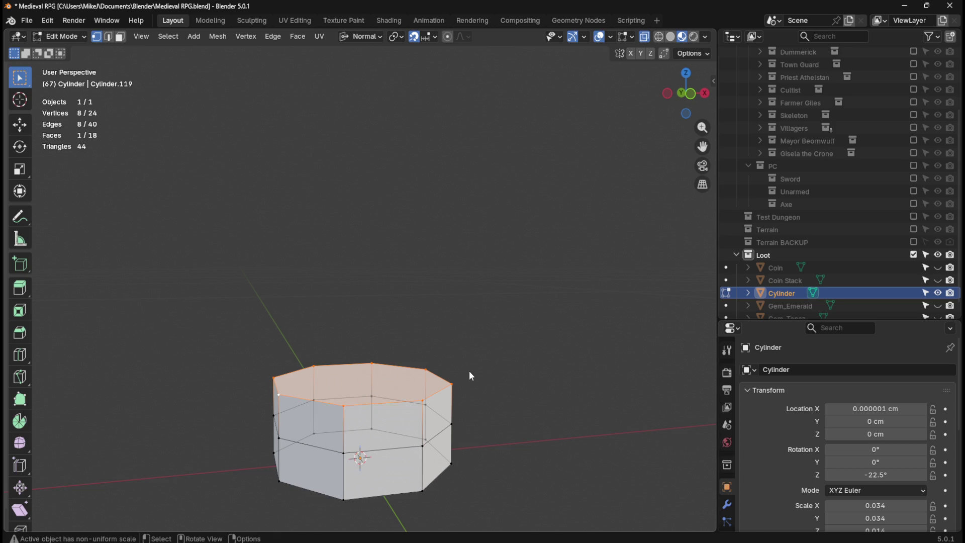
# Scale the cylinder's top face down to 0.7.
pyautogui.press('s')
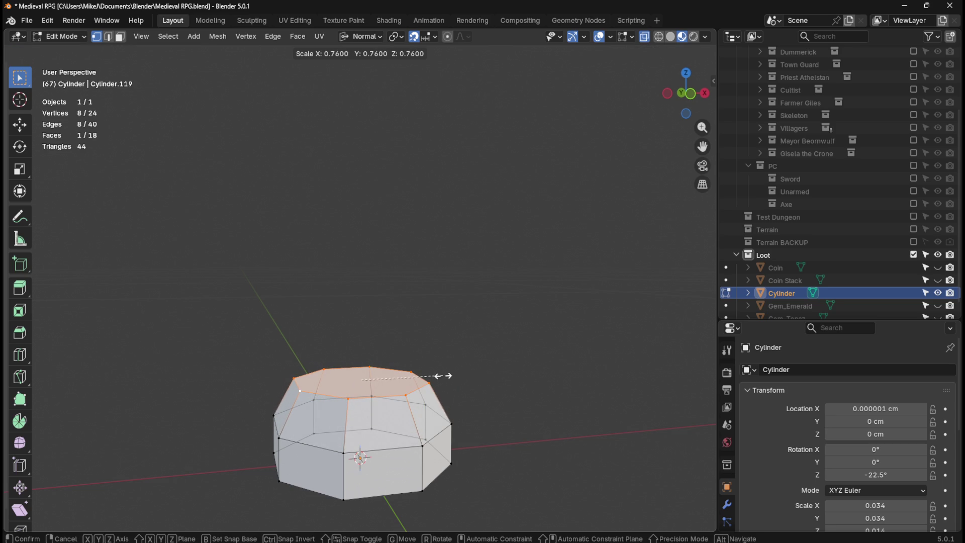
pyautogui.press('Escape')
pyautogui.press('s')
pyautogui.press('Escape')
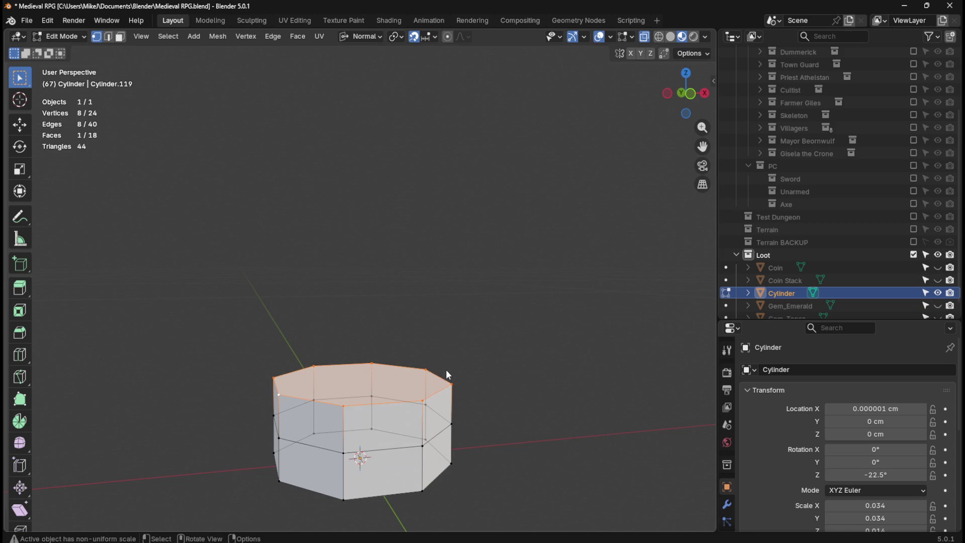
pyautogui.write('s0.7')
pyautogui.press('Return')
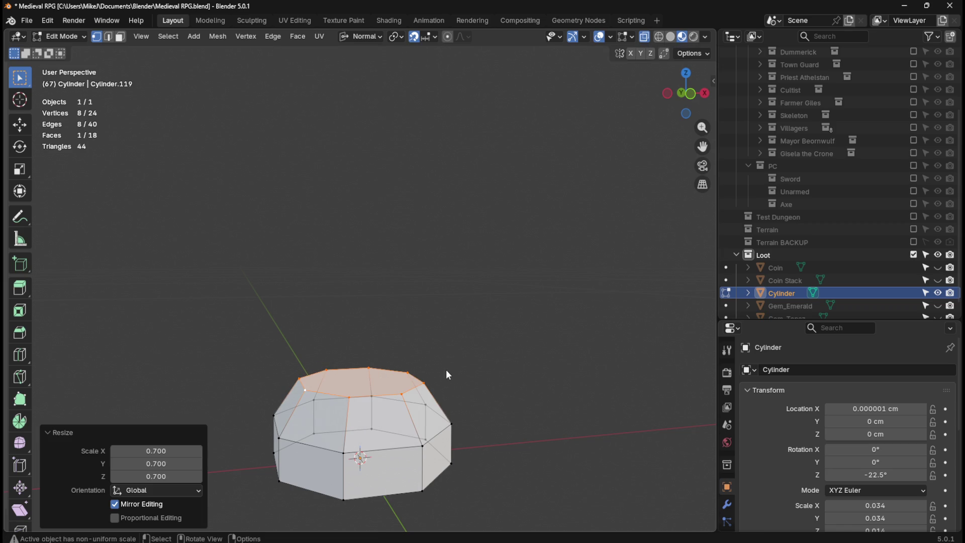
# Scale the bottom face to 0.7 as well, then select two adjacent side faces from the top view.
pyautogui.moveTo(449, 384); pyautogui.dragTo(463, 337, button='middle')
pyautogui.click(398, 454)
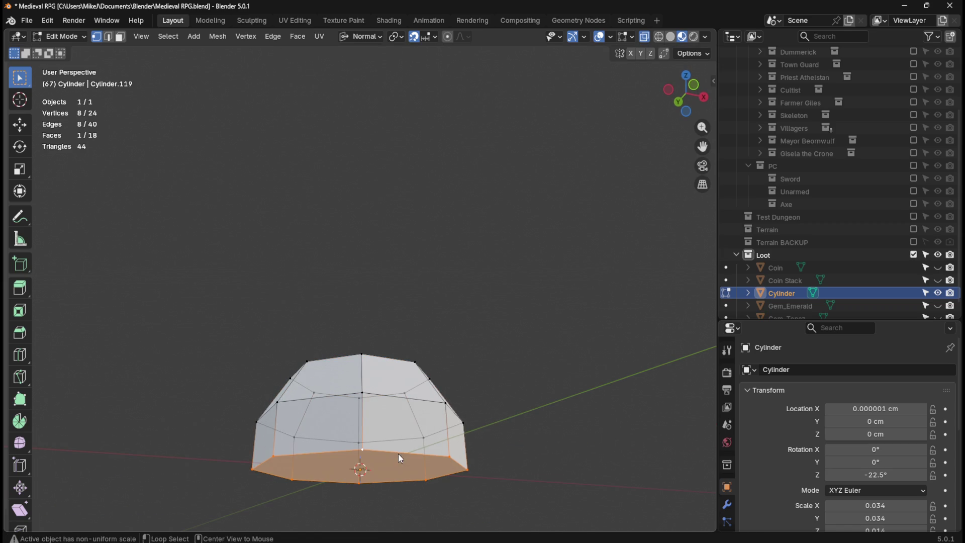
pyautogui.write('s0.7')
pyautogui.press('Return')
pyautogui.moveTo(412, 324)
pyautogui.mouseDown(button='middle')
pyautogui.moveTo(384, 412)
pyautogui.moveTo(436, 313)
pyautogui.mouseUp(button='middle')
pyautogui.moveTo(377, 318)
pyautogui.mouseDown(button='middle')
pyautogui.moveTo(335, 304)
pyautogui.moveTo(513, 225)
pyautogui.moveTo(424, 293)
pyautogui.moveTo(430, 260)
pyautogui.mouseUp(button='middle')
pyautogui.moveTo(318, 413)
pyautogui.mouseDown(button='middle')
pyautogui.moveTo(293, 418)
pyautogui.moveTo(324, 405)
pyautogui.moveTo(295, 412)
pyautogui.moveTo(297, 455)
pyautogui.moveTo(399, 370)
pyautogui.moveTo(260, 433)
pyautogui.moveTo(397, 367)
pyautogui.moveTo(374, 386)
pyautogui.moveTo(381, 394)
pyautogui.mouseUp(button='middle')
pyautogui.press('3')
pyautogui.keyDown('shift'); pyautogui.click(297, 412); pyautogui.keyUp('shift')
pyautogui.press('KP_7')
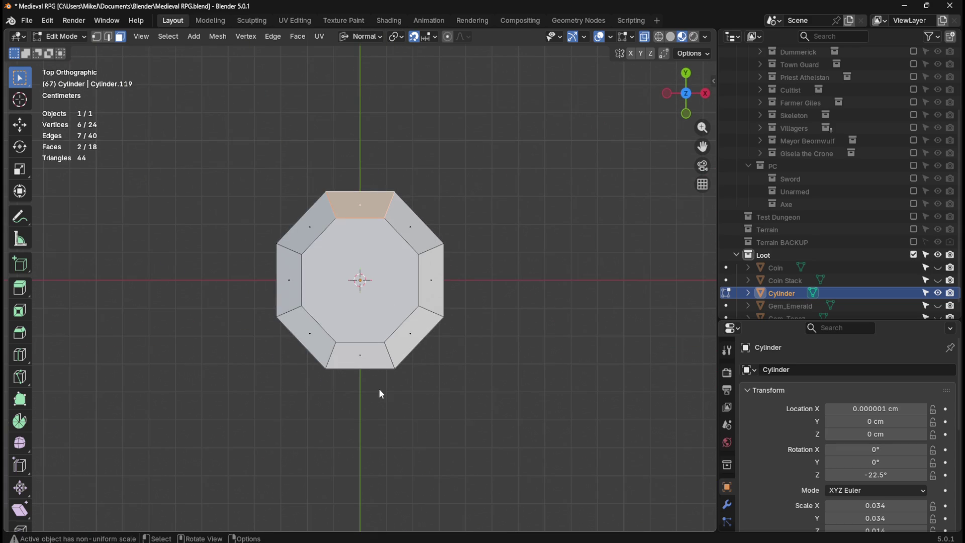
# Extrude the two selected side faces and collapse them to a single spike point.
pyautogui.press('e')
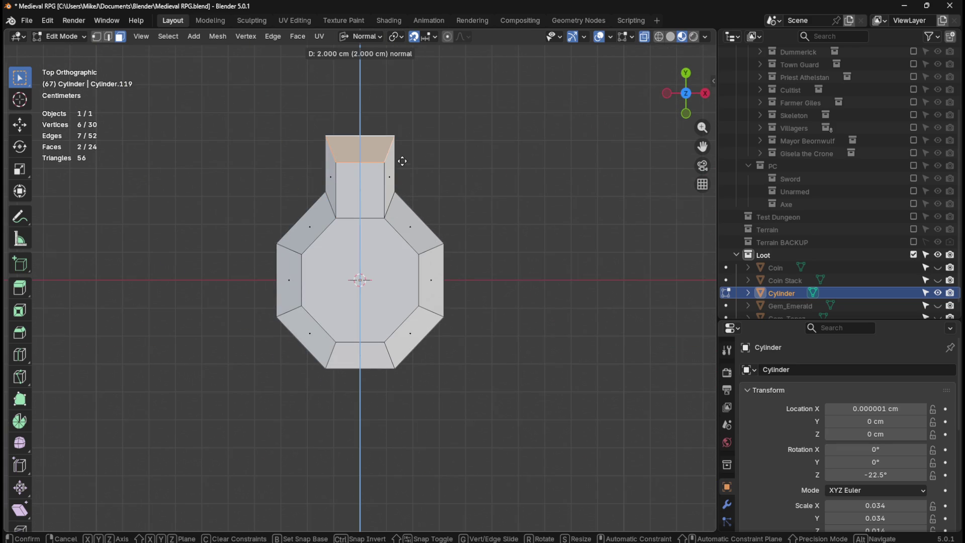
pyautogui.click(381, 156)
pyautogui.moveTo(380, 156)
pyautogui.mouseDown(button='middle')
pyautogui.moveTo(313, 136)
pyautogui.moveTo(319, 257)
pyautogui.moveTo(355, 186)
pyautogui.moveTo(304, 221)
pyautogui.moveTo(412, 322)
pyautogui.moveTo(526, 202)
pyautogui.moveTo(496, 282)
pyautogui.moveTo(536, 259)
pyautogui.moveTo(560, 280)
pyautogui.moveTo(524, 319)
pyautogui.moveTo(285, 340)
pyautogui.moveTo(416, 301)
pyautogui.moveTo(371, 360)
pyautogui.moveTo(421, 282)
pyautogui.moveTo(434, 223)
pyautogui.moveTo(478, 218)
pyautogui.mouseUp(button='middle')
pyautogui.write('s0')
pyautogui.press('Return')
# Select the lower-left side face in top view and begin extruding it.
pyautogui.click(381, 409)
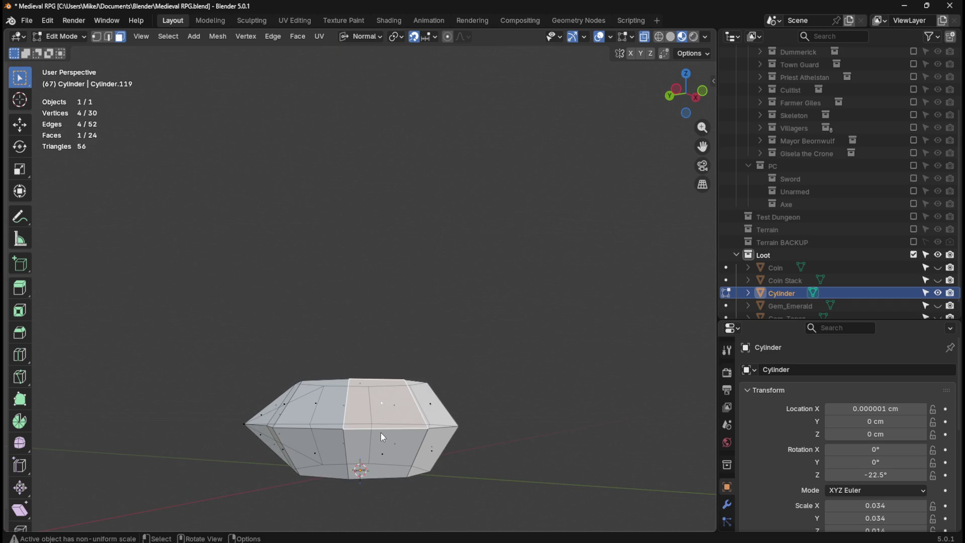
pyautogui.press('KP_5')
pyautogui.press('KP_7')
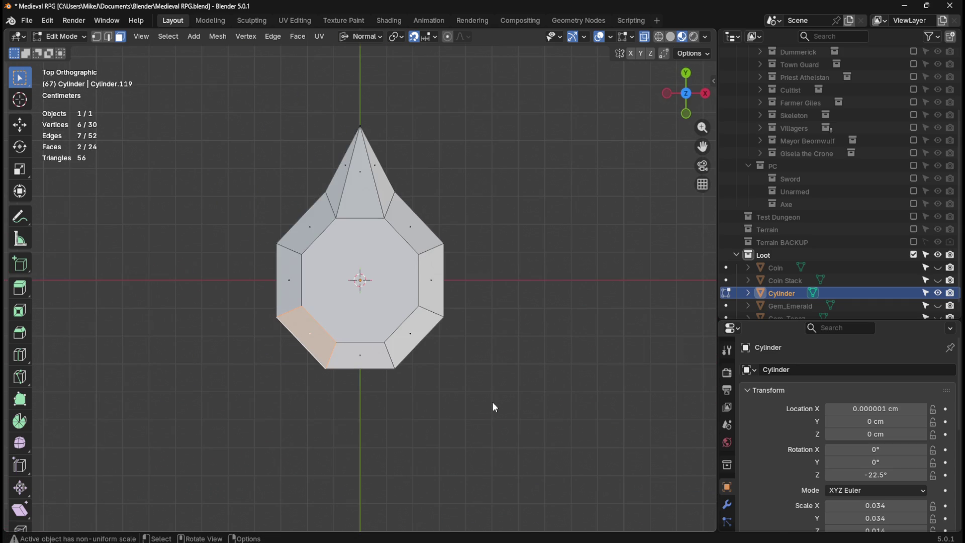
pyautogui.press('e')
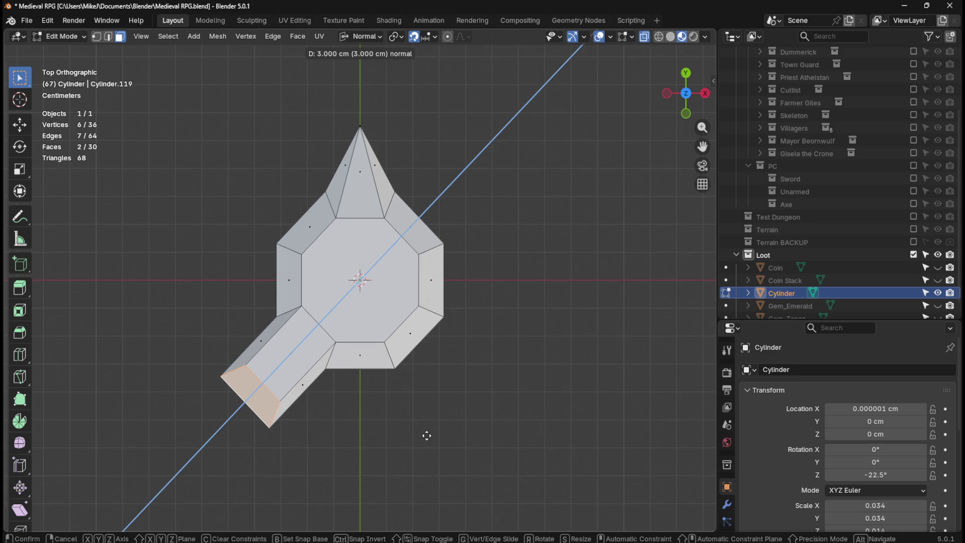
# Redo the lower-left spike: extrude its face 3 cm and scale it to a point.
pyautogui.press('Escape')
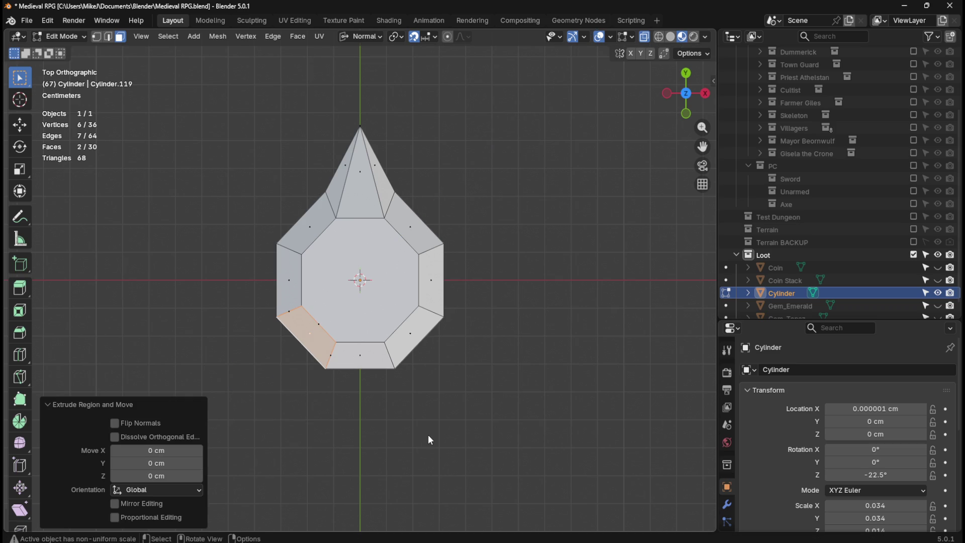
pyautogui.hotkey('ctrl', 'z')
pyautogui.press('e')
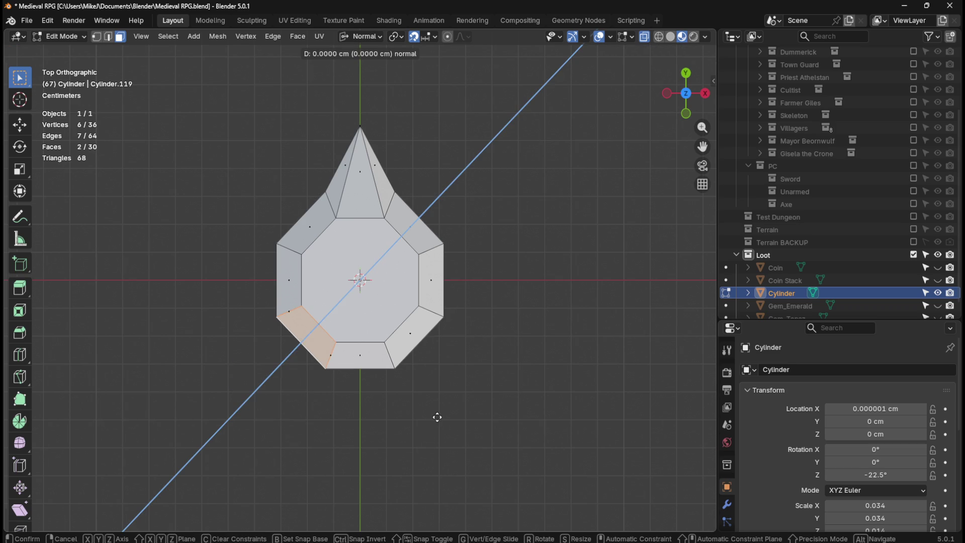
pyautogui.click(370, 454)
pyautogui.press('s')
pyautogui.press('0')
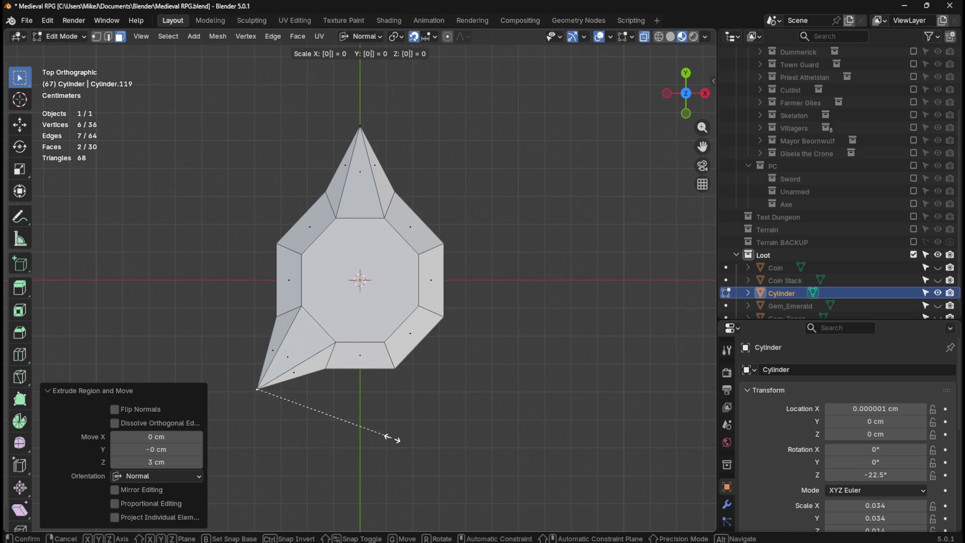
pyautogui.click(392, 439)
pyautogui.moveTo(472, 414)
pyautogui.mouseDown(button='middle')
pyautogui.moveTo(463, 325)
pyautogui.moveTo(397, 437)
pyautogui.mouseUp(button='middle')
# Add a matching spike on the lower-right face, extruded and scaled to zero.
pyautogui.click(396, 445)
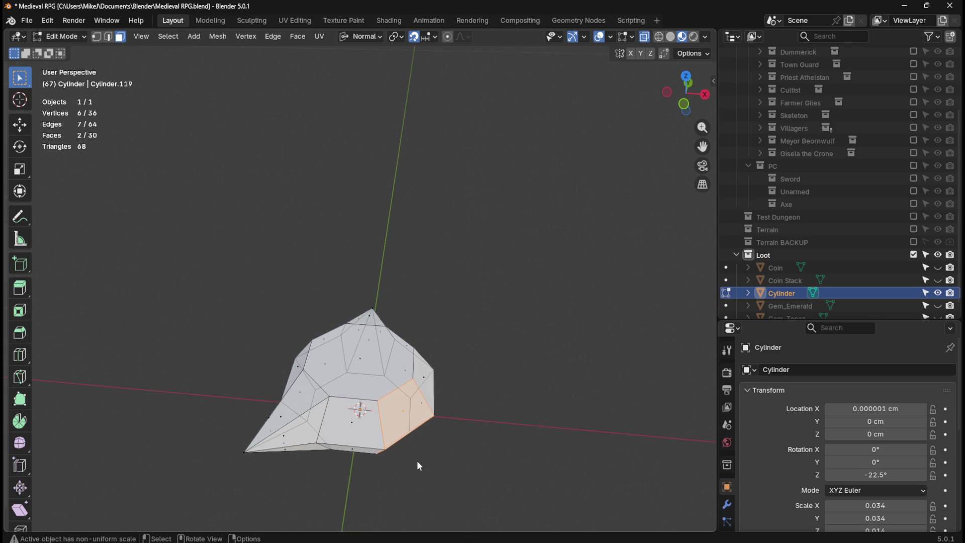
pyautogui.press('KP_7')
pyautogui.press('e')
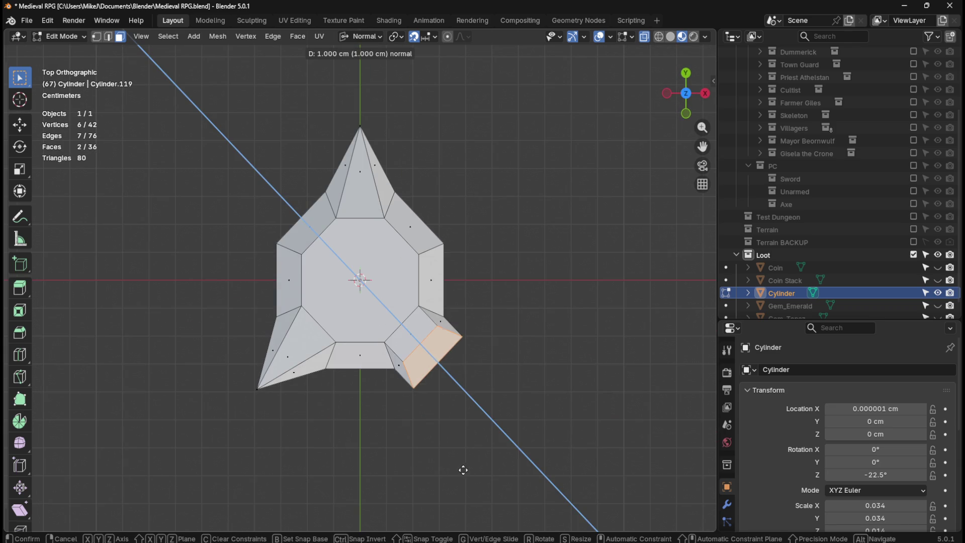
pyautogui.click(499, 486)
pyautogui.press('s')
pyautogui.press('0')
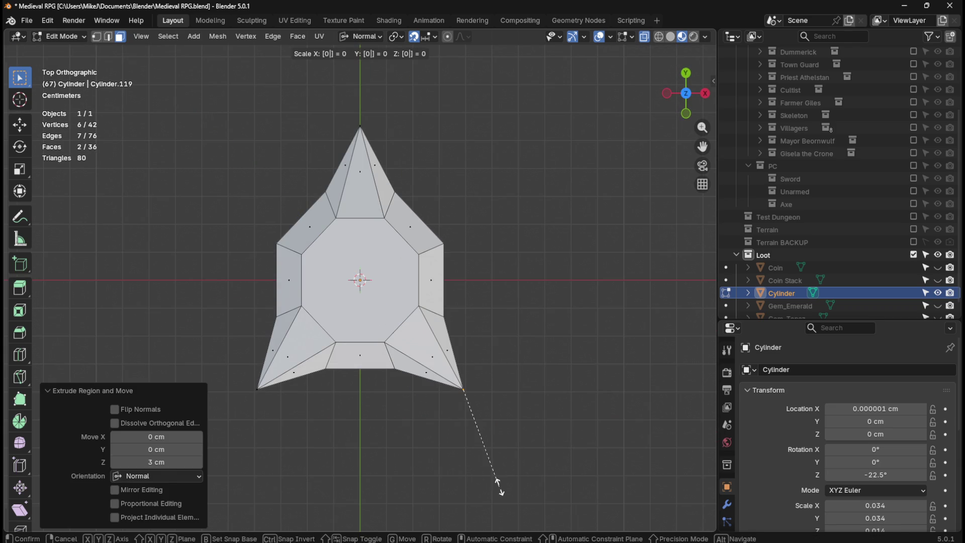
pyautogui.press('Return')
pyautogui.moveTo(499, 486)
pyautogui.mouseDown(button='middle')
pyautogui.moveTo(393, 409)
pyautogui.moveTo(511, 285)
pyautogui.moveTo(499, 356)
pyautogui.moveTo(392, 412)
pyautogui.moveTo(436, 338)
pyautogui.mouseUp(button='middle')
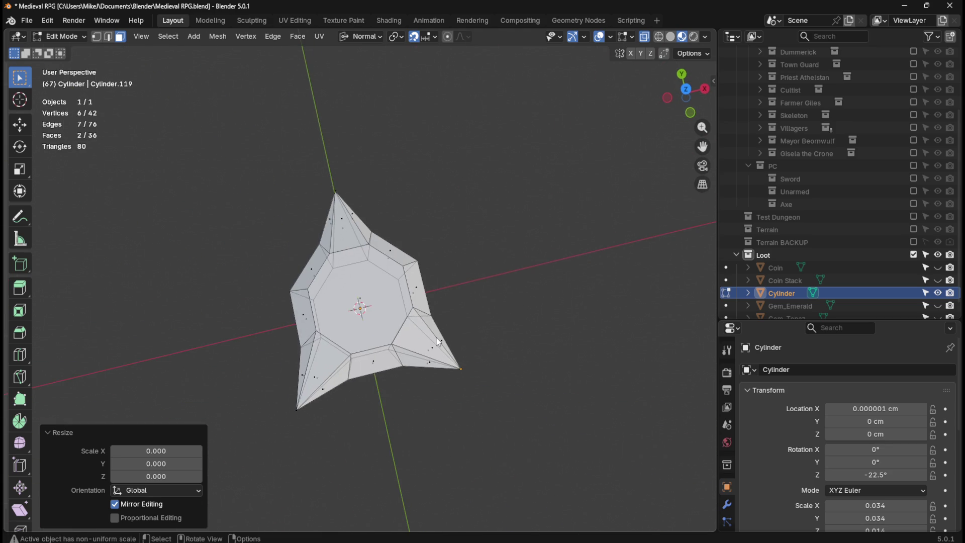
# Inspect the three-pointed gem from top and angled views, selecting one edge.
pyautogui.press('KP_7')
pyautogui.moveTo(558, 385)
pyautogui.mouseDown(button='middle')
pyautogui.moveTo(449, 254)
pyautogui.moveTo(540, 371)
pyautogui.moveTo(461, 342)
pyautogui.mouseUp(button='middle')
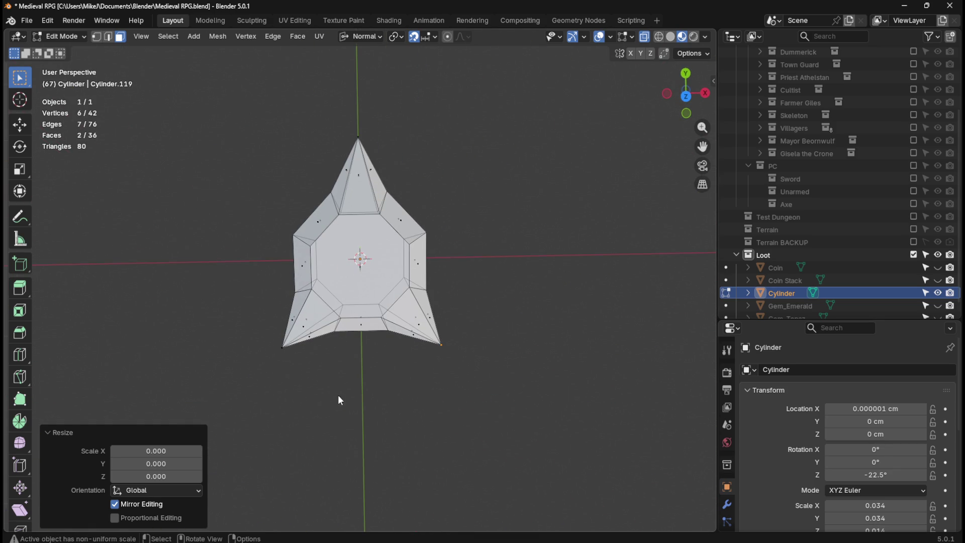
pyautogui.press('KP_7')
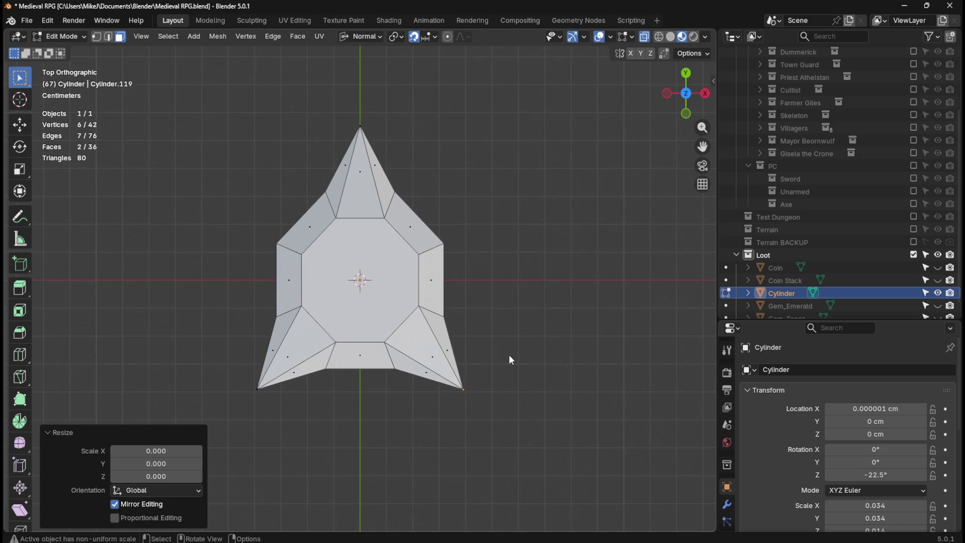
pyautogui.moveTo(338, 290)
pyautogui.mouseDown(button='middle')
pyautogui.moveTo(355, 299)
pyautogui.moveTo(408, 214)
pyautogui.moveTo(436, 216)
pyautogui.moveTo(403, 261)
pyautogui.mouseUp(button='middle')
pyautogui.press('2')
pyautogui.click(330, 385)
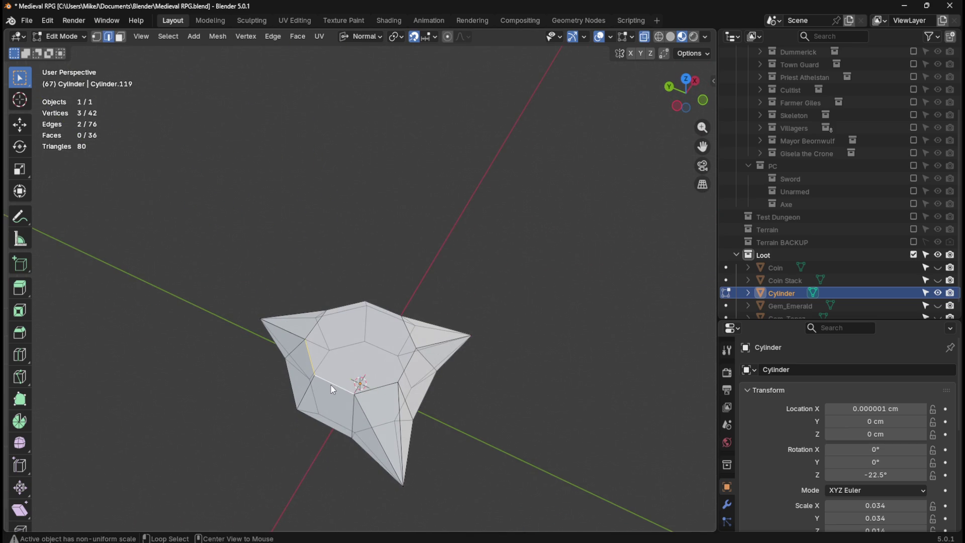
pyautogui.moveTo(492, 260)
pyautogui.mouseDown(button='middle')
pyautogui.moveTo(511, 241)
pyautogui.moveTo(541, 270)
pyautogui.moveTo(431, 345)
pyautogui.moveTo(376, 338)
pyautogui.moveTo(421, 317)
pyautogui.mouseUp(button='middle')
pyautogui.moveTo(465, 277)
pyautogui.mouseDown(button='middle')
pyautogui.moveTo(478, 297)
pyautogui.moveTo(483, 284)
pyautogui.moveTo(446, 328)
pyautogui.moveTo(319, 339)
pyautogui.moveTo(468, 292)
pyautogui.moveTo(454, 309)
pyautogui.mouseUp(button='middle')
# Check the gem in object mode, then leave local view so other scene objects reappear.
pyautogui.press('Tab')
pyautogui.press('KP_7')
pyautogui.press('Tab')
pyautogui.moveTo(538, 348)
pyautogui.mouseDown(button='middle')
pyautogui.moveTo(498, 278)
pyautogui.moveTo(498, 407)
pyautogui.moveTo(505, 284)
pyautogui.moveTo(550, 236)
pyautogui.moveTo(577, 256)
pyautogui.moveTo(583, 278)
pyautogui.moveTo(582, 244)
pyautogui.moveTo(589, 317)
pyautogui.moveTo(566, 482)
pyautogui.moveTo(511, 340)
pyautogui.moveTo(541, 347)
pyautogui.moveTo(498, 338)
pyautogui.moveTo(563, 316)
pyautogui.moveTo(581, 338)
pyautogui.moveTo(582, 390)
pyautogui.moveTo(445, 395)
pyautogui.moveTo(455, 397)
pyautogui.mouseUp(button='middle')
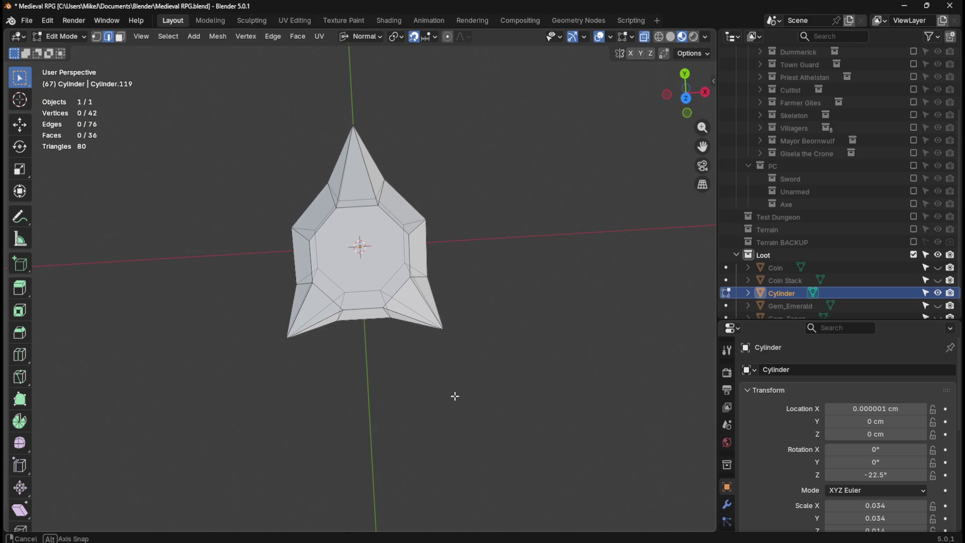
pyautogui.press('KP_7')
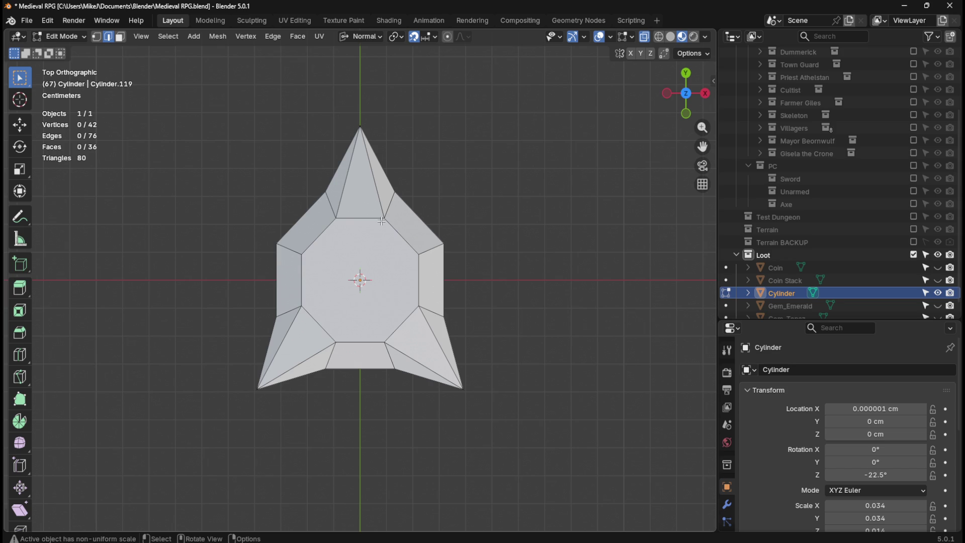
pyautogui.press('KP_Divide')
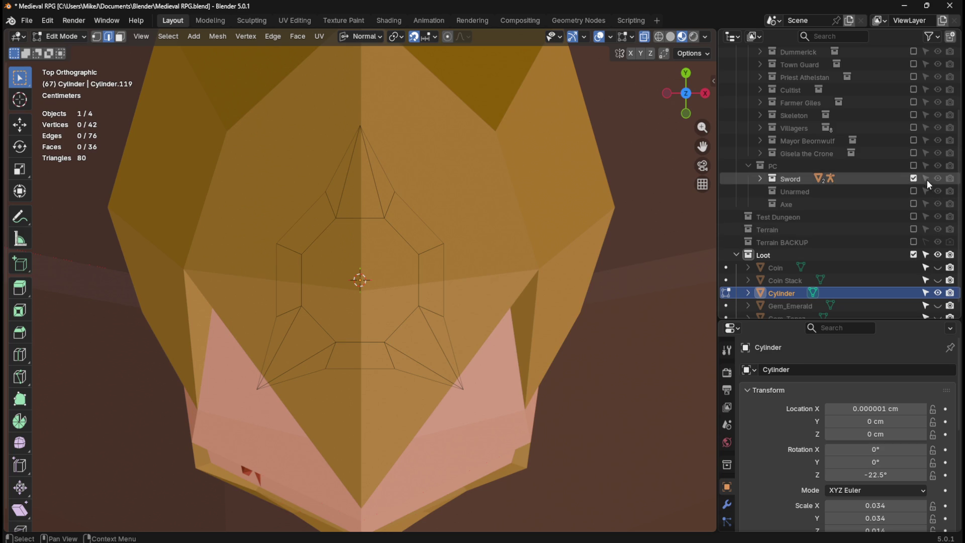
# Exclude the Sword collection, undo the last spike, and select the right side face in wireframe.
pyautogui.click(914, 178)
pyautogui.hotkey('ctrl', 'z')
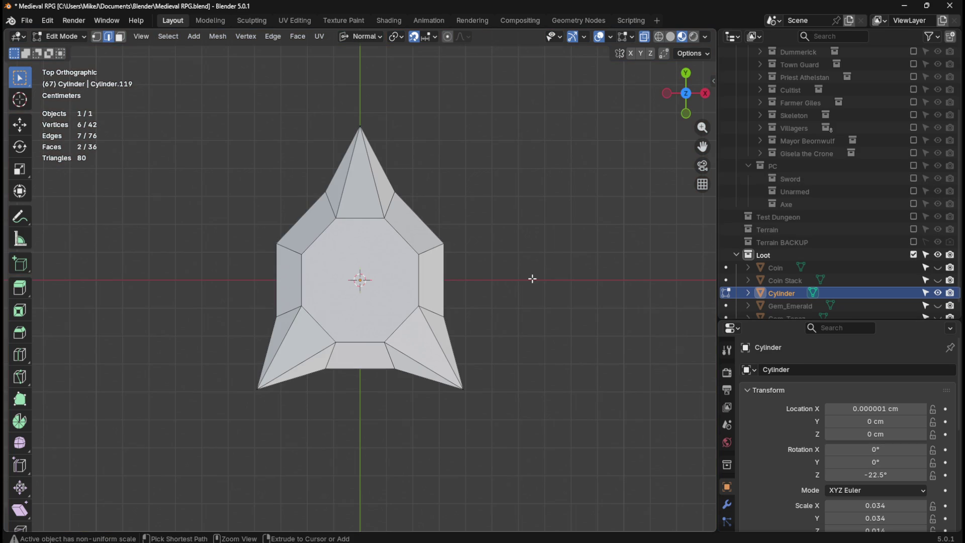
pyautogui.hotkey('ctrl', 'z')
pyautogui.hotkey('ctrl', 'z')
pyautogui.hotkey('ctrl', 'z')
pyautogui.hotkey('ctrl', 'z')
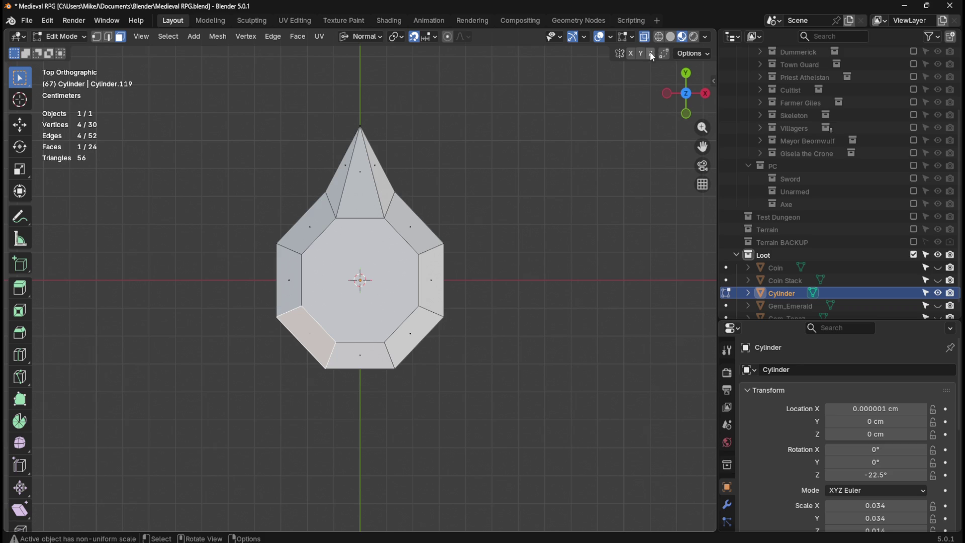
pyautogui.click(662, 39)
pyautogui.moveTo(423, 266); pyautogui.dragTo(467, 298)
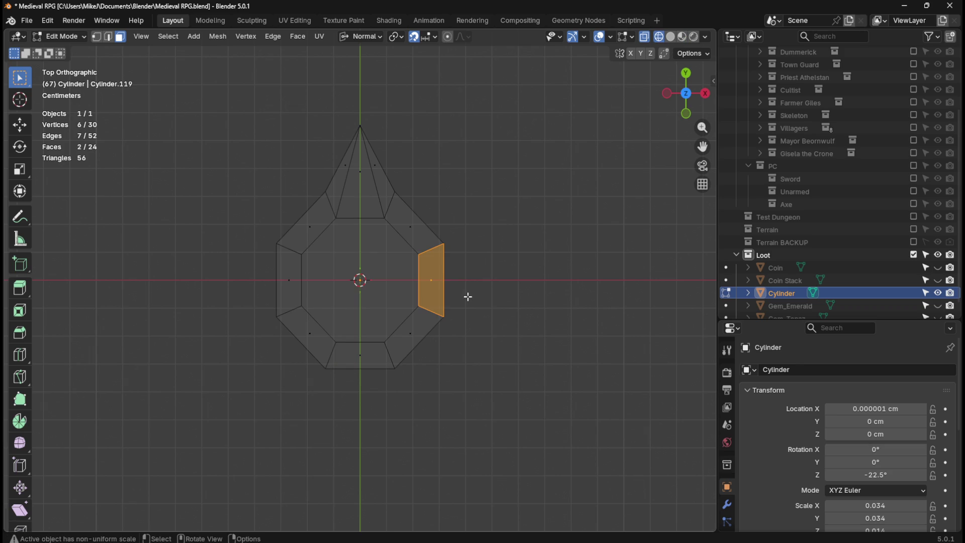
pyautogui.click(683, 40)
pyautogui.click(676, 41)
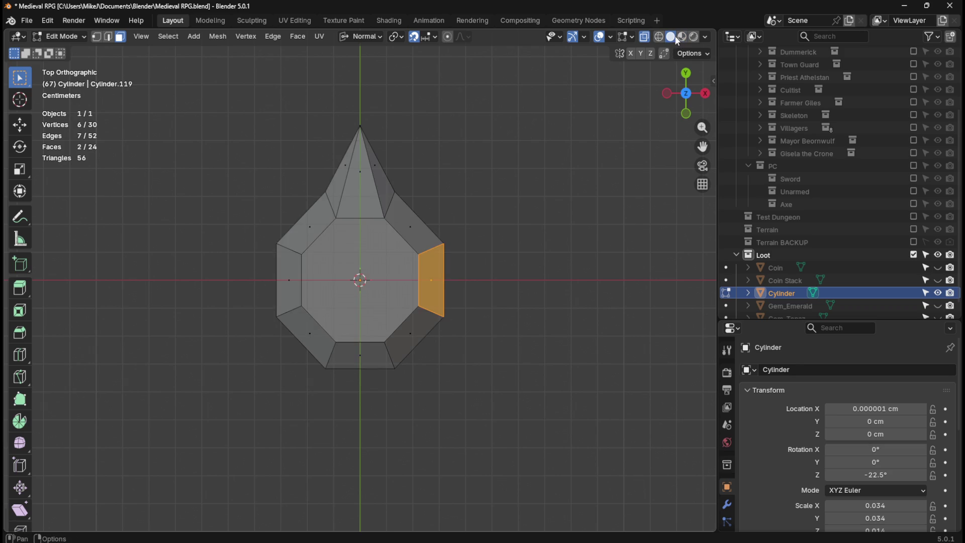
pyautogui.click(684, 41)
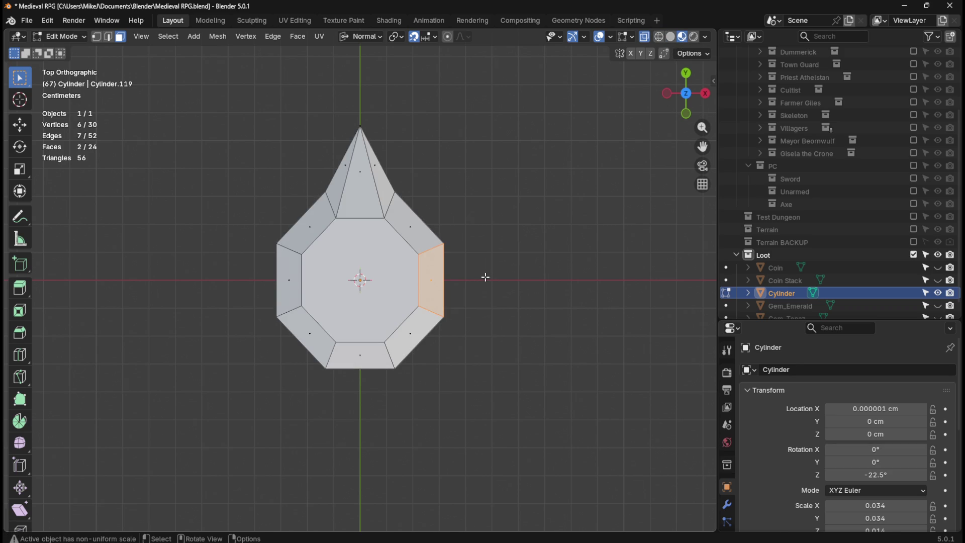
# Try a 2 cm pointed spike on the right face, then undo it.
pyautogui.press('e')
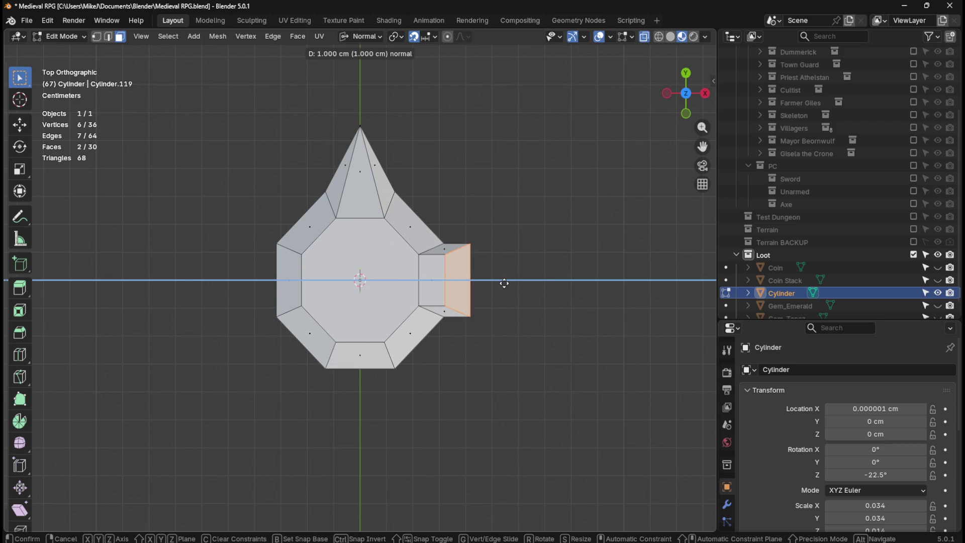
pyautogui.click(538, 282)
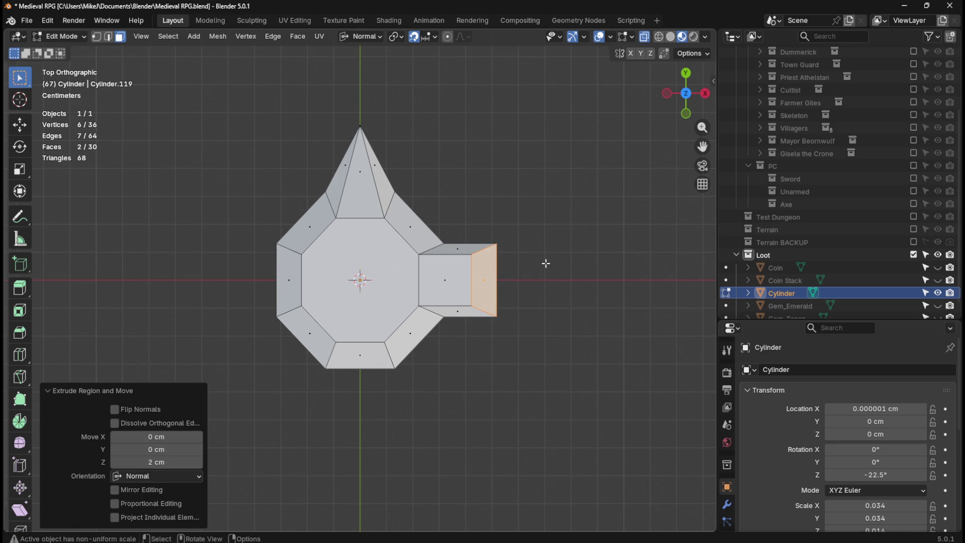
pyautogui.press('s')
pyautogui.press('0')
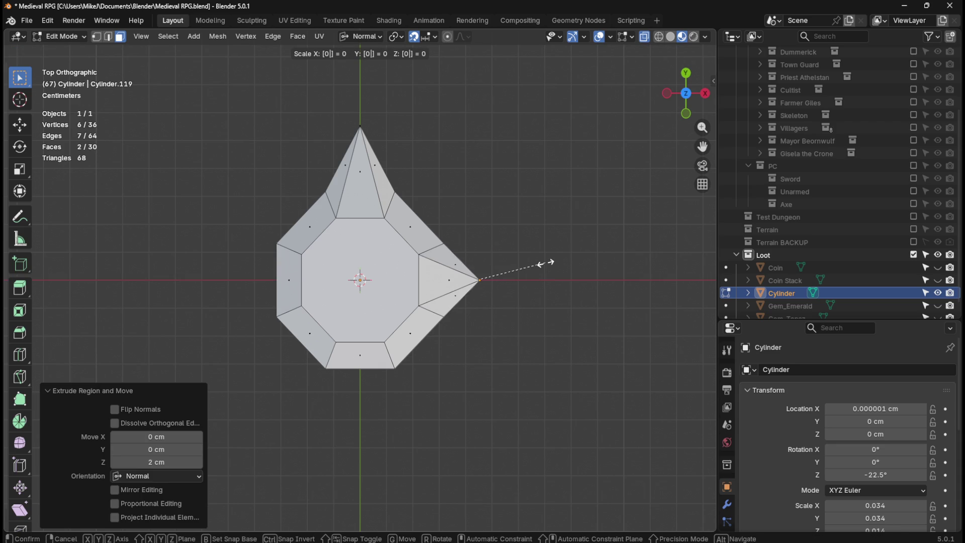
pyautogui.press('Return')
pyautogui.hotkey('ctrl', 'z')
pyautogui.hotkey('ctrl', 'z')
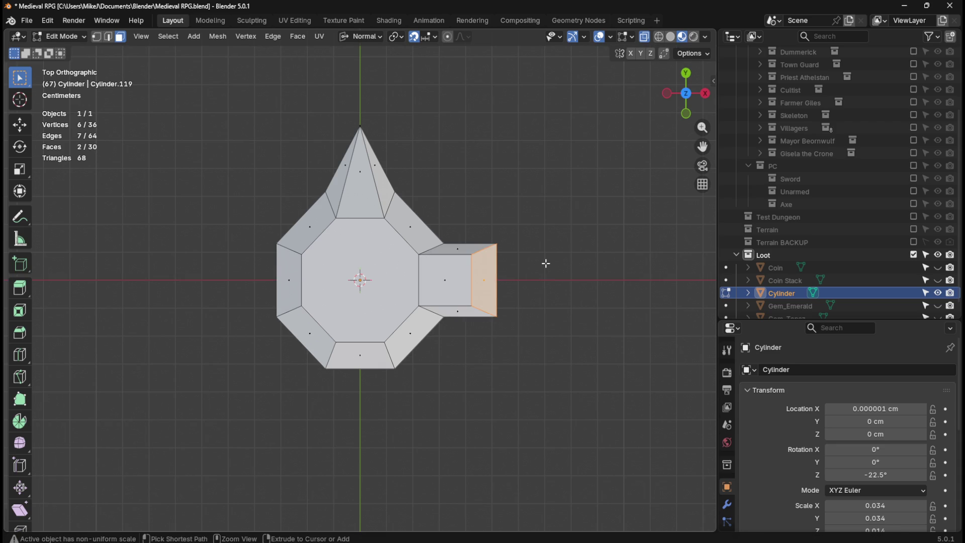
pyautogui.hotkey('ctrl', 'z')
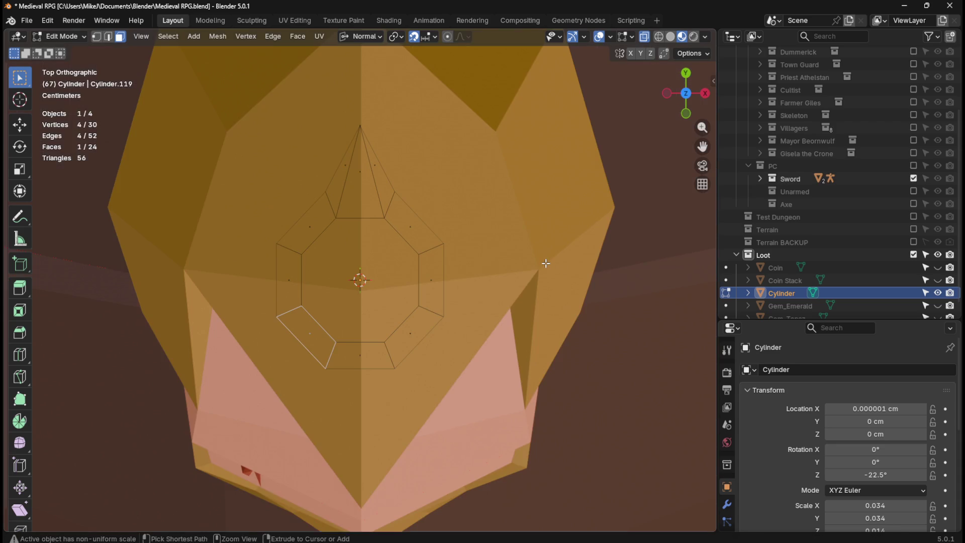
# Hide the Sword collection and pull a 3 cm pointed spike from the right face.
pyautogui.click(914, 177)
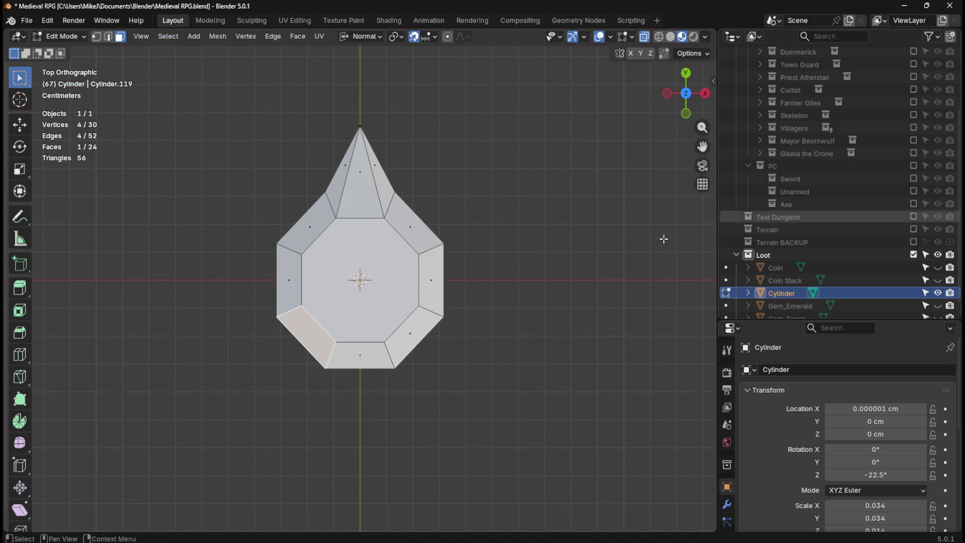
pyautogui.keyDown('shift'); pyautogui.moveTo(426, 260); pyautogui.dragTo(474, 289); pyautogui.keyUp('shift')
pyautogui.moveTo(474, 289)
pyautogui.mouseDown(button='middle')
pyautogui.moveTo(442, 193)
pyautogui.moveTo(413, 145)
pyautogui.moveTo(417, 125)
pyautogui.mouseUp(button='middle')
pyautogui.press('KP_7')
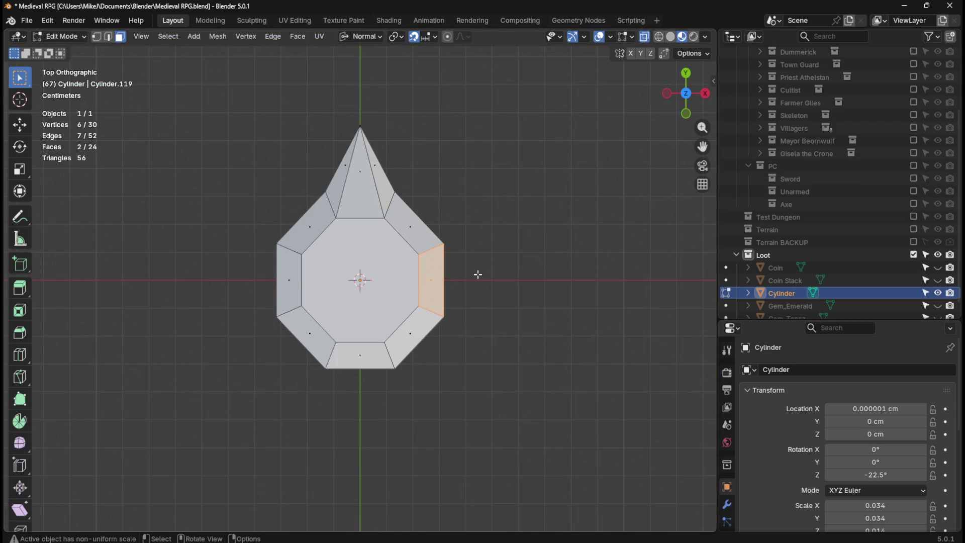
pyautogui.press('e')
pyautogui.click(561, 260)
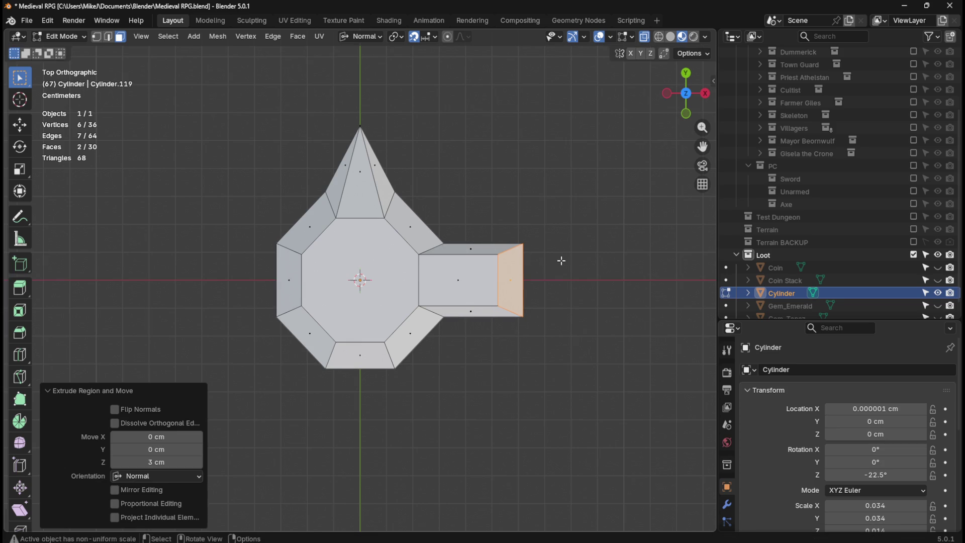
pyautogui.press('s')
pyautogui.press('0')
pyautogui.press('Return')
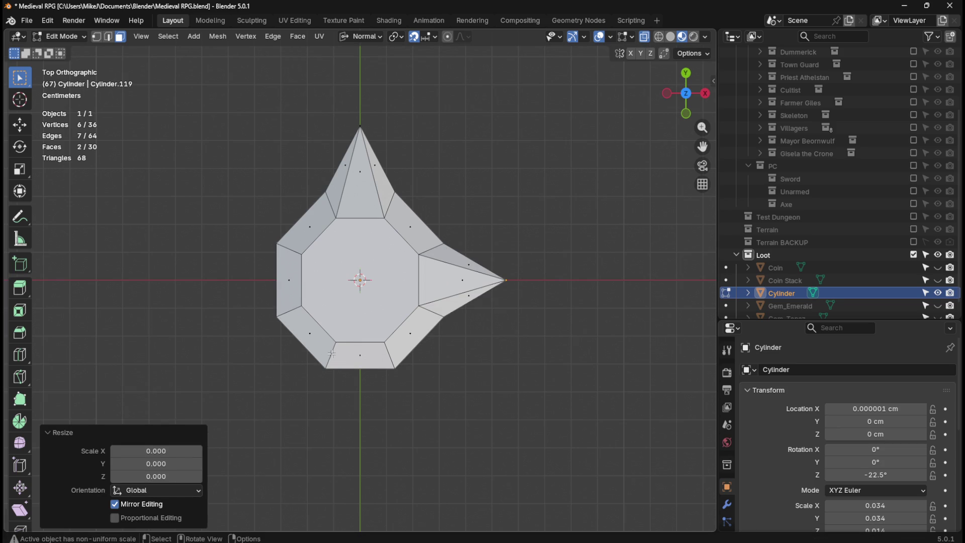
# Extrude the bottom face and the left face (3 cm) and collapse each to a pointed tip.
pyautogui.moveTo(347, 342); pyautogui.dragTo(383, 397)
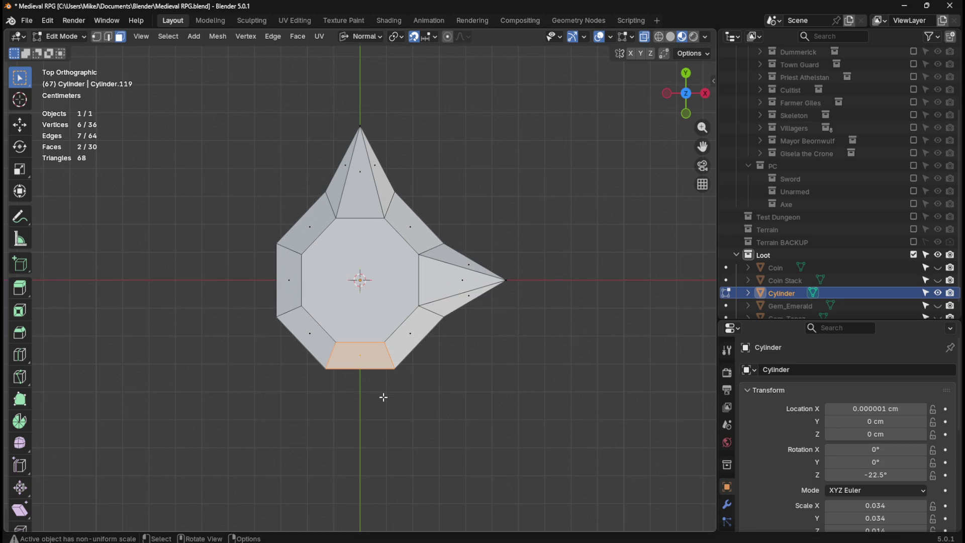
pyautogui.press('e')
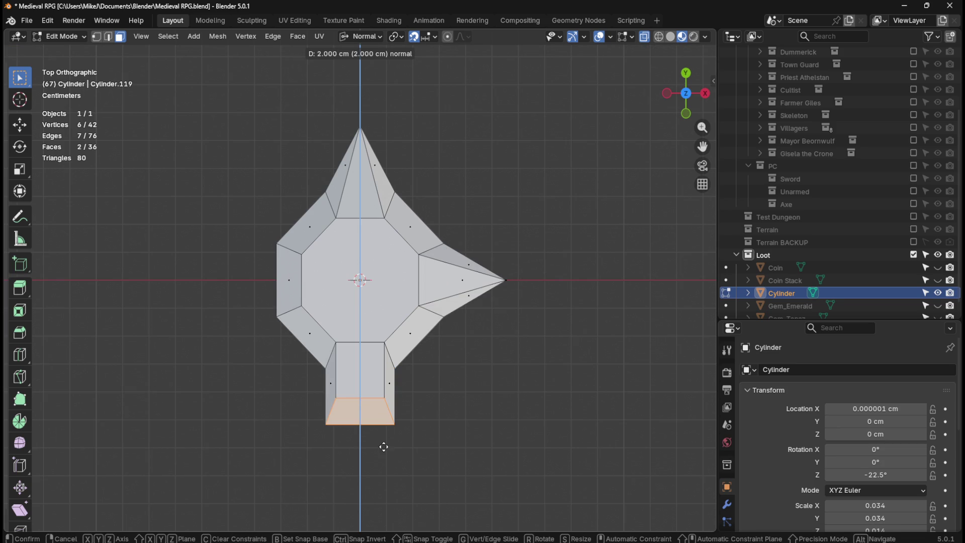
pyautogui.click(376, 470)
pyautogui.press('s')
pyautogui.press('0')
pyautogui.press('Return')
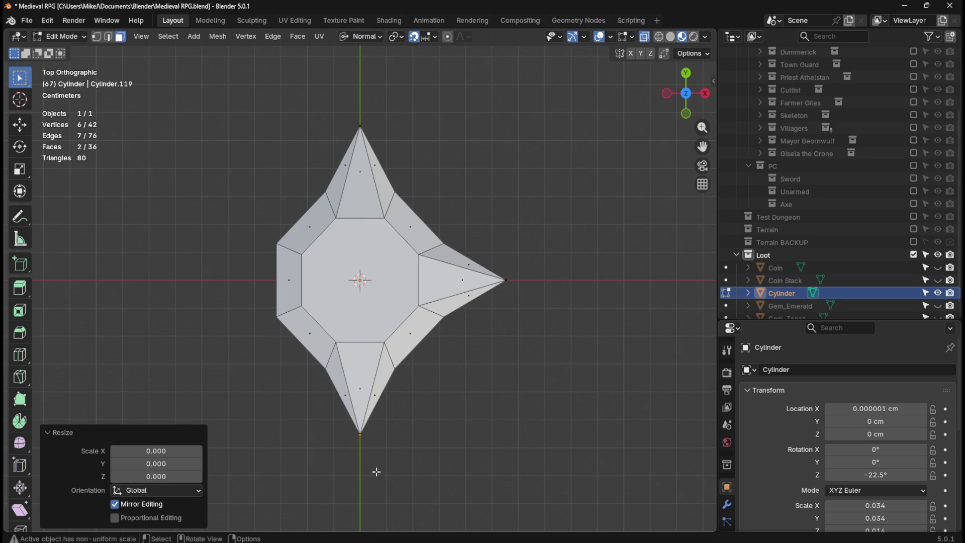
pyautogui.click(288, 281)
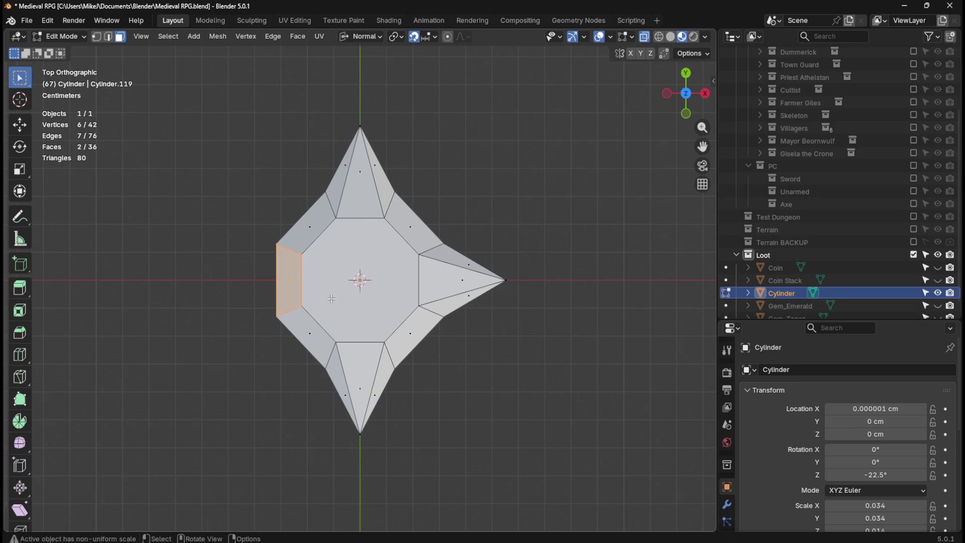
pyautogui.press('e')
pyautogui.click(260, 305)
pyautogui.press('s')
pyautogui.press('0')
pyautogui.press('Return')
# View the whole star in object mode from the top, then return to editing it.
pyautogui.moveTo(474, 380)
pyautogui.mouseDown(button='middle')
pyautogui.moveTo(535, 284)
pyautogui.moveTo(508, 334)
pyautogui.moveTo(393, 366)
pyautogui.moveTo(499, 325)
pyautogui.moveTo(431, 337)
pyautogui.moveTo(500, 274)
pyautogui.moveTo(507, 334)
pyautogui.moveTo(502, 248)
pyautogui.moveTo(472, 152)
pyautogui.moveTo(486, 275)
pyautogui.moveTo(402, 246)
pyautogui.moveTo(366, 285)
pyautogui.moveTo(386, 373)
pyautogui.moveTo(548, 290)
pyautogui.moveTo(452, 337)
pyautogui.moveTo(496, 348)
pyautogui.moveTo(455, 352)
pyautogui.moveTo(484, 334)
pyautogui.mouseUp(button='middle')
pyautogui.press('Tab')
pyautogui.press('KP_7')
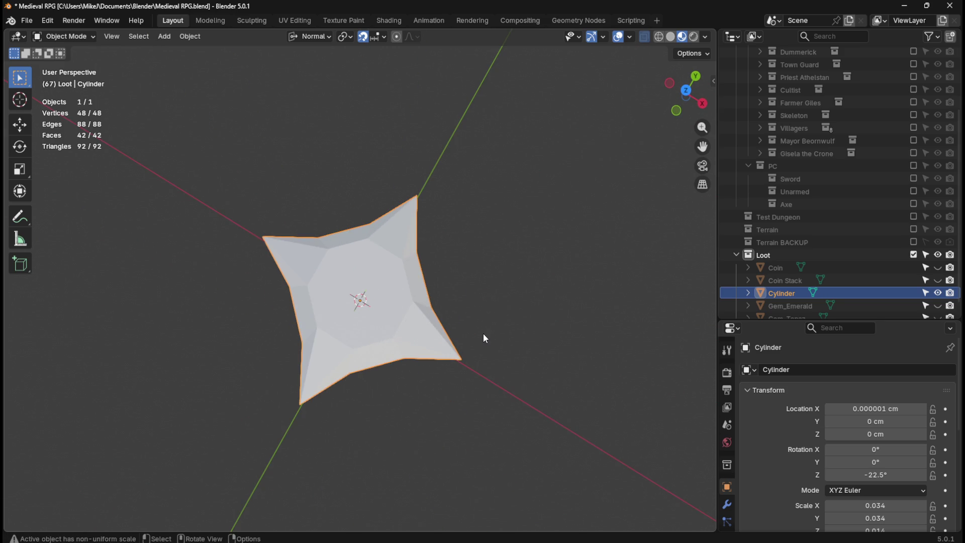
pyautogui.press('Tab')
pyautogui.moveTo(463, 371)
pyautogui.mouseDown(button='middle')
pyautogui.moveTo(418, 297)
pyautogui.moveTo(433, 265)
pyautogui.moveTo(442, 256)
pyautogui.moveTo(513, 302)
pyautogui.moveTo(565, 307)
pyautogui.moveTo(573, 283)
pyautogui.moveTo(565, 249)
pyautogui.moveTo(556, 288)
pyautogui.moveTo(501, 335)
pyautogui.mouseUp(button='middle')
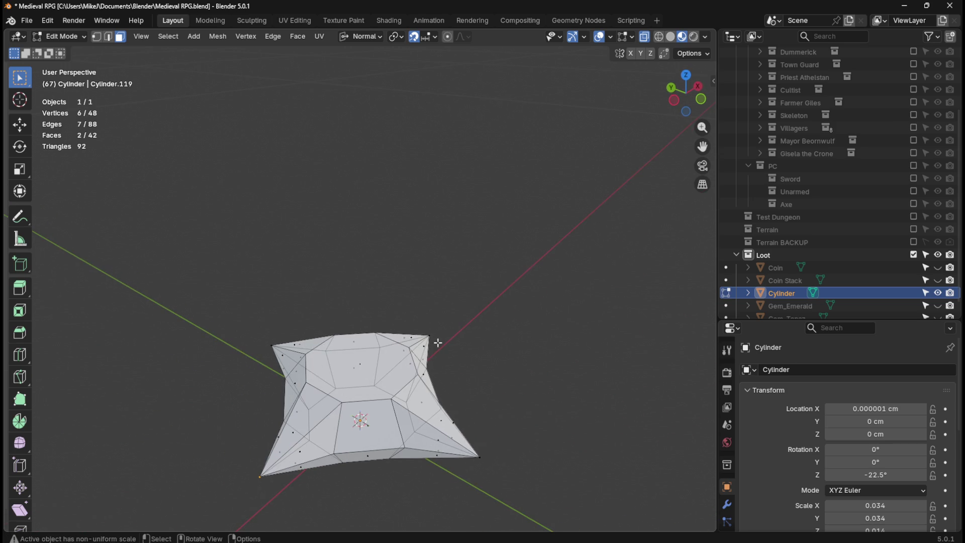
# Collapse the top and bottom octagon faces each to a single centre point.
pyautogui.press('s')
pyautogui.press('0')
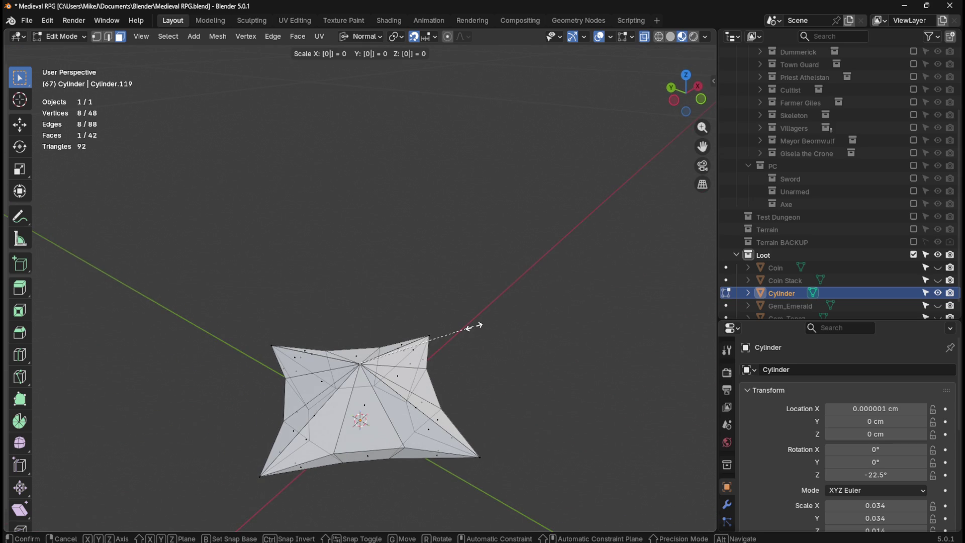
pyautogui.press('Return')
pyautogui.moveTo(462, 442); pyautogui.dragTo(461, 296, button='middle')
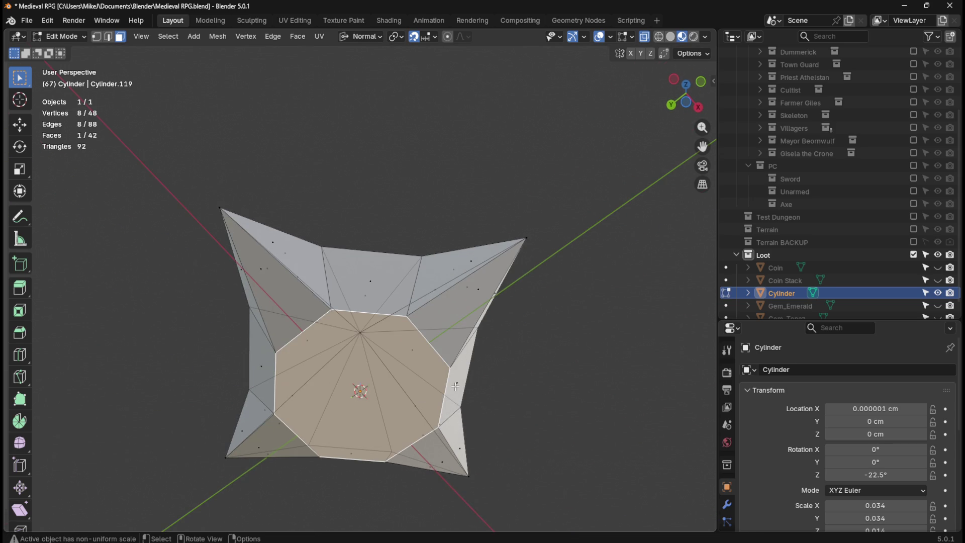
pyautogui.press('s')
pyautogui.press('0')
pyautogui.press('Return')
# Merge all vertices by distance, removing 34 duplicates for a 14-vertex gem.
pyautogui.moveTo(449, 378)
pyautogui.mouseDown(button='middle')
pyautogui.moveTo(489, 283)
pyautogui.moveTo(496, 371)
pyautogui.mouseUp(button='middle')
pyautogui.press('Tab')
pyautogui.moveTo(520, 287)
pyautogui.mouseDown(button='middle')
pyautogui.moveTo(420, 270)
pyautogui.moveTo(383, 237)
pyautogui.moveTo(459, 258)
pyautogui.mouseUp(button='middle')
pyautogui.press('Tab')
pyautogui.press('a')
pyautogui.press('m')
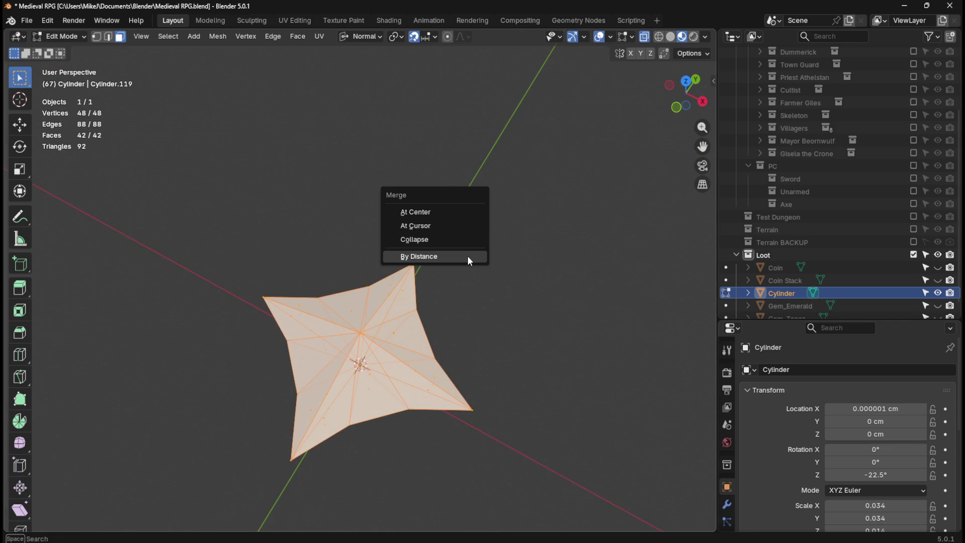
pyautogui.click(468, 255)
pyautogui.press('Tab')
pyautogui.moveTo(475, 318)
pyautogui.mouseDown(button='middle')
pyautogui.moveTo(587, 280)
pyautogui.moveTo(532, 291)
pyautogui.moveTo(545, 248)
pyautogui.moveTo(466, 370)
pyautogui.moveTo(493, 351)
pyautogui.moveTo(428, 356)
pyautogui.mouseUp(button='middle')
pyautogui.press('Tab')
pyautogui.press('Tab')
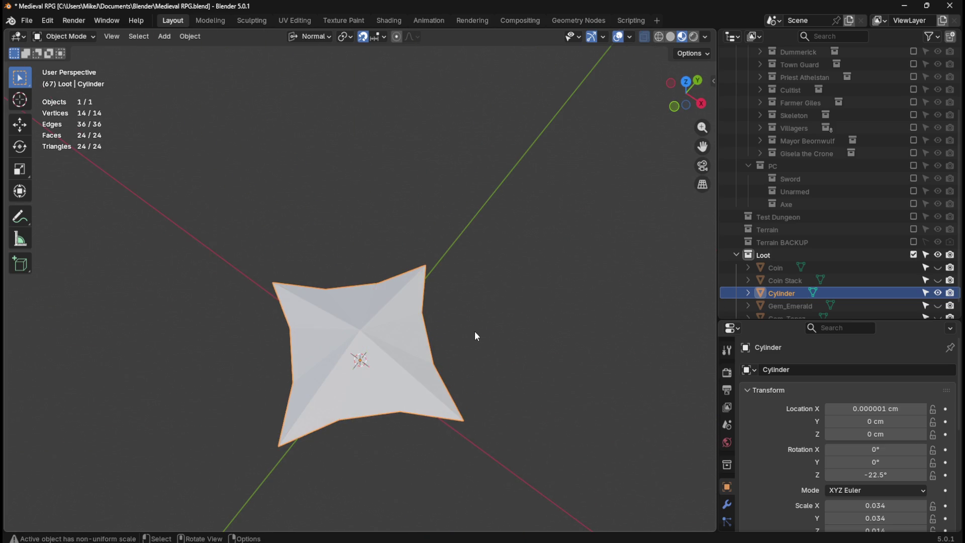
# Inspect the star from a low side angle and change the viewport shading.
pyautogui.moveTo(498, 330)
pyautogui.mouseDown(button='middle')
pyautogui.moveTo(491, 268)
pyautogui.moveTo(415, 269)
pyautogui.moveTo(461, 335)
pyautogui.mouseUp(button='middle')
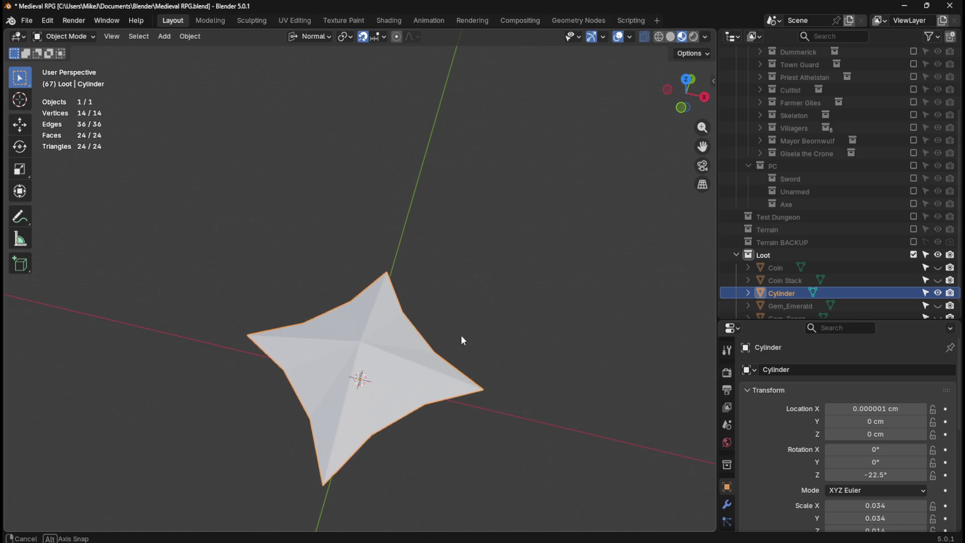
pyautogui.press('Tab')
pyautogui.click(672, 38)
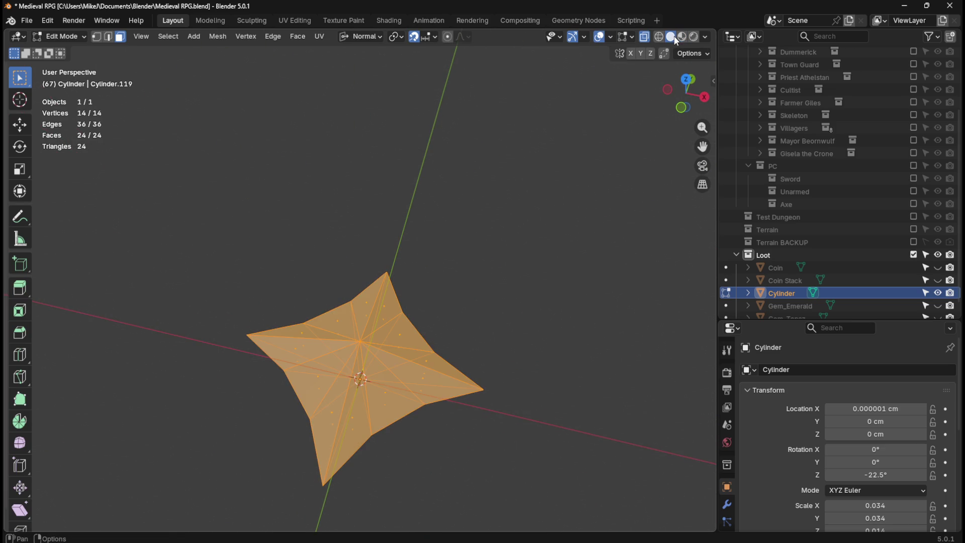
pyautogui.press('Tab')
pyautogui.moveTo(515, 309)
pyautogui.mouseDown(button='middle')
pyautogui.moveTo(491, 379)
pyautogui.moveTo(448, 315)
pyautogui.moveTo(341, 278)
pyautogui.moveTo(240, 316)
pyautogui.moveTo(423, 370)
pyautogui.moveTo(572, 338)
pyautogui.moveTo(571, 378)
pyautogui.moveTo(459, 352)
pyautogui.moveTo(487, 347)
pyautogui.mouseUp(button='middle')
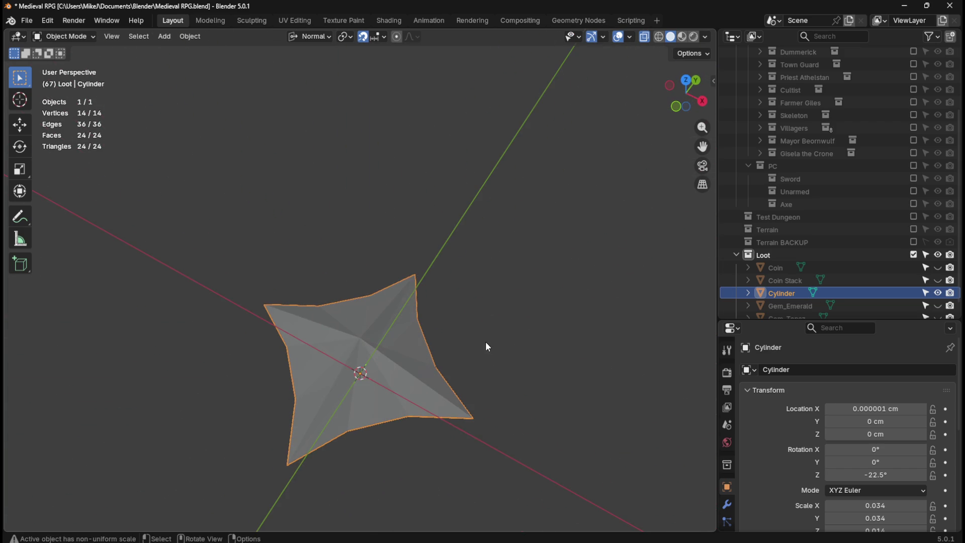
# Undo back to the raised, widened top octagon face with nothing selected.
pyautogui.press('Tab')
pyautogui.press('a')
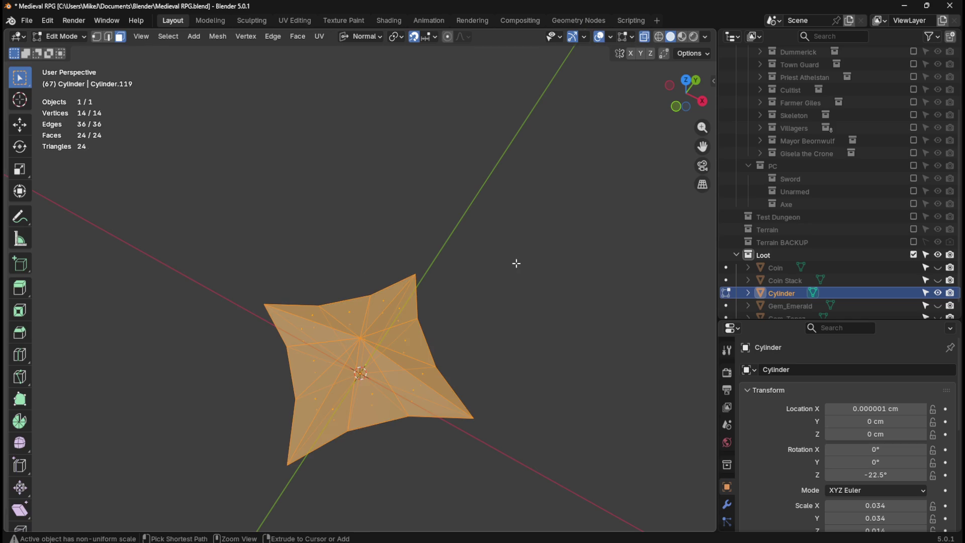
pyautogui.hotkey('ctrl', 'z')
pyautogui.press('Tab')
pyautogui.press('Tab')
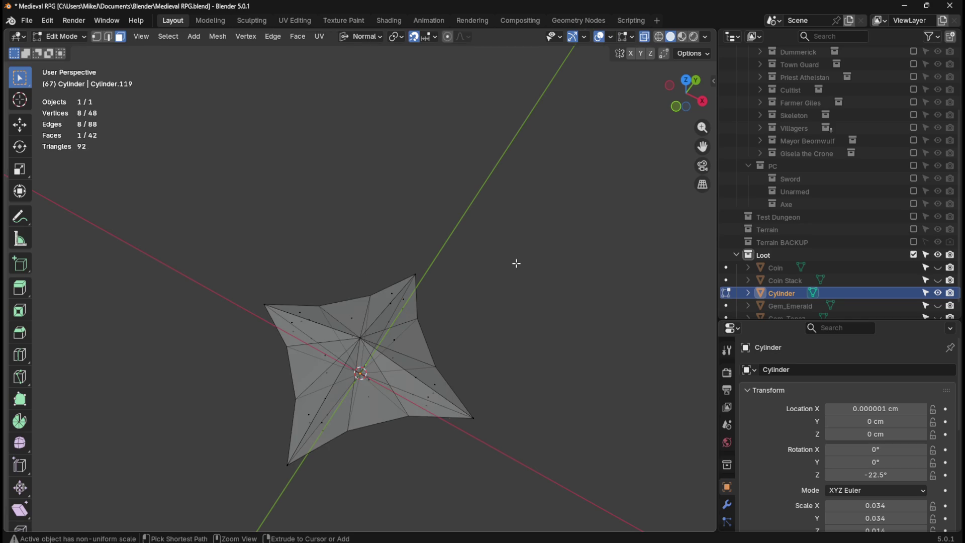
pyautogui.hotkey('ctrl', 'z')
pyautogui.hotkey('ctrl', 'z')
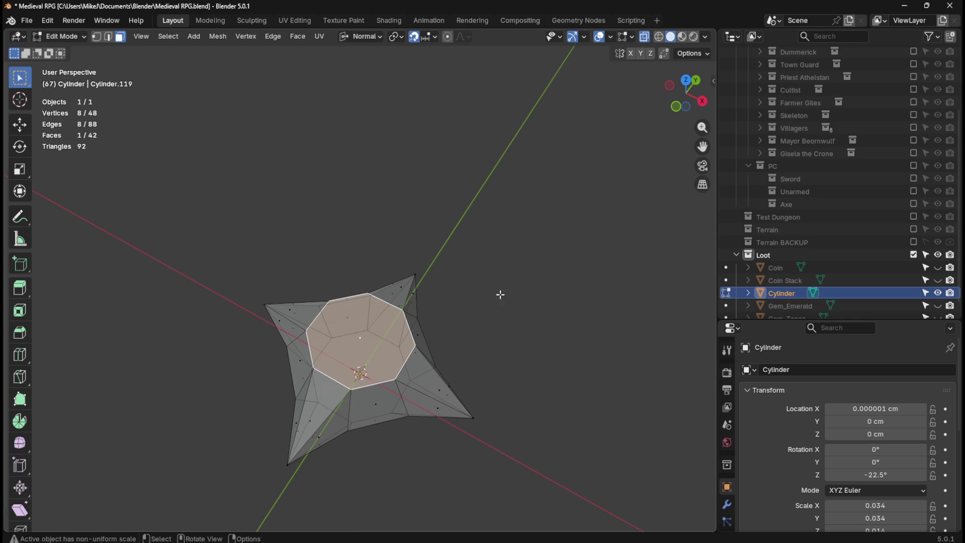
pyautogui.hotkey('ctrl', 'z')
pyautogui.hotkey('ctrl', 'z')
# Merge overlapping vertices By Distance across the whole mesh, removing 20 duplicates.
pyautogui.moveTo(498, 325); pyautogui.dragTo(524, 379, button='middle')
pyautogui.press('Tab')
pyautogui.press('a')
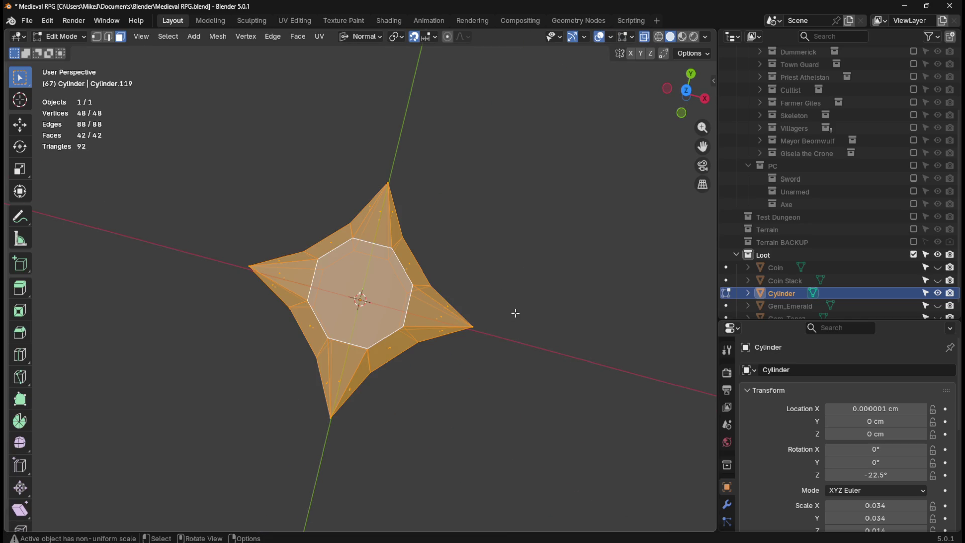
pyautogui.press('m')
pyautogui.click(515, 312)
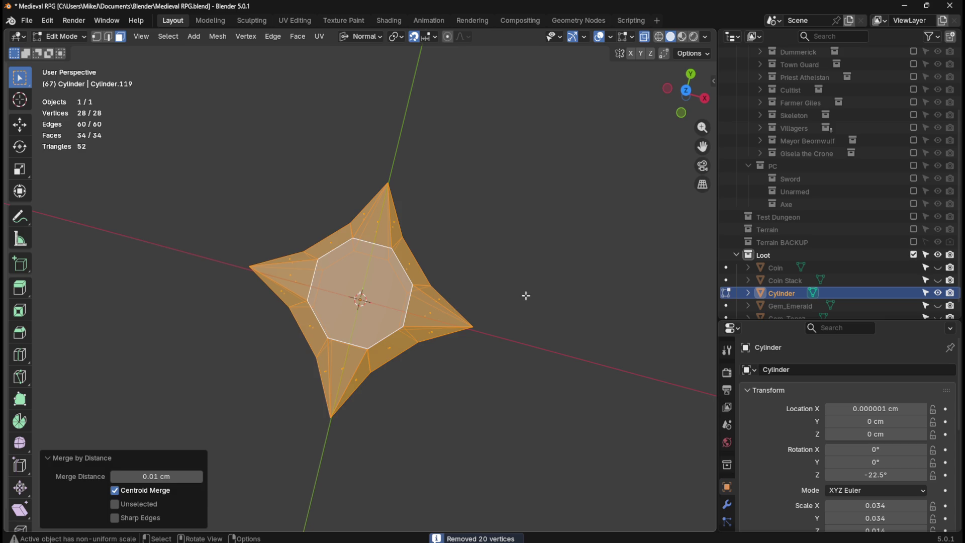
# Orbit around the merged gem, then select only its top octagon face.
pyautogui.press('Tab')
pyautogui.moveTo(513, 279)
pyautogui.mouseDown(button='middle')
pyautogui.moveTo(493, 244)
pyautogui.moveTo(419, 248)
pyautogui.moveTo(359, 272)
pyautogui.moveTo(426, 257)
pyautogui.moveTo(540, 276)
pyautogui.moveTo(600, 210)
pyautogui.moveTo(504, 266)
pyautogui.moveTo(468, 266)
pyautogui.moveTo(571, 174)
pyautogui.moveTo(463, 276)
pyautogui.moveTo(511, 221)
pyautogui.moveTo(526, 208)
pyautogui.moveTo(445, 311)
pyautogui.moveTo(417, 329)
pyautogui.moveTo(431, 305)
pyautogui.mouseUp(button='middle')
pyautogui.press('Tab')
pyautogui.click(360, 363)
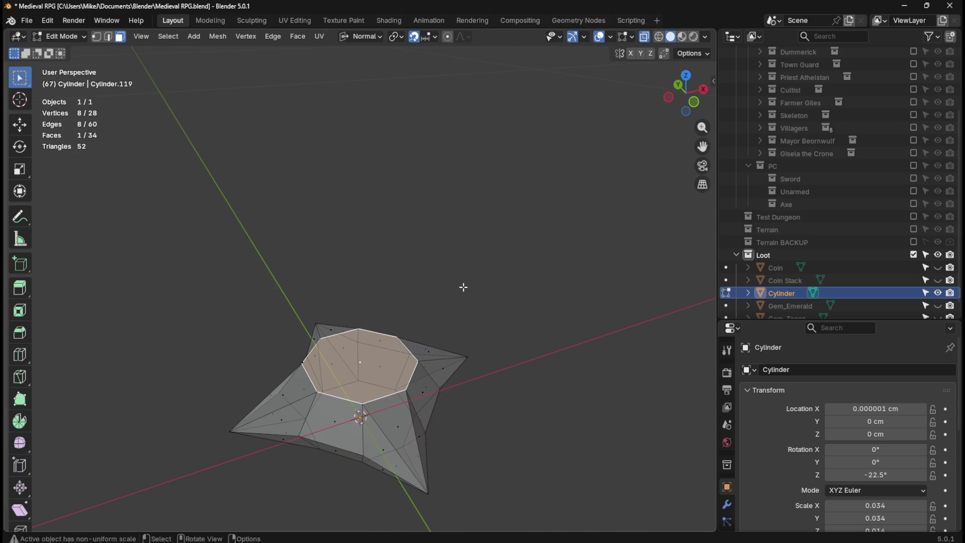
# Scale the top octagon face to 0, collapsing it into a single point.
pyautogui.press('s')
pyautogui.press('0')
pyautogui.press('Return')
pyautogui.moveTo(474, 376)
pyautogui.mouseDown(button='middle')
pyautogui.moveTo(493, 246)
pyautogui.moveTo(430, 246)
pyautogui.moveTo(372, 305)
pyautogui.moveTo(375, 352)
pyautogui.moveTo(391, 275)
pyautogui.moveTo(423, 225)
pyautogui.moveTo(444, 250)
pyautogui.moveTo(451, 390)
pyautogui.moveTo(482, 312)
pyautogui.moveTo(336, 284)
pyautogui.moveTo(249, 288)
pyautogui.moveTo(226, 316)
pyautogui.moveTo(345, 270)
pyautogui.moveTo(429, 205)
pyautogui.moveTo(413, 336)
pyautogui.moveTo(453, 247)
pyautogui.moveTo(509, 264)
pyautogui.moveTo(509, 316)
pyautogui.moveTo(453, 422)
pyautogui.moveTo(500, 301)
pyautogui.moveTo(498, 324)
pyautogui.mouseUp(button='middle')
pyautogui.press('Tab')
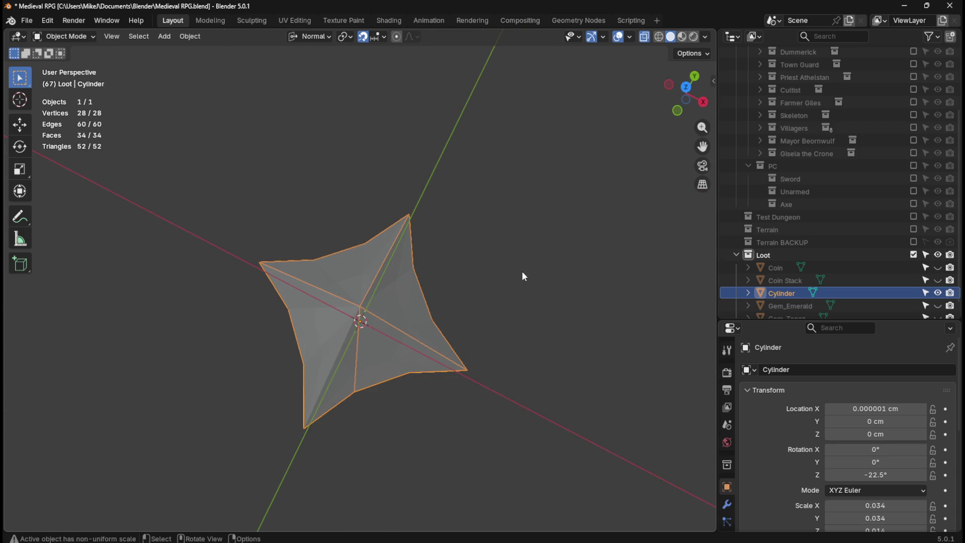
# Merge duplicate vertices By Distance twice, leaving a 21-vertex, 29-face star gem.
pyautogui.press('Tab')
pyautogui.press('m')
pyautogui.click(511, 286)
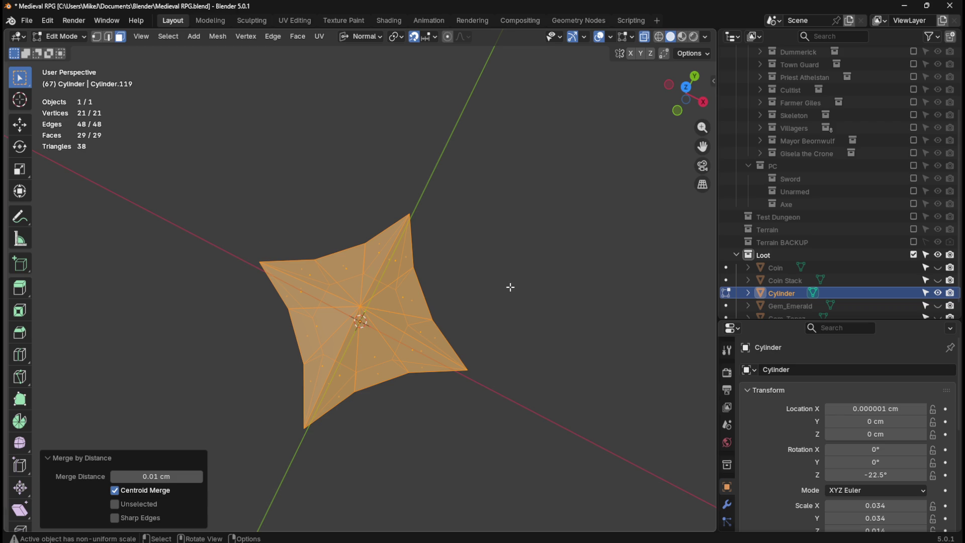
pyautogui.hotkey('alt', 'a')
pyautogui.press('a')
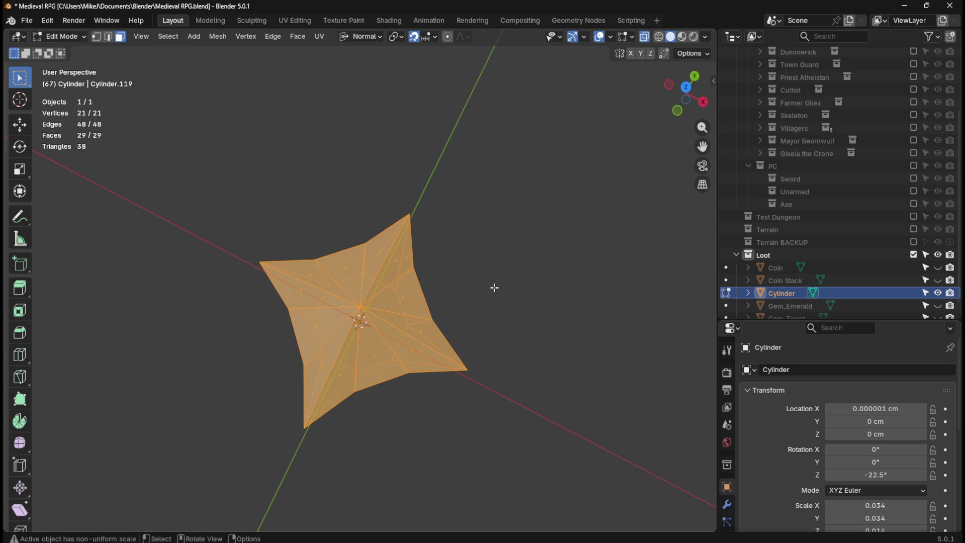
pyautogui.hotkey('alt', 'a')
pyautogui.press('a')
pyautogui.press('m')
pyautogui.click(504, 279)
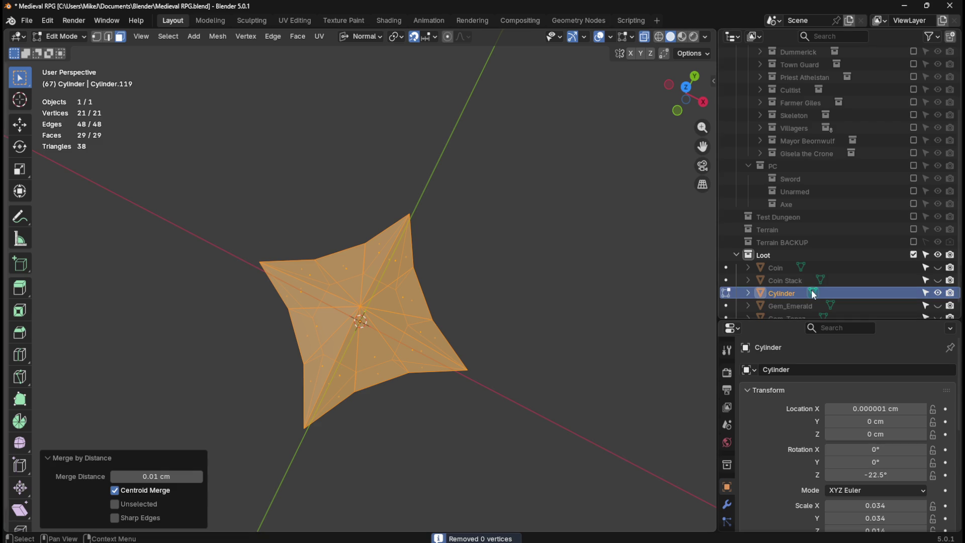
pyautogui.scroll(-1, 782, 273)
# Rename the Cylinder object to Gem_Ruby, then to Gem_BloodRuby.
pyautogui.doubleClick(783, 280)
pyautogui.write('Gem_Ruby')
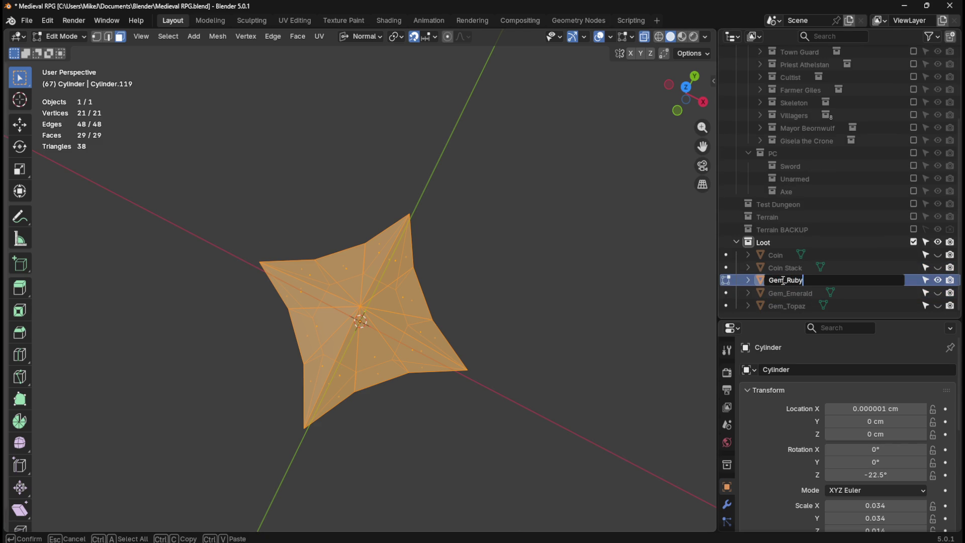
pyautogui.press('Return')
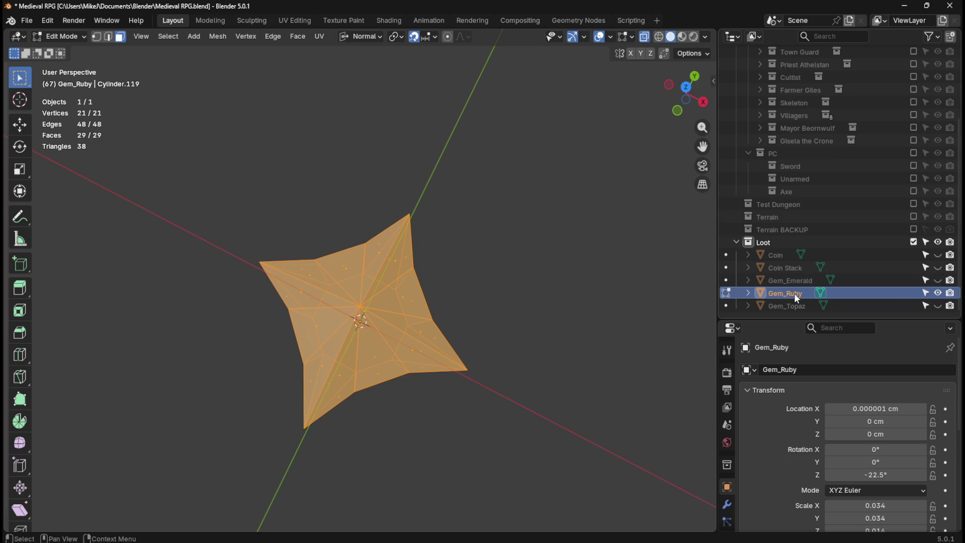
pyautogui.doubleClick(795, 293)
pyautogui.press('Left')
pyautogui.press('Left')
pyautogui.press('Left')
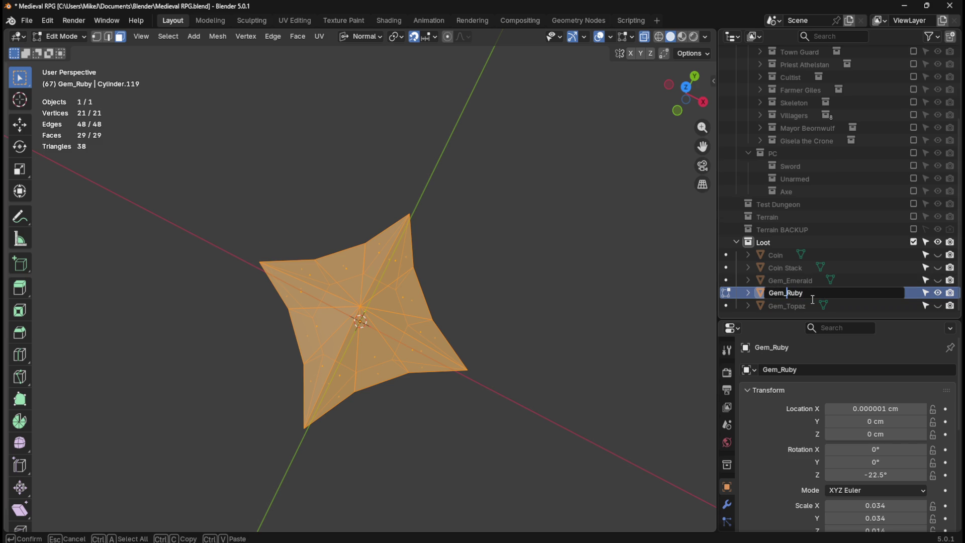
pyautogui.write('Blood')
pyautogui.press('Return')
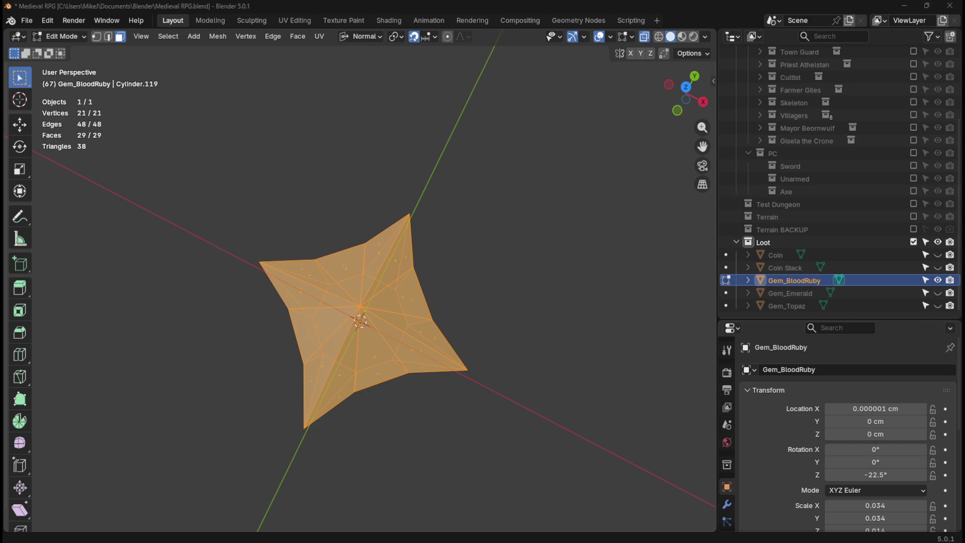
# Return to Object Mode, briefly show Gem_Emerald and Gem_Topaz, then enter the Shading workspace.
pyautogui.press('g')
pyautogui.rightClick(539, 341)
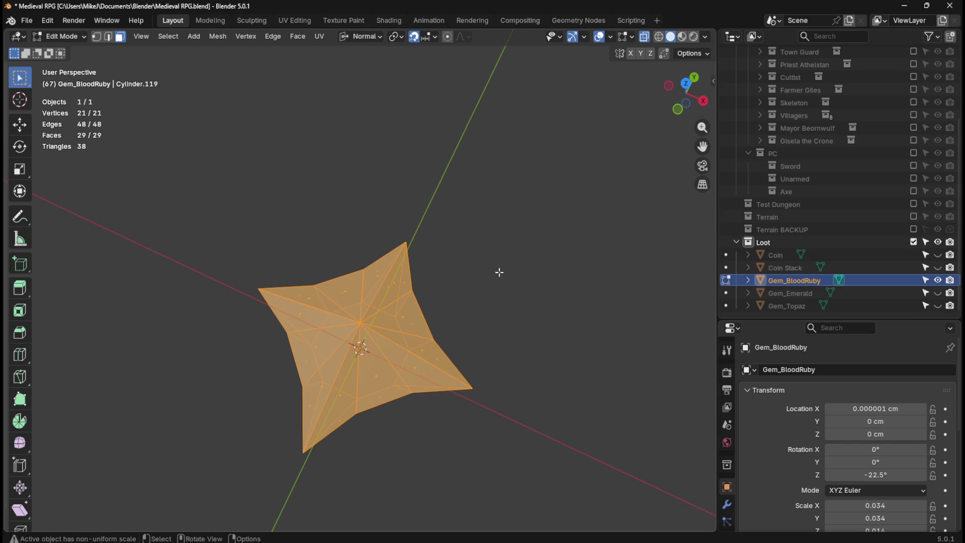
pyautogui.press('Tab')
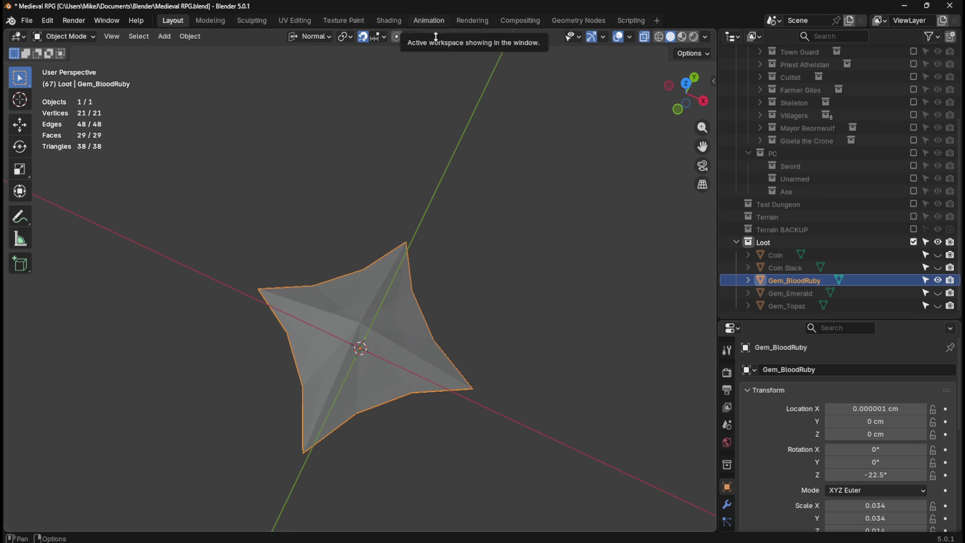
pyautogui.click(938, 294)
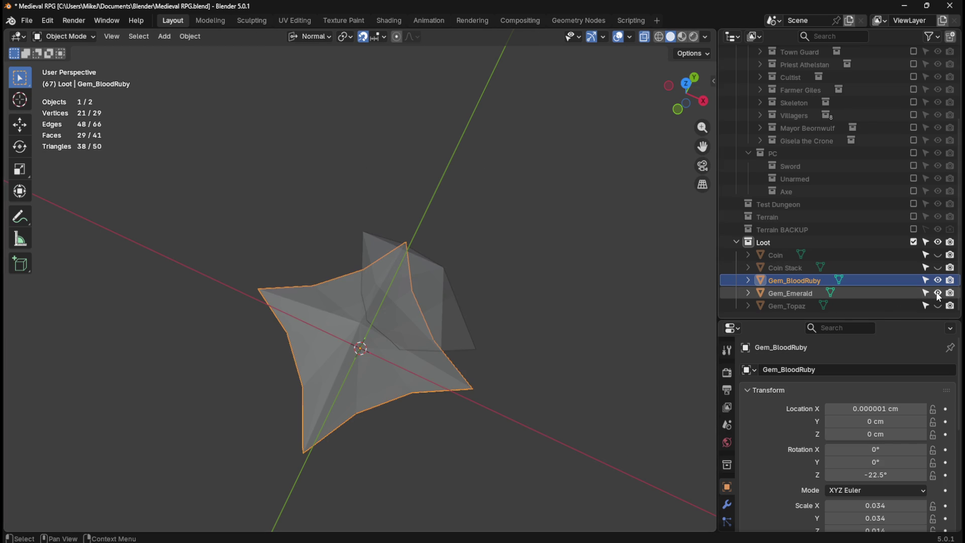
pyautogui.click(938, 294)
pyautogui.click(939, 306)
pyautogui.click(938, 306)
pyautogui.click(392, 20)
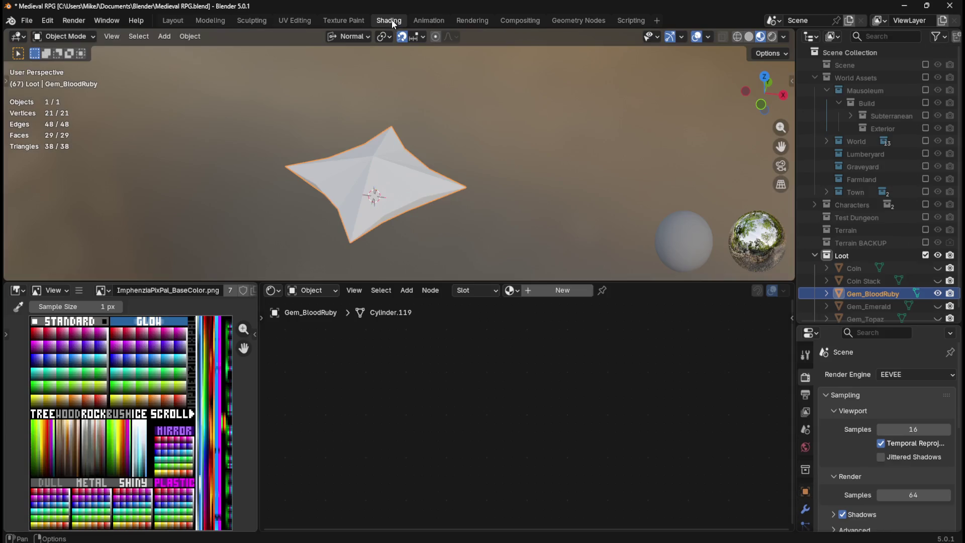
# Assign Gem_Emerald, then make it a separate copy named Gem_BloodRuby.
pyautogui.click(511, 290)
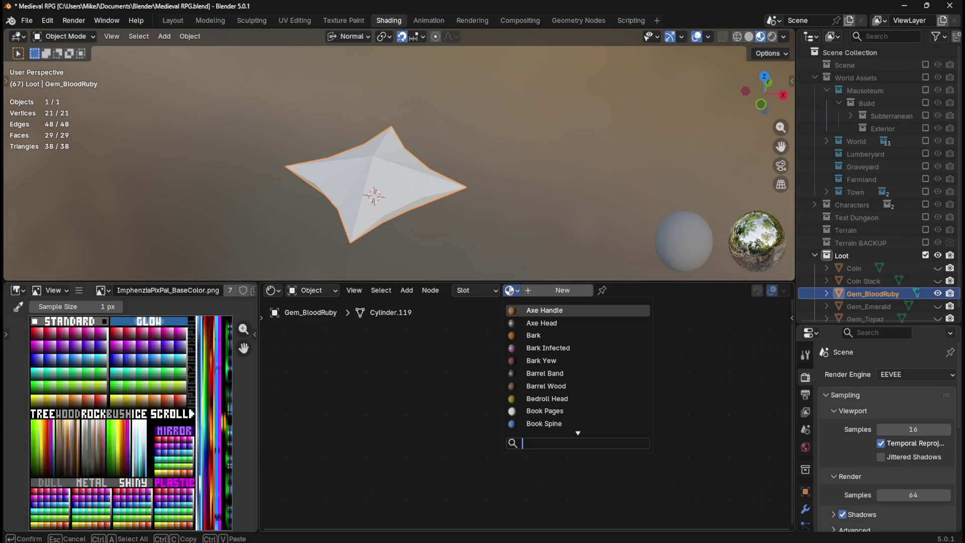
pyautogui.write('gem')
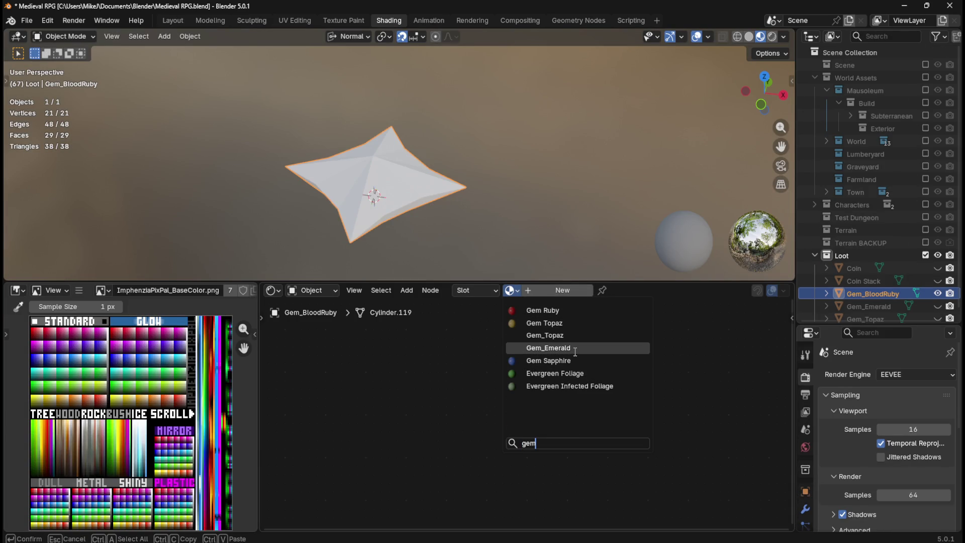
pyautogui.click(576, 355)
pyautogui.click(608, 291)
pyautogui.doubleClick(553, 292)
pyautogui.hotkey('ctrl', 'a')
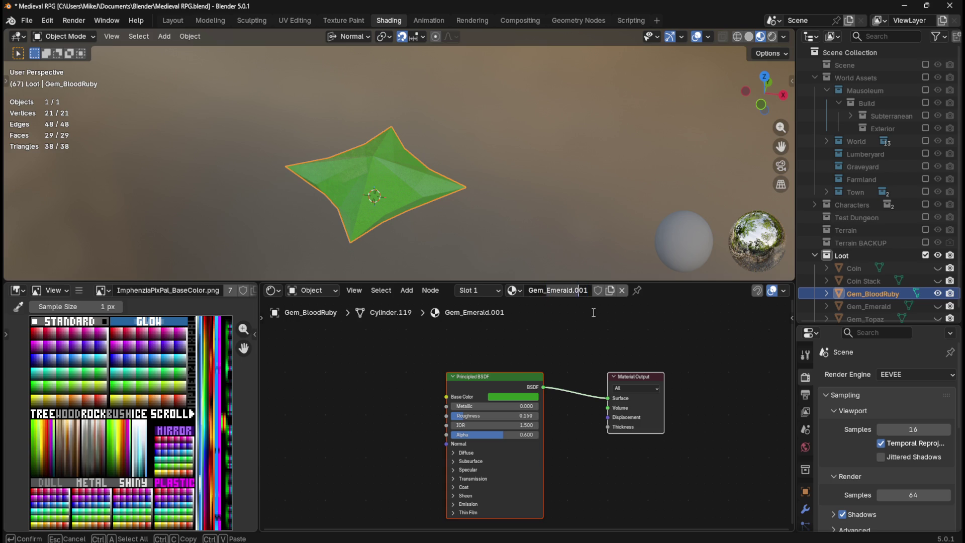
pyautogui.write('Gem_BloodRuby')
pyautogui.press('Return')
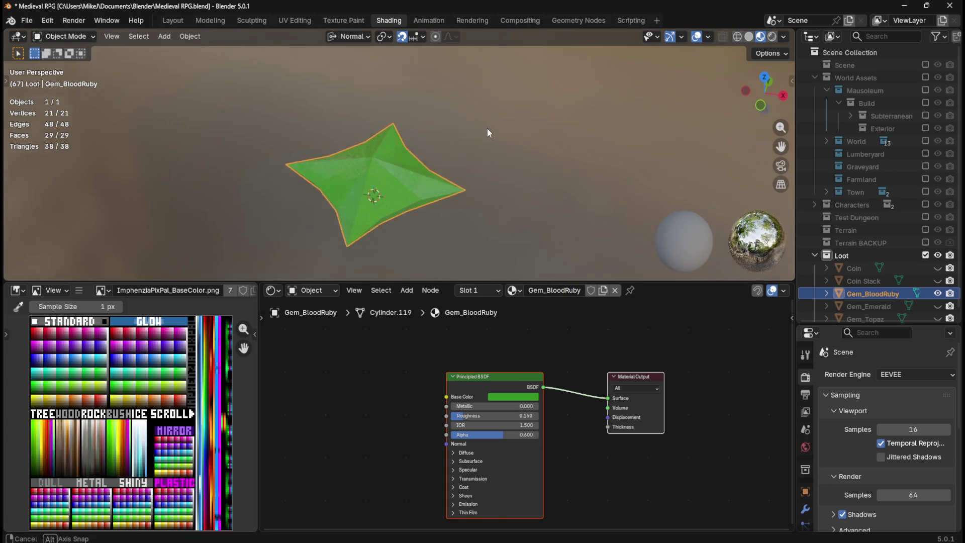
# Change the Gem_BloodRuby base colour from green to red.
pyautogui.moveTo(490, 125); pyautogui.dragTo(486, 194, button='middle')
pyautogui.click(506, 395)
pyautogui.moveTo(517, 288)
pyautogui.mouseDown()
pyautogui.moveTo(532, 314)
pyautogui.moveTo(520, 312)
pyautogui.mouseUp()
pyautogui.moveTo(498, 161)
pyautogui.mouseDown(button='middle')
pyautogui.moveTo(494, 194)
pyautogui.moveTo(388, 184)
pyautogui.moveTo(542, 151)
pyautogui.moveTo(575, 210)
pyautogui.moveTo(501, 194)
pyautogui.moveTo(552, 160)
pyautogui.moveTo(520, 201)
pyautogui.moveTo(442, 208)
pyautogui.moveTo(381, 186)
pyautogui.moveTo(444, 181)
pyautogui.moveTo(508, 209)
pyautogui.moveTo(483, 207)
pyautogui.moveTo(570, 154)
pyautogui.moveTo(408, 222)
pyautogui.moveTo(369, 208)
pyautogui.moveTo(431, 191)
pyautogui.mouseUp(button='middle')
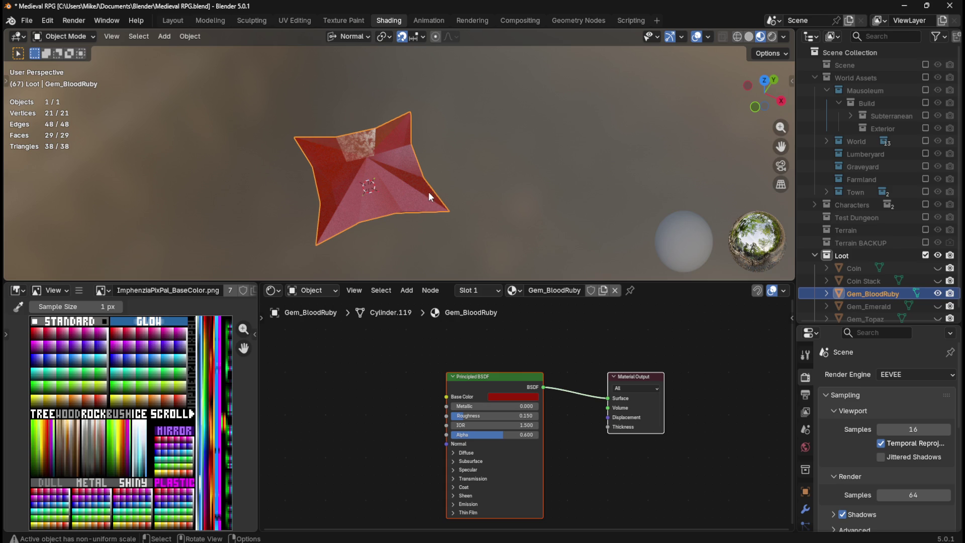
# Raise the ruby base colour saturation to 1.000 (hex F51100), then return to Layout.
pyautogui.moveTo(468, 156); pyautogui.dragTo(451, 173, button='middle')
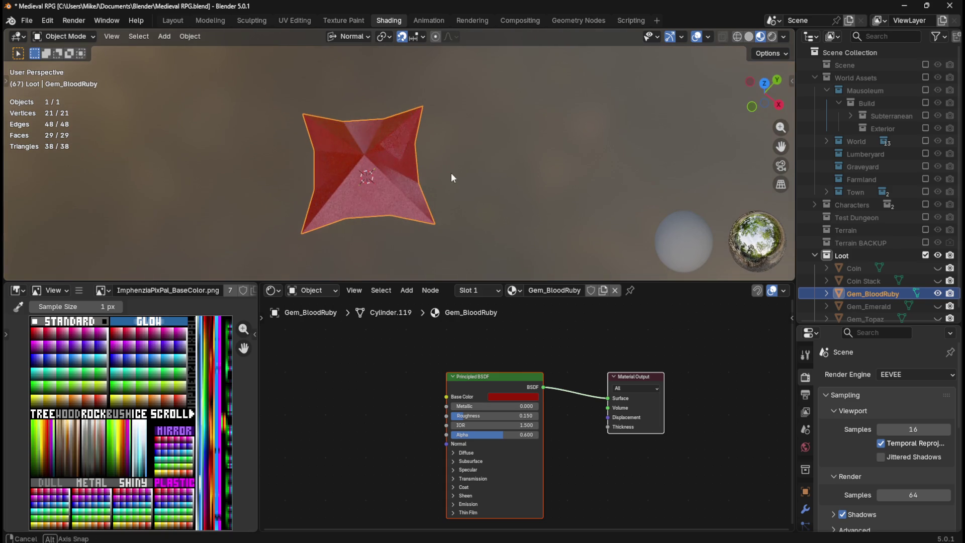
pyautogui.click(512, 396)
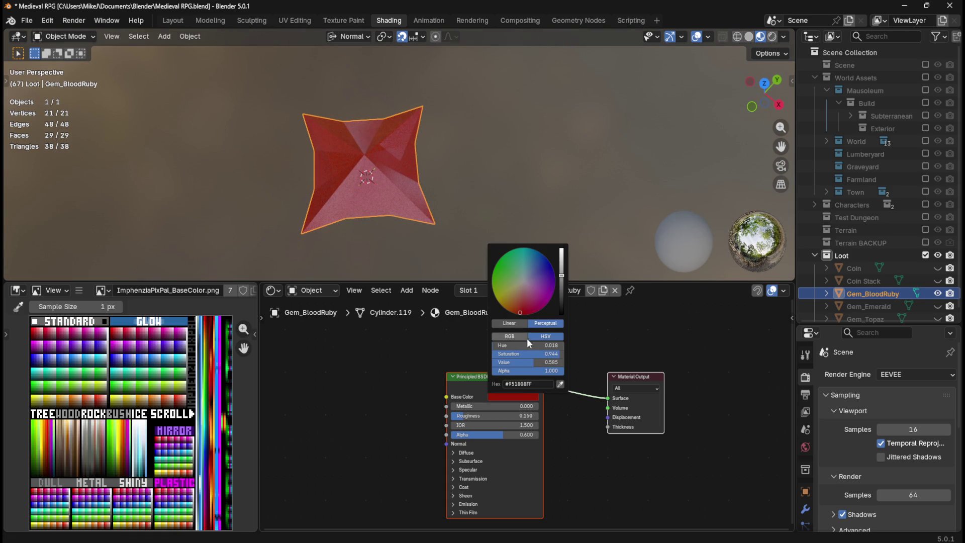
pyautogui.moveTo(540, 355)
pyautogui.mouseDown()
pyautogui.moveTo(550, 355)
pyautogui.moveTo(501, 348)
pyautogui.mouseUp()
pyautogui.moveTo(430, 225)
pyautogui.mouseDown(button='middle')
pyautogui.moveTo(421, 219)
pyautogui.moveTo(481, 196)
pyautogui.moveTo(504, 169)
pyautogui.moveTo(339, 198)
pyautogui.mouseUp(button='middle')
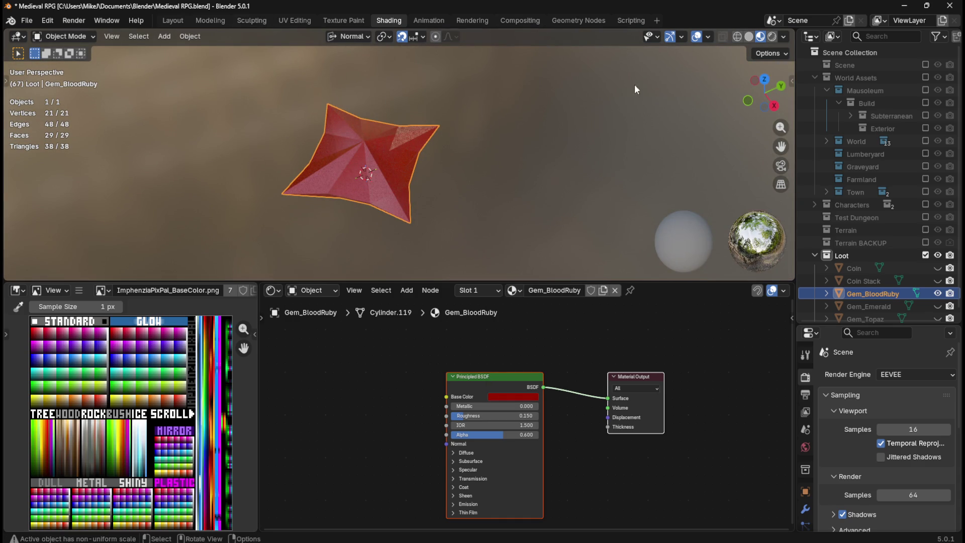
pyautogui.click(174, 22)
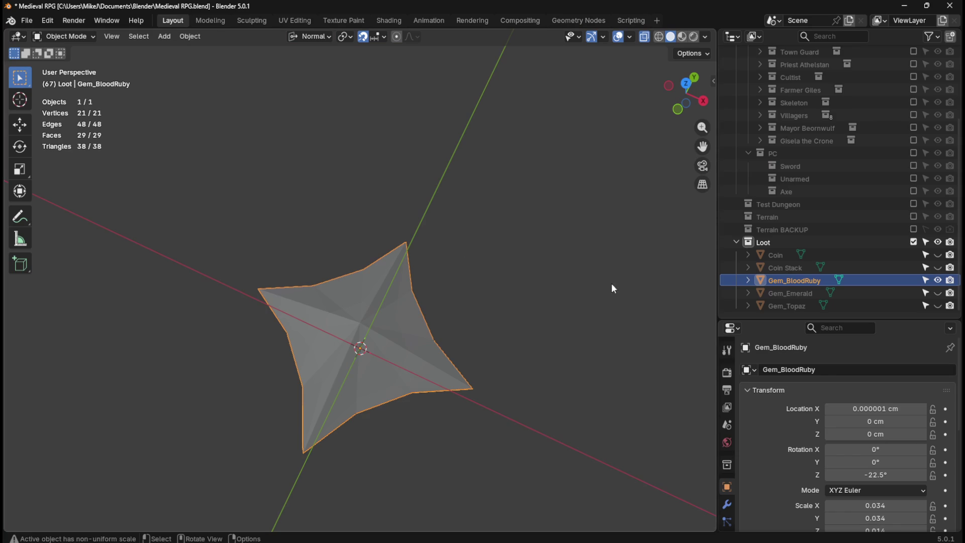
# Preview the red material and merge any remaining duplicate vertices By Distance.
pyautogui.click(679, 37)
pyautogui.moveTo(523, 326)
pyautogui.mouseDown(button='middle')
pyautogui.moveTo(459, 270)
pyautogui.moveTo(397, 244)
pyautogui.moveTo(493, 282)
pyautogui.moveTo(508, 346)
pyautogui.moveTo(509, 177)
pyautogui.moveTo(455, 225)
pyautogui.moveTo(496, 344)
pyautogui.moveTo(478, 433)
pyautogui.moveTo(461, 455)
pyautogui.moveTo(500, 413)
pyautogui.mouseUp(button='middle')
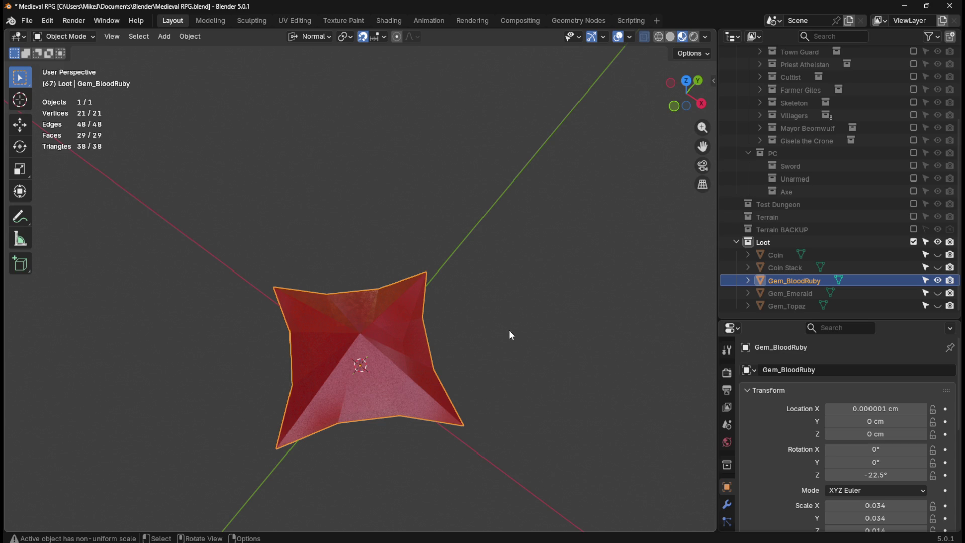
pyautogui.press('Tab')
pyautogui.press('m')
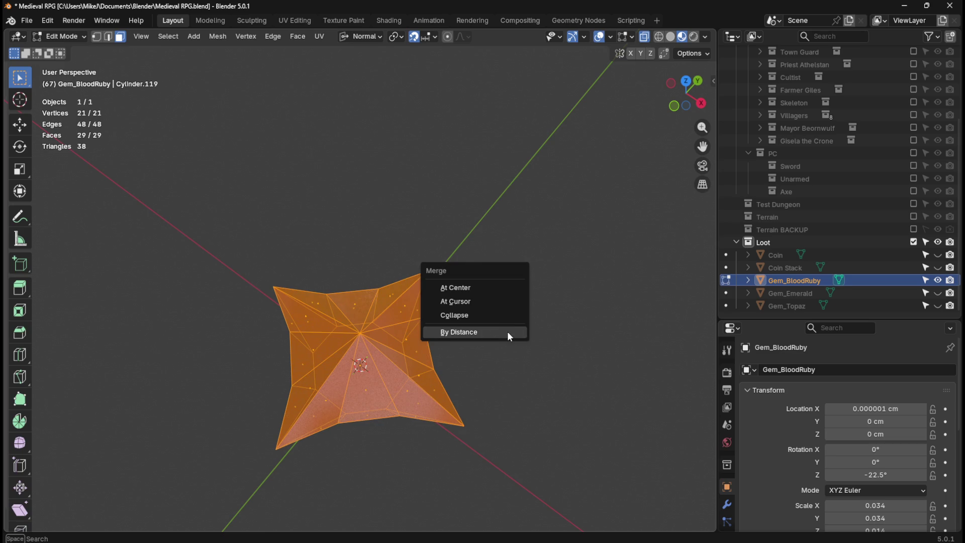
pyautogui.click(506, 333)
# Apply All Transforms to Gem_BloodRuby, zeroing location and rotation with scale 1.
pyautogui.hotkey('alt', 'a')
pyautogui.press('a')
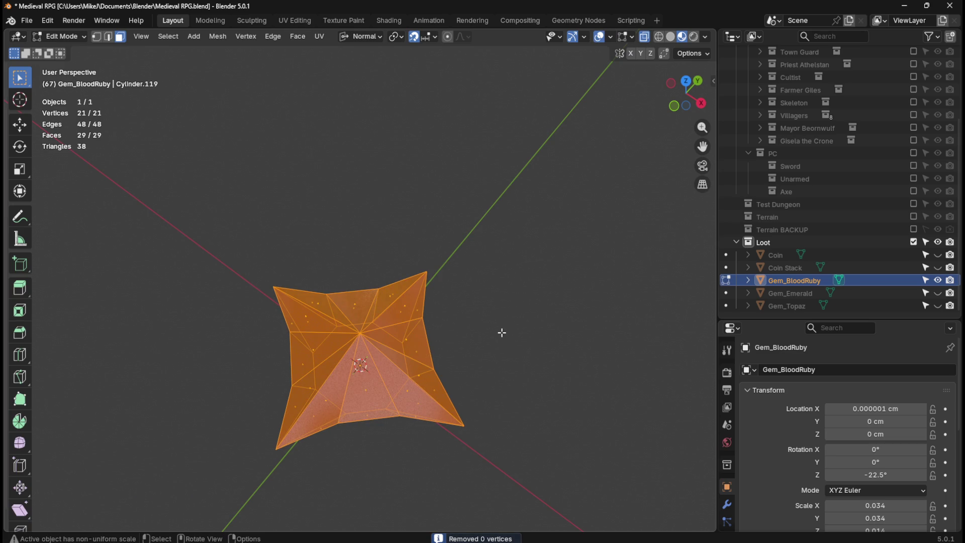
pyautogui.press('Tab')
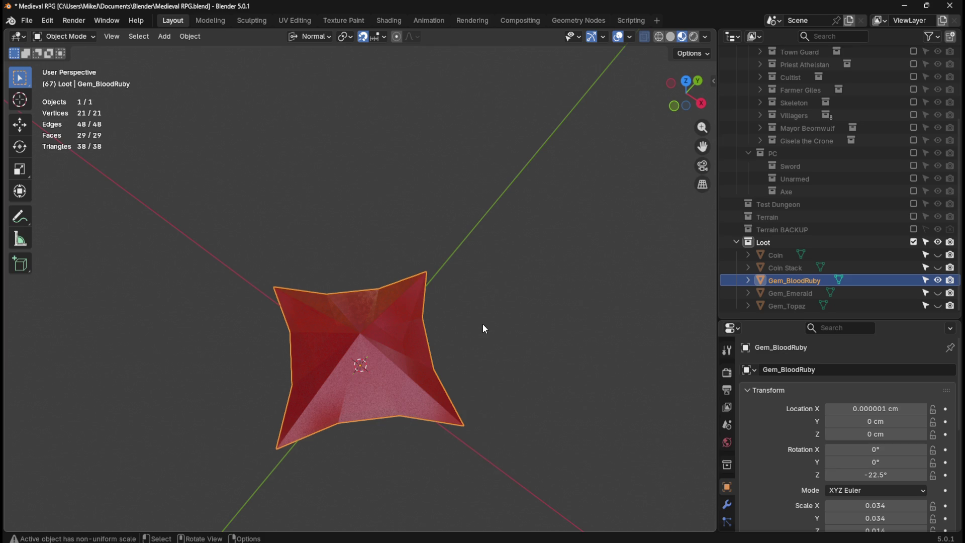
pyautogui.hotkey('ctrl', 'a')
pyautogui.click(477, 325)
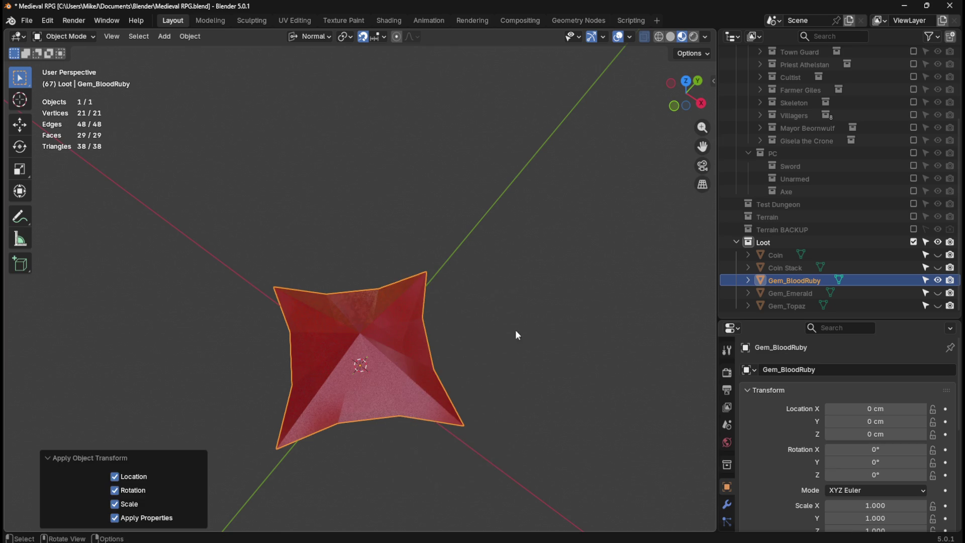
# Hide all three gems and save the project file.
pyautogui.click(938, 294)
pyautogui.click(938, 306)
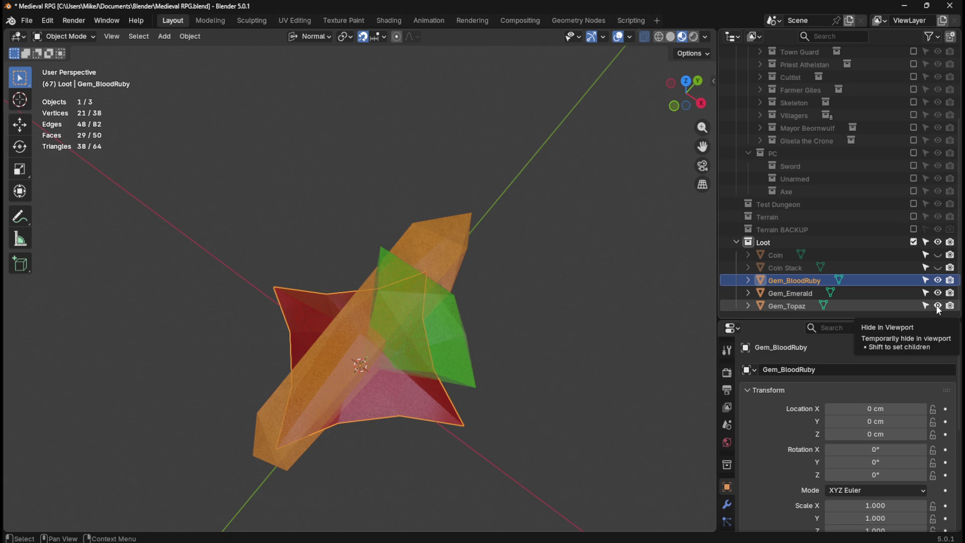
pyautogui.click(938, 306)
pyautogui.click(938, 293)
pyautogui.click(939, 280)
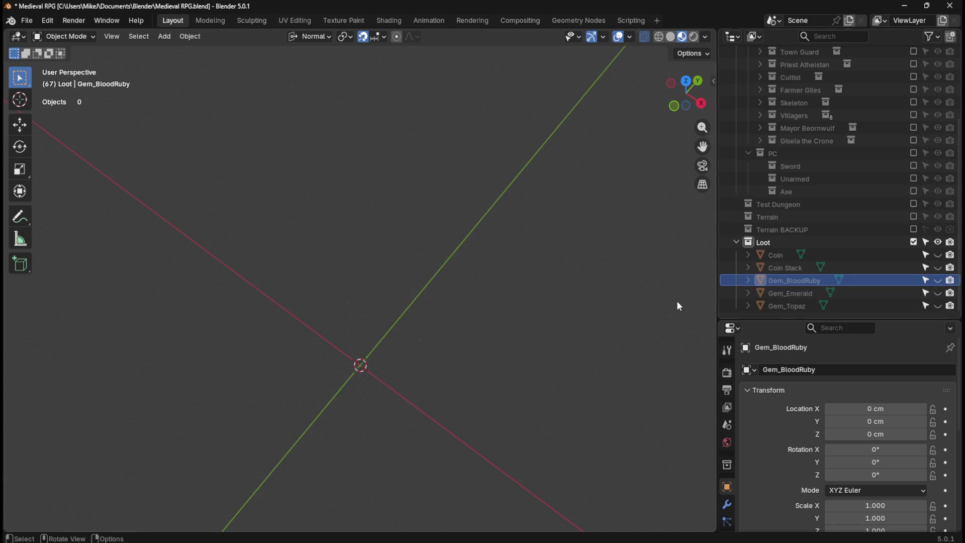
pyautogui.hotkey('ctrl', 's')
# View the framed ruby without viewport overlays, then open the Render Properties.
pyautogui.moveTo(584, 312)
pyautogui.mouseDown(button='middle')
pyautogui.moveTo(574, 295)
pyautogui.moveTo(610, 75)
pyautogui.mouseUp(button='middle')
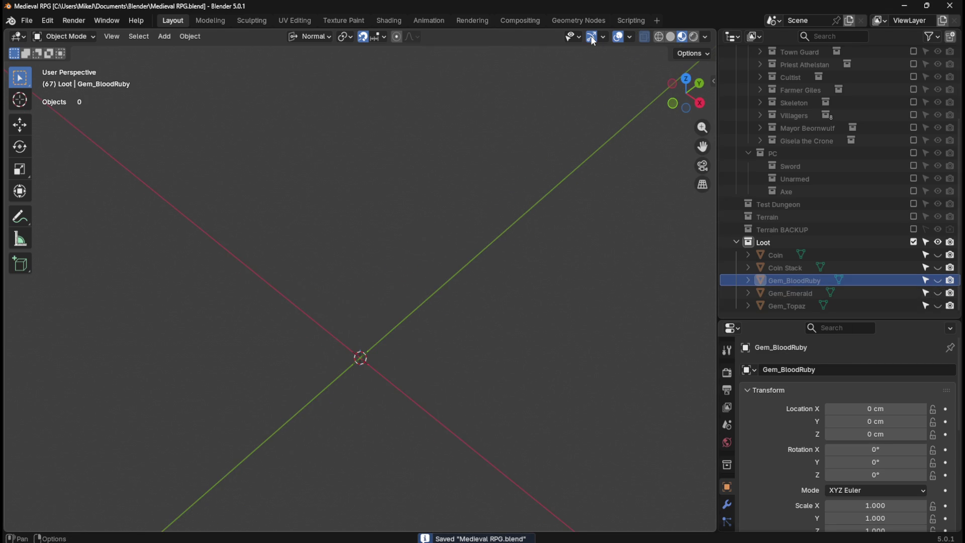
pyautogui.click(939, 280)
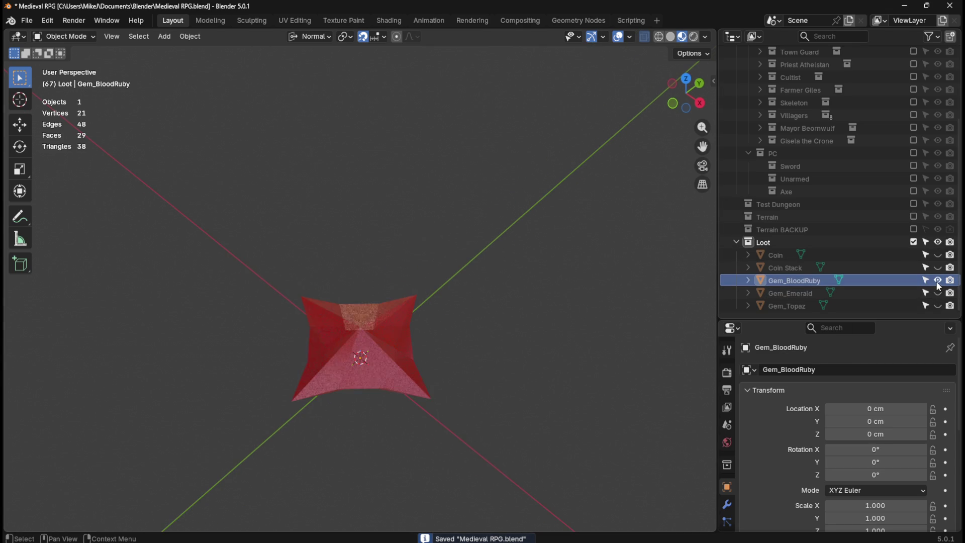
pyautogui.click(622, 38)
pyautogui.moveTo(524, 207)
pyautogui.mouseDown(button='middle')
pyautogui.moveTo(481, 325)
pyautogui.moveTo(527, 382)
pyautogui.moveTo(530, 358)
pyautogui.moveTo(525, 369)
pyautogui.mouseUp(button='middle')
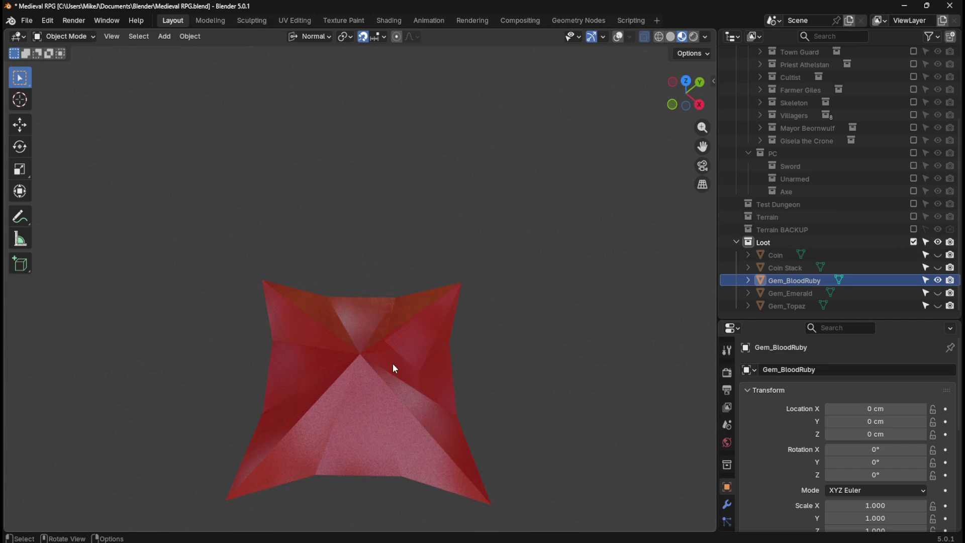
pyautogui.click(620, 37)
pyautogui.press('KP_Decimal')
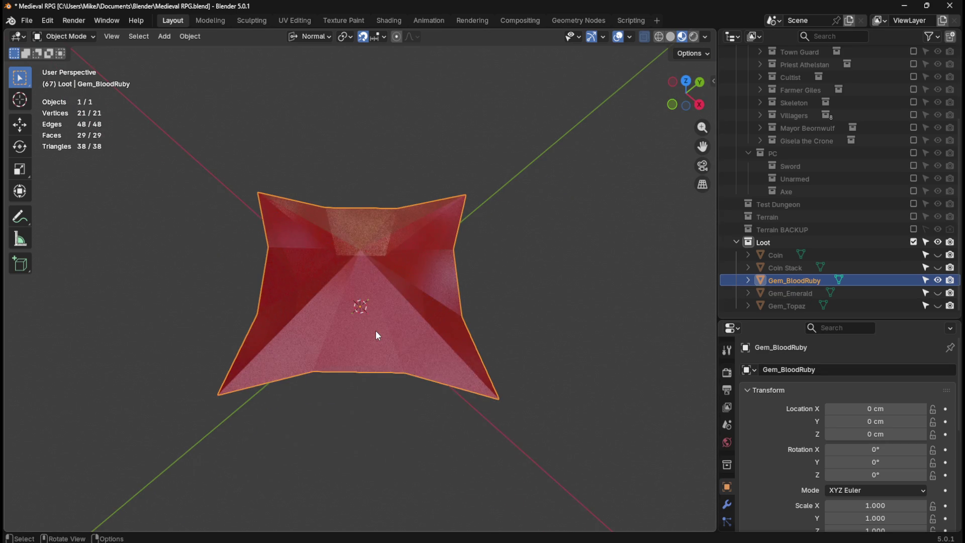
pyautogui.hotkey('shift', 'alt', 'z')
pyautogui.moveTo(550, 201)
pyautogui.mouseDown(button='middle')
pyautogui.moveTo(508, 189)
pyautogui.moveTo(526, 174)
pyautogui.moveTo(507, 194)
pyautogui.moveTo(511, 213)
pyautogui.moveTo(493, 217)
pyautogui.moveTo(503, 206)
pyautogui.mouseUp(button='middle')
pyautogui.click(727, 372)
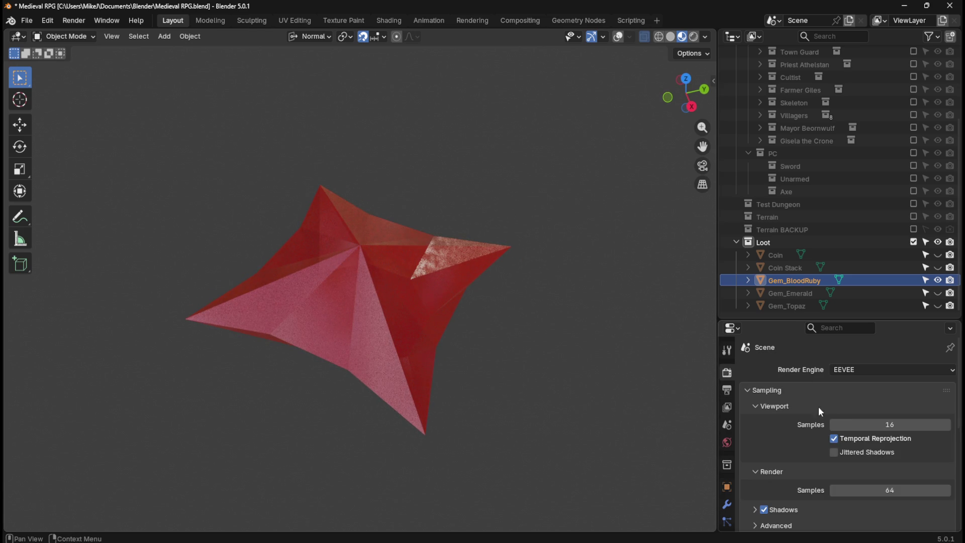
# Switch the render engine to Cycles, keeping GPU Compute as the device.
pyautogui.click(879, 368)
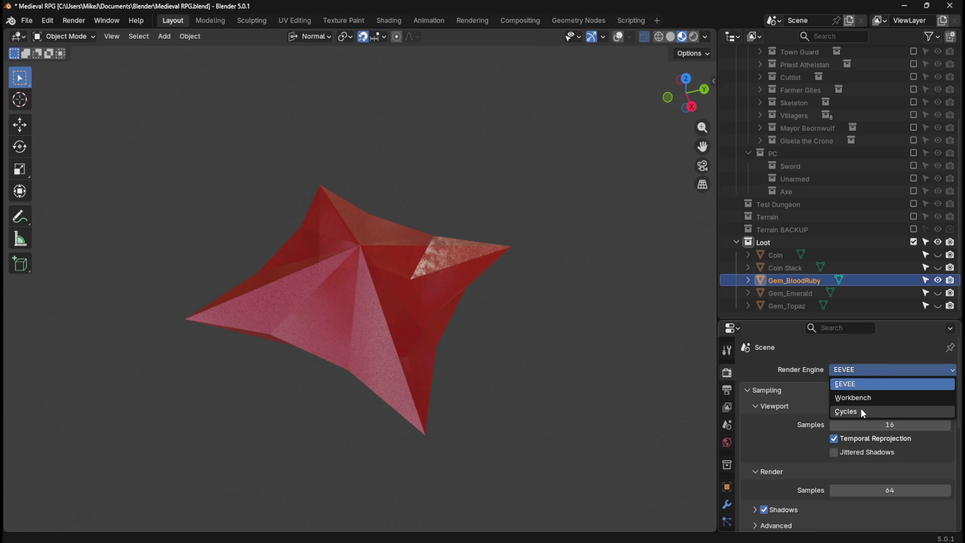
pyautogui.click(861, 412)
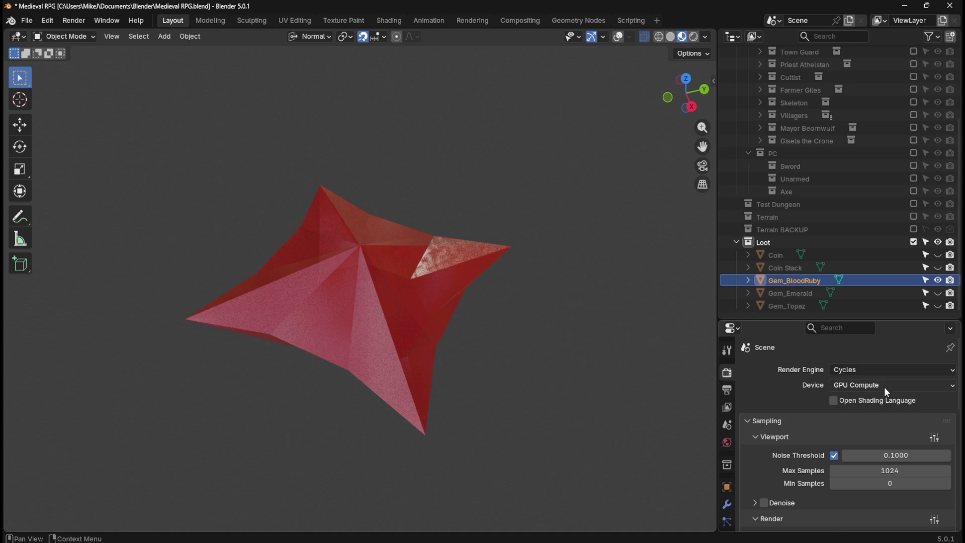
pyautogui.click(884, 387)
pyautogui.click(885, 387)
pyautogui.click(834, 455)
pyautogui.click(833, 456)
# Enable viewport denoising and view the ruby from the top.
pyautogui.scroll(-5, 804, 461)
pyautogui.click(765, 403)
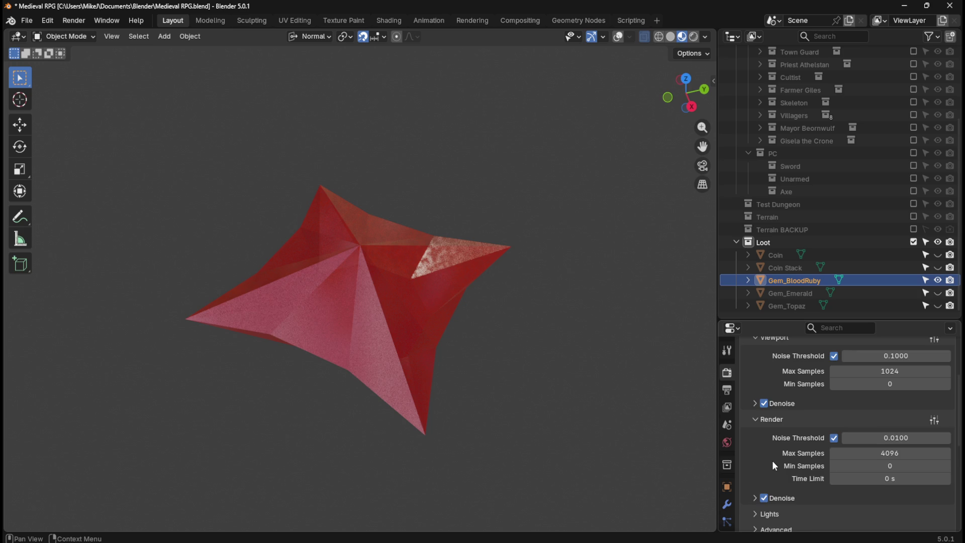
pyautogui.scroll(-1, 774, 466)
pyautogui.moveTo(593, 362)
pyautogui.mouseDown(button='middle')
pyautogui.moveTo(544, 331)
pyautogui.moveTo(538, 366)
pyautogui.moveTo(583, 290)
pyautogui.moveTo(555, 285)
pyautogui.moveTo(550, 311)
pyautogui.moveTo(558, 312)
pyautogui.moveTo(546, 298)
pyautogui.moveTo(495, 285)
pyautogui.moveTo(478, 233)
pyautogui.moveTo(496, 353)
pyautogui.moveTo(535, 282)
pyautogui.mouseUp(button='middle')
pyautogui.press('KP_7')
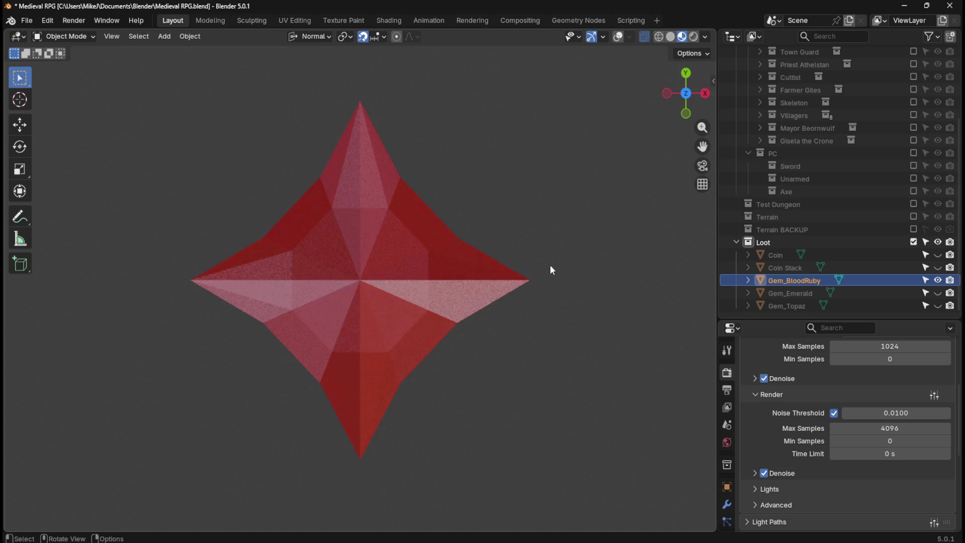
# Orbit to an angled view of the red ruby and capture a screenshot.
pyautogui.moveTo(564, 278)
pyautogui.mouseDown(button='middle')
pyautogui.moveTo(515, 210)
pyautogui.moveTo(541, 226)
pyautogui.moveTo(528, 231)
pyautogui.moveTo(545, 213)
pyautogui.moveTo(511, 194)
pyautogui.moveTo(537, 189)
pyautogui.moveTo(517, 197)
pyautogui.moveTo(541, 232)
pyautogui.moveTo(462, 233)
pyautogui.moveTo(498, 200)
pyautogui.mouseUp(button='middle')
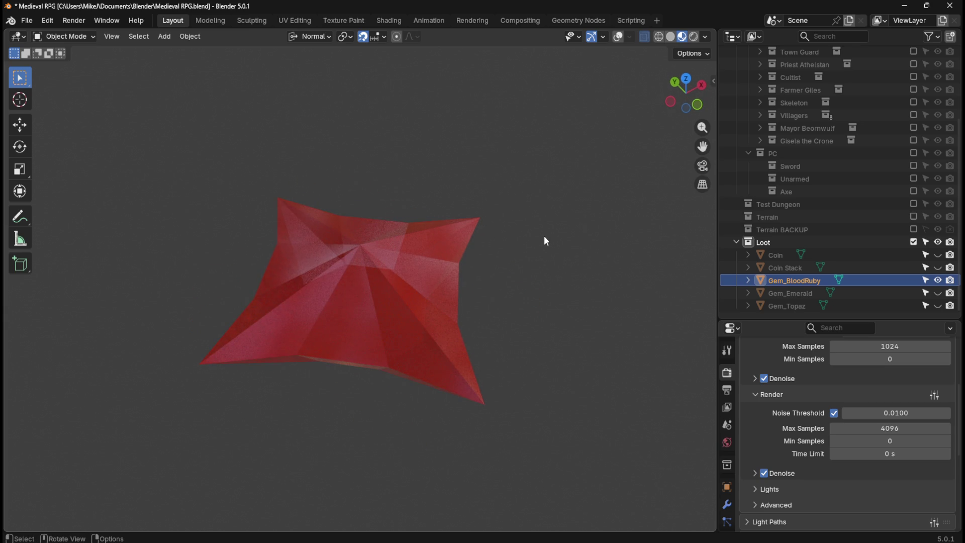
pyautogui.moveTo(539, 240); pyautogui.dragTo(533, 229, button='middle')
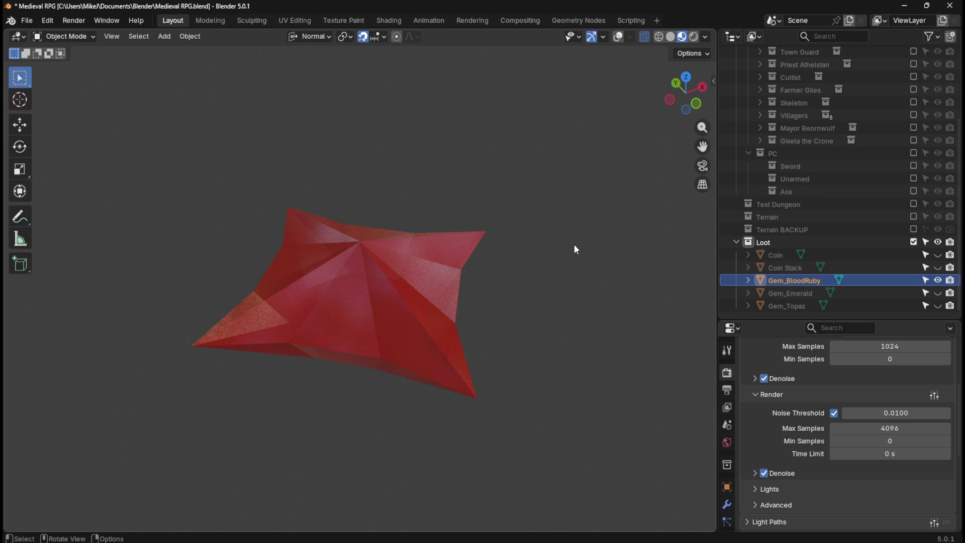
pyautogui.press('super+shift+s')
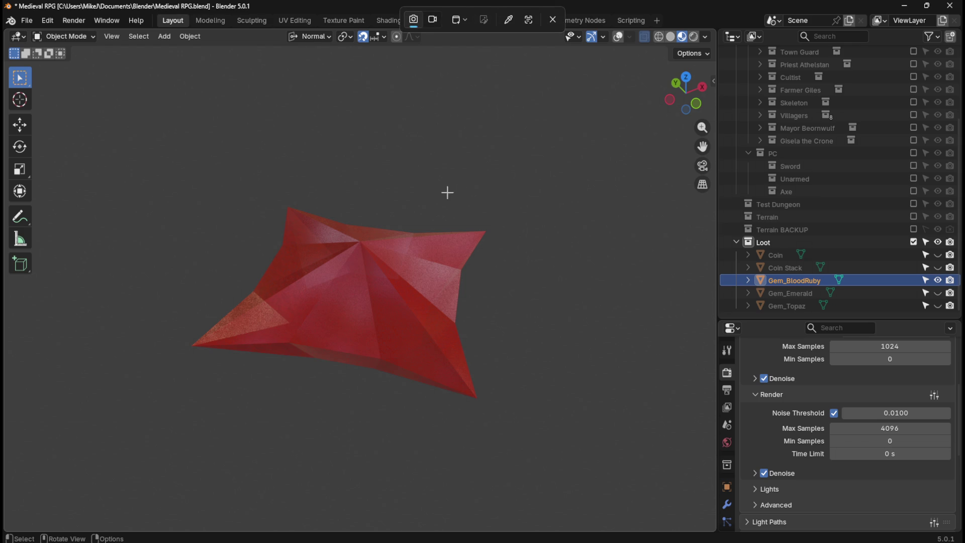
pyautogui.click(421, 228)
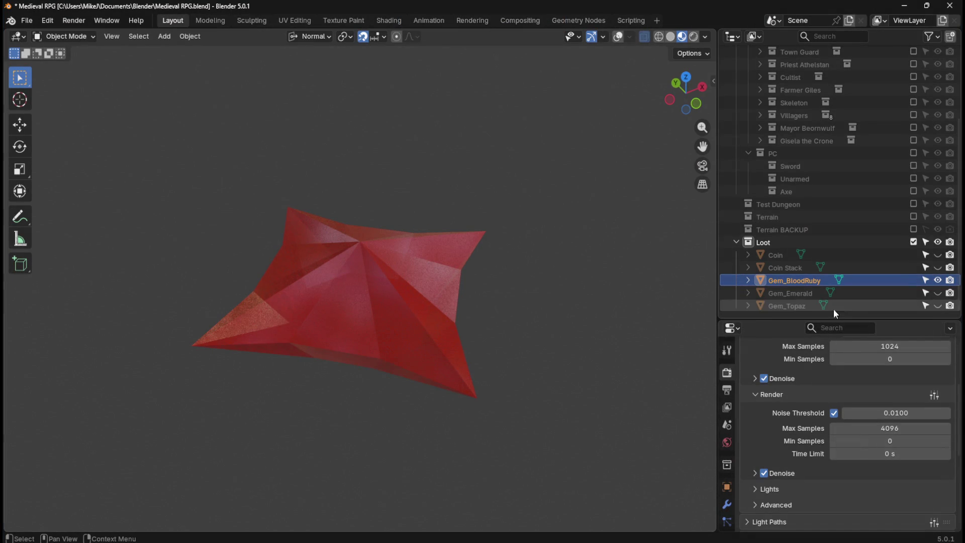
# Hide Gem_BloodRuby, then show, select and frame Gem_Emerald for inspection.
pyautogui.click(938, 280)
pyautogui.click(938, 293)
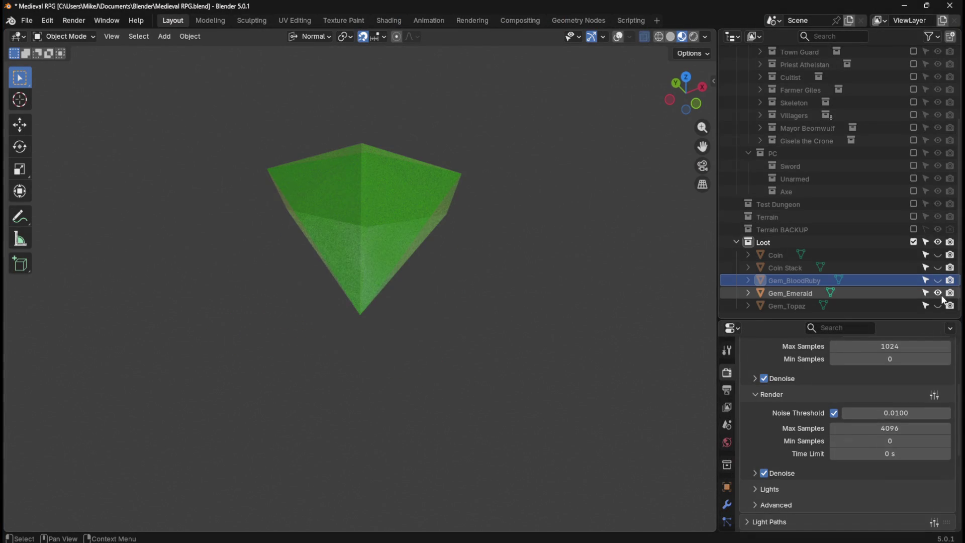
pyautogui.moveTo(397, 220)
pyautogui.mouseDown(button='middle')
pyautogui.moveTo(459, 204)
pyautogui.moveTo(510, 219)
pyautogui.moveTo(446, 229)
pyautogui.mouseUp(button='middle')
pyautogui.click(780, 291)
pyautogui.press('KP_Decimal')
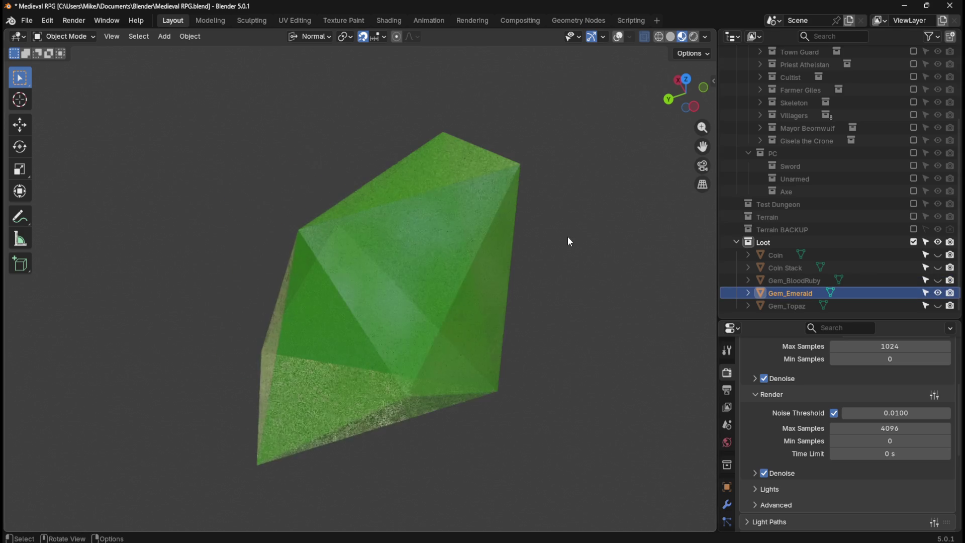
pyautogui.moveTo(569, 236); pyautogui.dragTo(544, 228, button='middle')
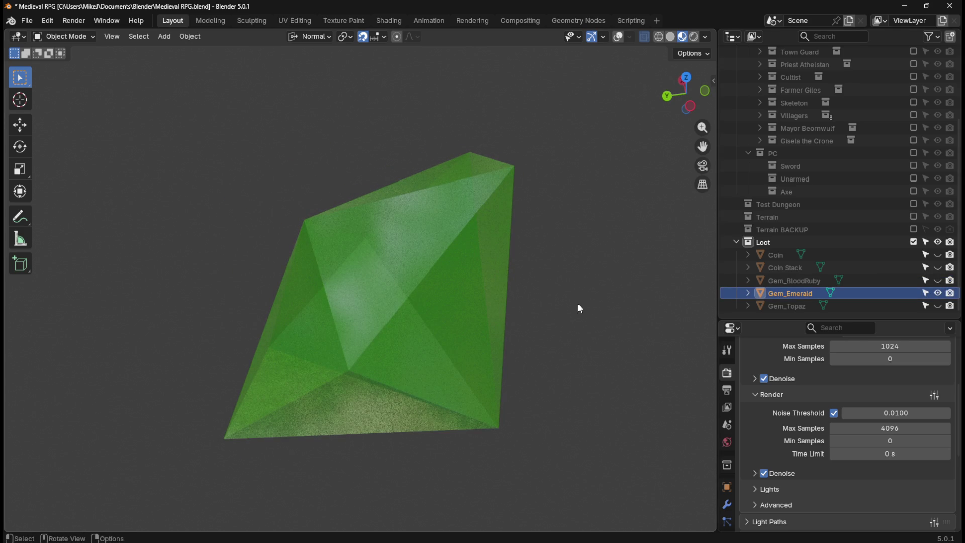
pyautogui.scroll(-2, 584, 300)
pyautogui.moveTo(584, 299)
pyautogui.mouseDown(button='middle')
pyautogui.moveTo(565, 319)
pyautogui.moveTo(574, 308)
pyautogui.moveTo(538, 263)
pyautogui.moveTo(414, 298)
pyautogui.moveTo(382, 280)
pyautogui.moveTo(394, 258)
pyautogui.moveTo(388, 273)
pyautogui.mouseUp(button='middle')
pyautogui.moveTo(491, 271)
pyautogui.mouseDown(button='middle')
pyautogui.moveTo(539, 263)
pyautogui.moveTo(485, 256)
pyautogui.moveTo(507, 276)
pyautogui.mouseUp(button='middle')
# Swap to Gem_Topaz, frame it for inspection, then hide it too.
pyautogui.click(938, 305)
pyautogui.click(938, 293)
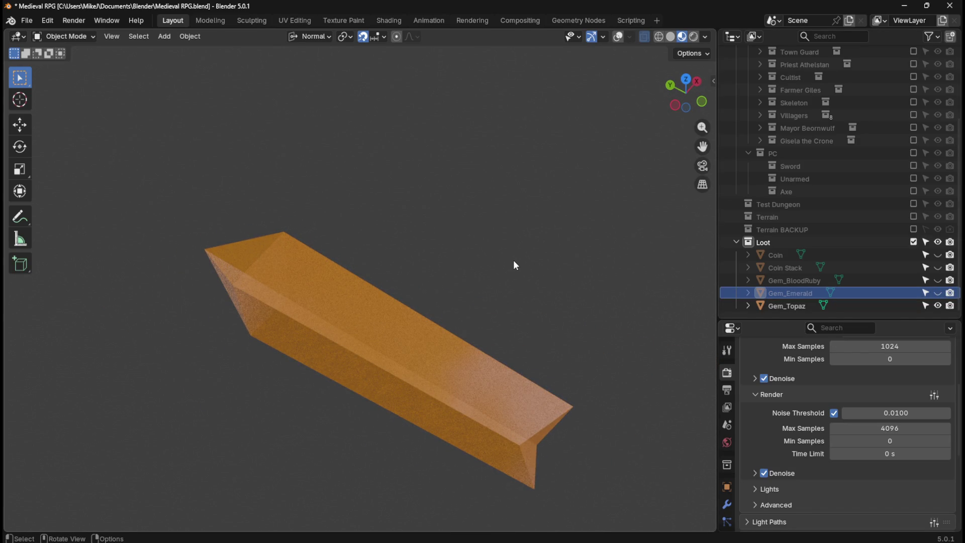
pyautogui.click(778, 306)
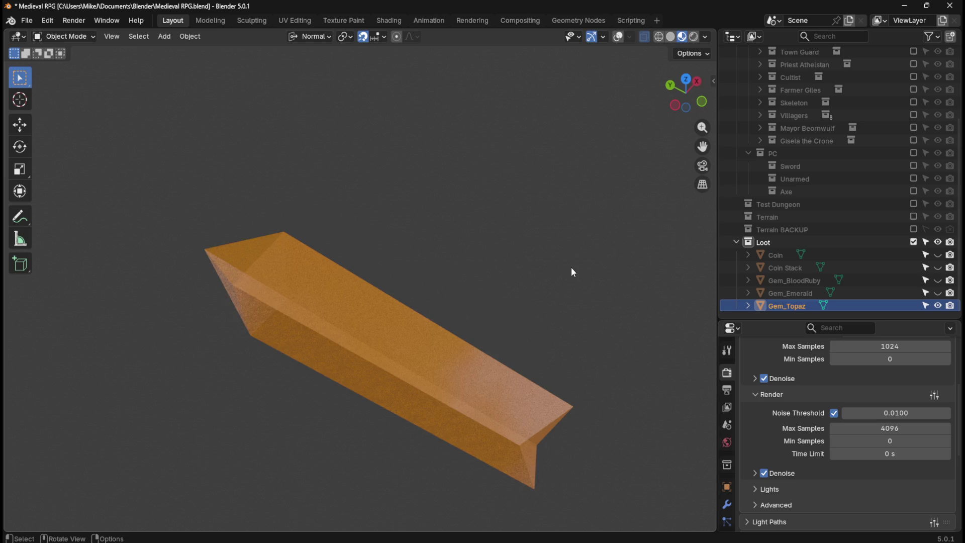
pyautogui.press('KP_Decimal')
pyautogui.scroll(3, 571, 268)
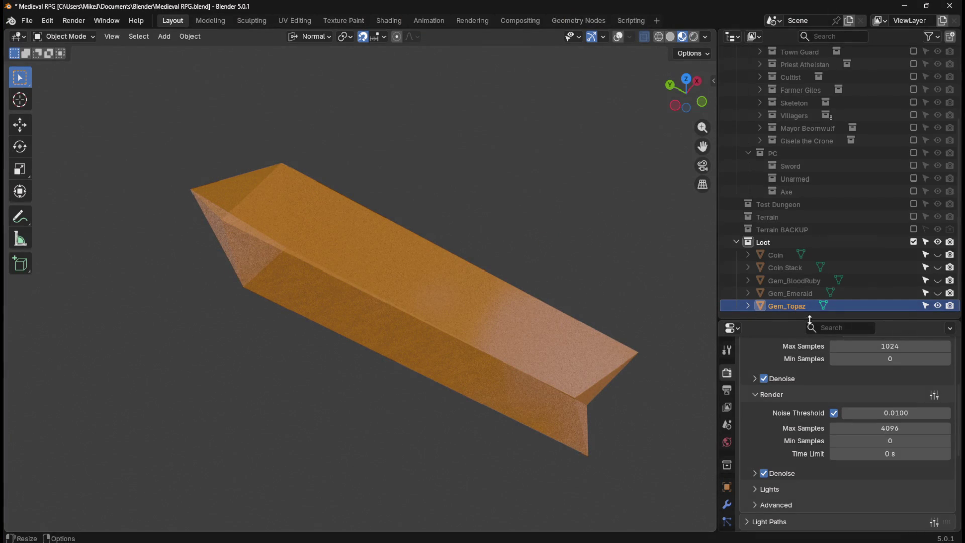
pyautogui.click(939, 306)
# Show and select Coin Stack, orbiting around it for inspection.
pyautogui.click(938, 267)
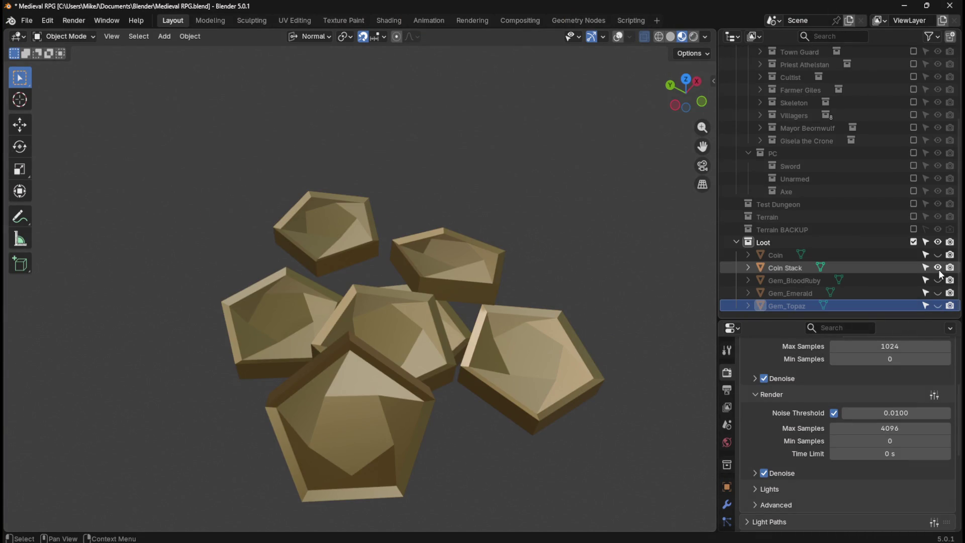
pyautogui.click(786, 267)
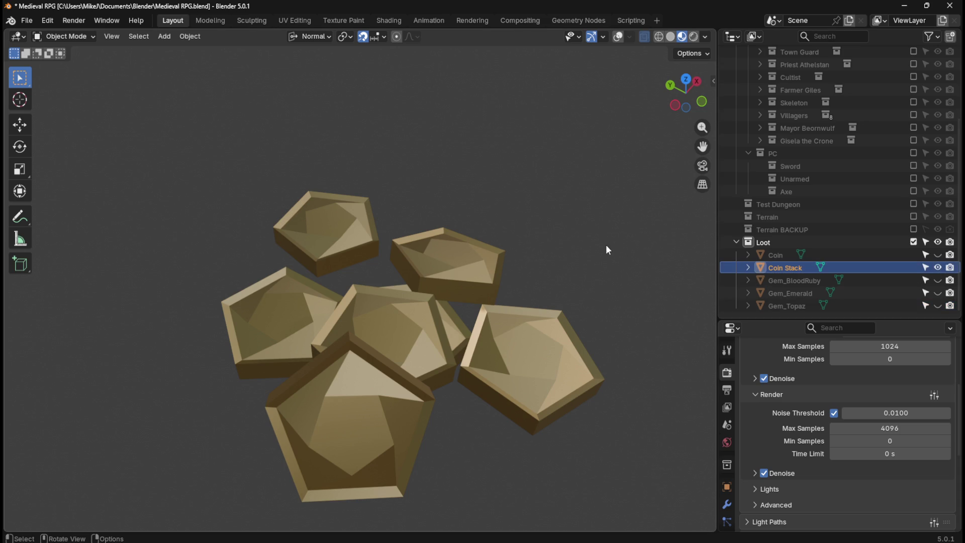
pyautogui.scroll(-3, 605, 244)
pyautogui.moveTo(594, 246)
pyautogui.mouseDown(button='middle')
pyautogui.moveTo(535, 229)
pyautogui.moveTo(548, 224)
pyautogui.moveTo(498, 243)
pyautogui.moveTo(415, 186)
pyautogui.moveTo(321, 250)
pyautogui.moveTo(270, 215)
pyautogui.moveTo(271, 224)
pyautogui.mouseUp(button='middle')
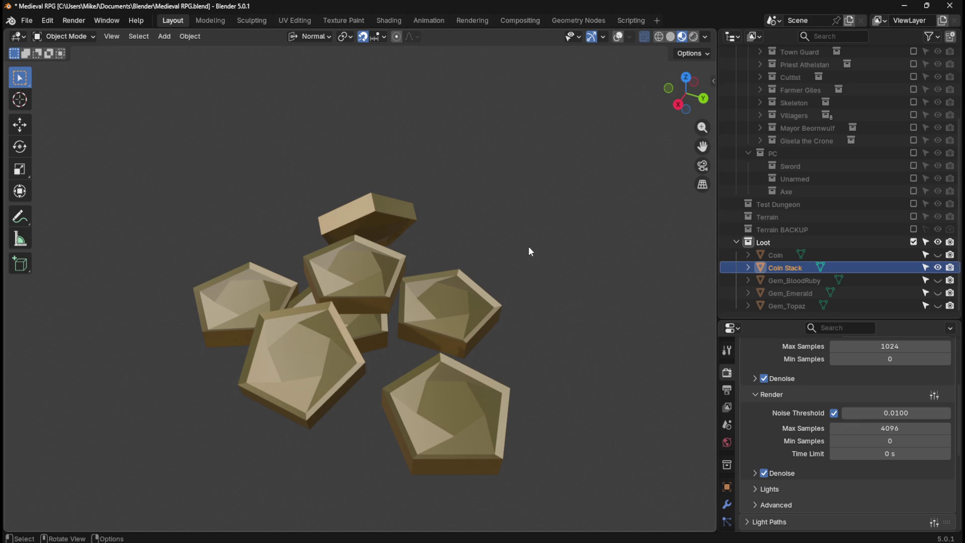
pyautogui.scroll(2, 520, 331)
pyautogui.scroll(-2, 524, 347)
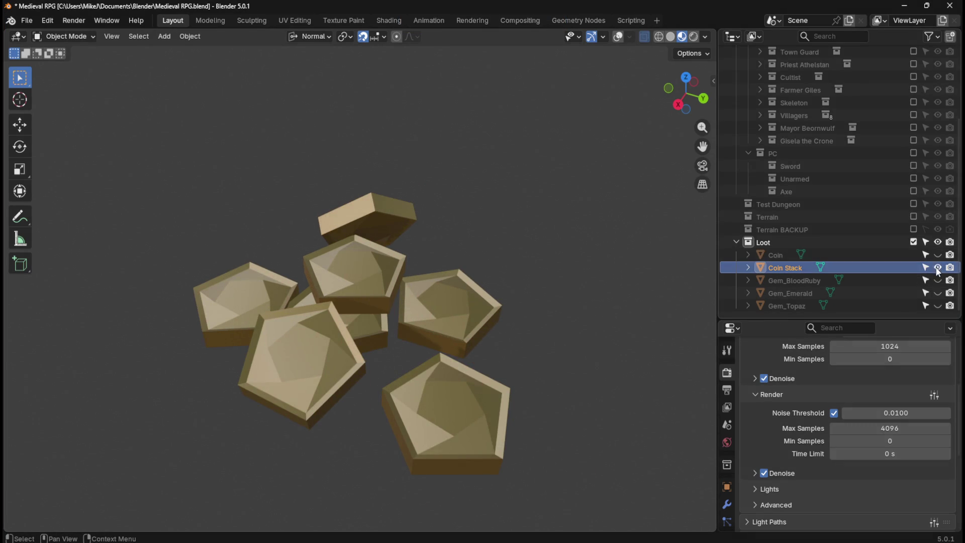
# Hide Coin Stack, frame and inspect the single Coin, then hide it.
pyautogui.click(938, 268)
pyautogui.click(939, 255)
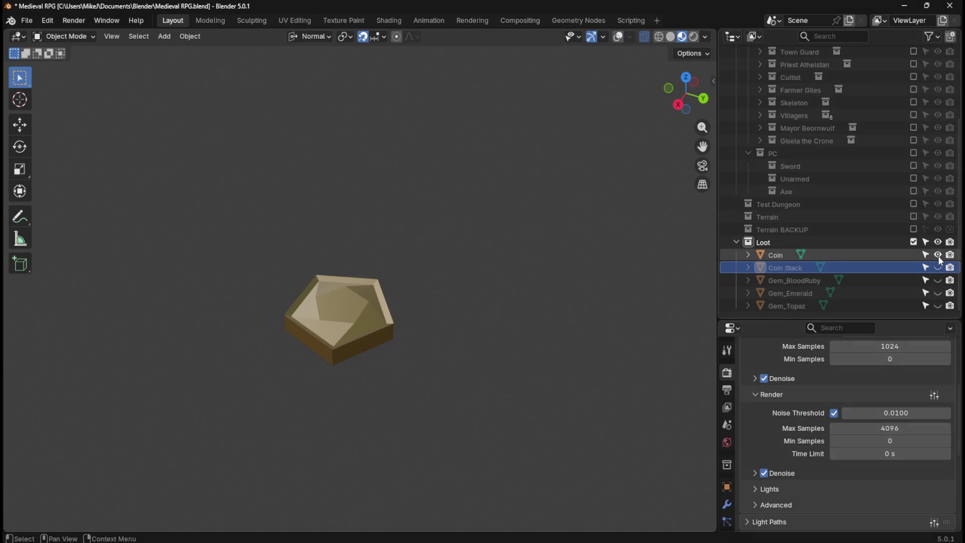
pyautogui.click(780, 254)
pyautogui.press('KP_Decimal')
pyautogui.moveTo(491, 285)
pyautogui.mouseDown(button='middle')
pyautogui.moveTo(517, 272)
pyautogui.moveTo(600, 303)
pyautogui.moveTo(545, 322)
pyautogui.moveTo(454, 317)
pyautogui.moveTo(499, 334)
pyautogui.moveTo(582, 298)
pyautogui.moveTo(434, 286)
pyautogui.moveTo(501, 326)
pyautogui.moveTo(523, 327)
pyautogui.moveTo(558, 283)
pyautogui.moveTo(605, 280)
pyautogui.moveTo(515, 272)
pyautogui.moveTo(538, 293)
pyautogui.mouseUp(button='middle')
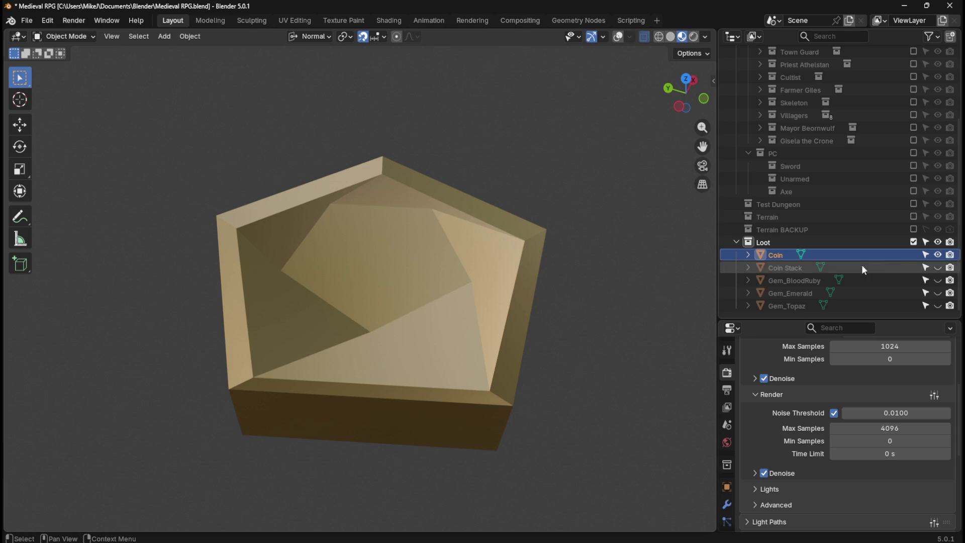
pyautogui.click(938, 254)
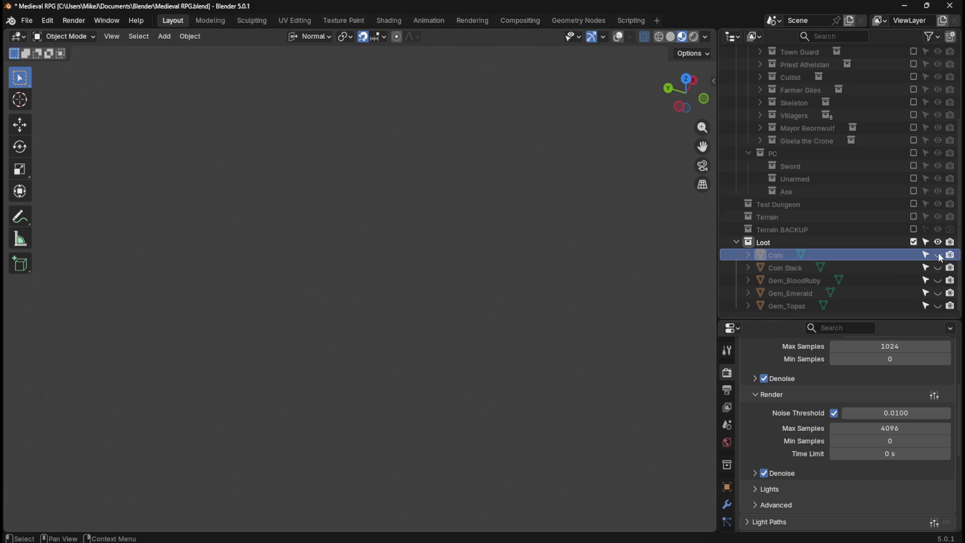
# Show Gem_BloodRuby in place of the coin, select it, and turn on viewport overlays.
pyautogui.click(939, 280)
pyautogui.scroll(-5, 522, 251)
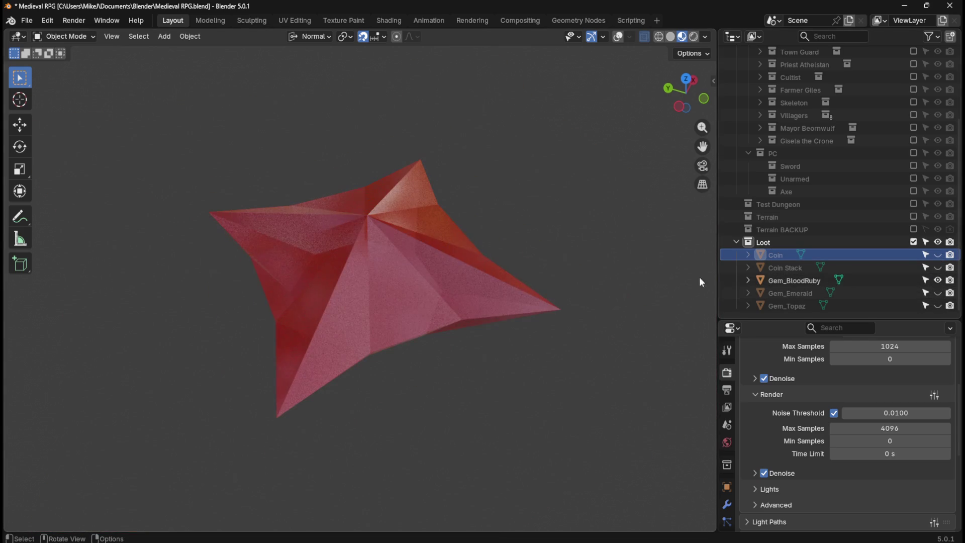
pyautogui.click(795, 280)
pyautogui.click(617, 37)
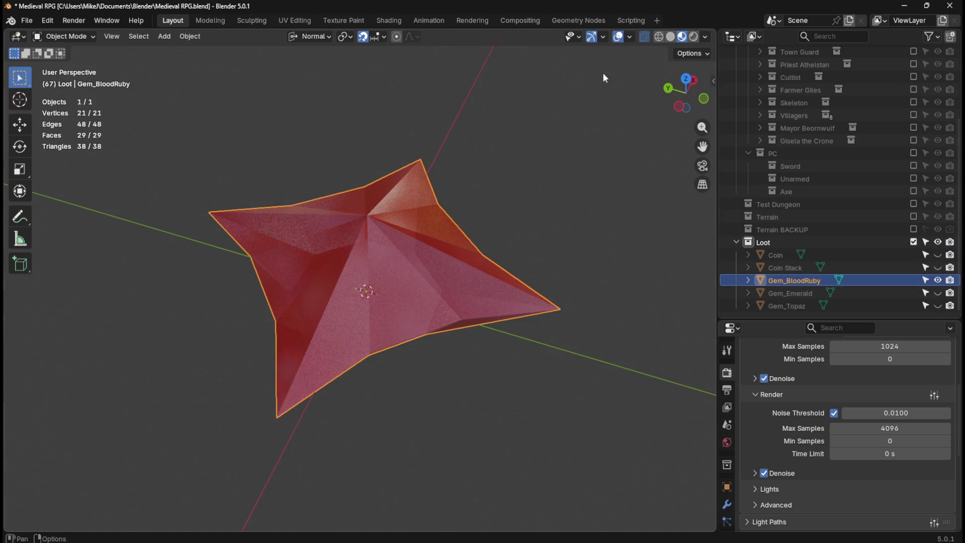
# Merge the ruby's duplicate vertices by distance in Edit Mode.
pyautogui.press('Tab')
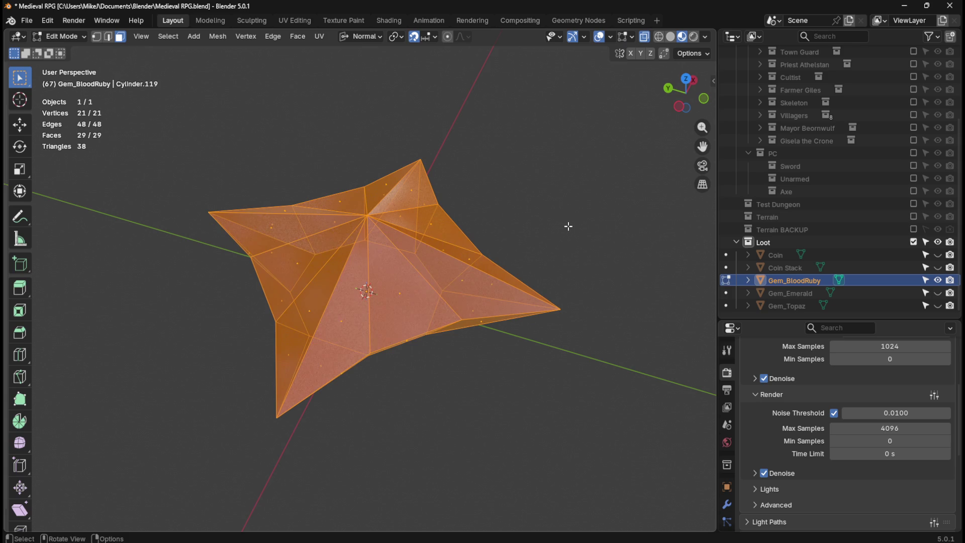
pyautogui.press('m')
pyautogui.click(568, 225)
pyautogui.press('Tab')
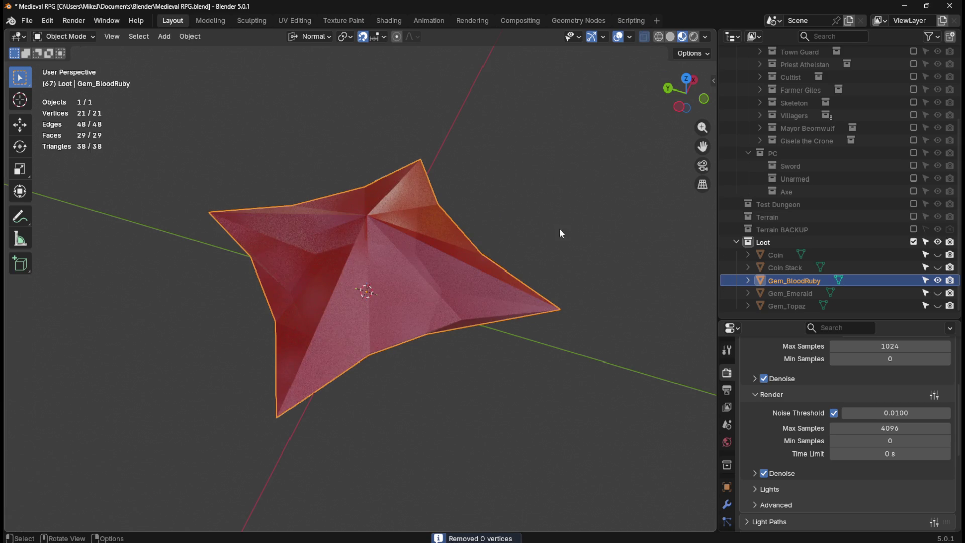
# Apply all transforms to the ruby, save Medieval RPG.blend, and switch to the browser.
pyautogui.hotkey('ctrl', 'a')
pyautogui.click(550, 234)
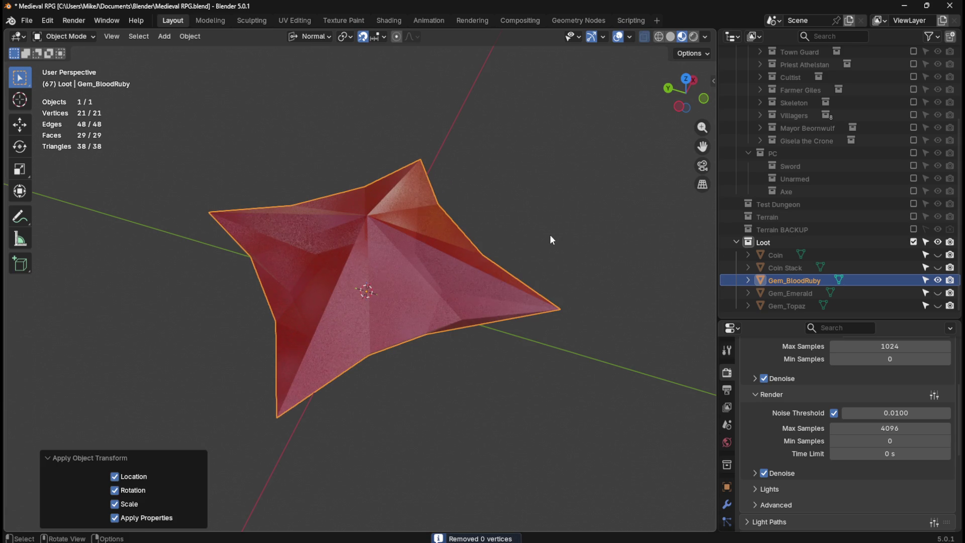
pyautogui.hotkey('ctrl', 's')
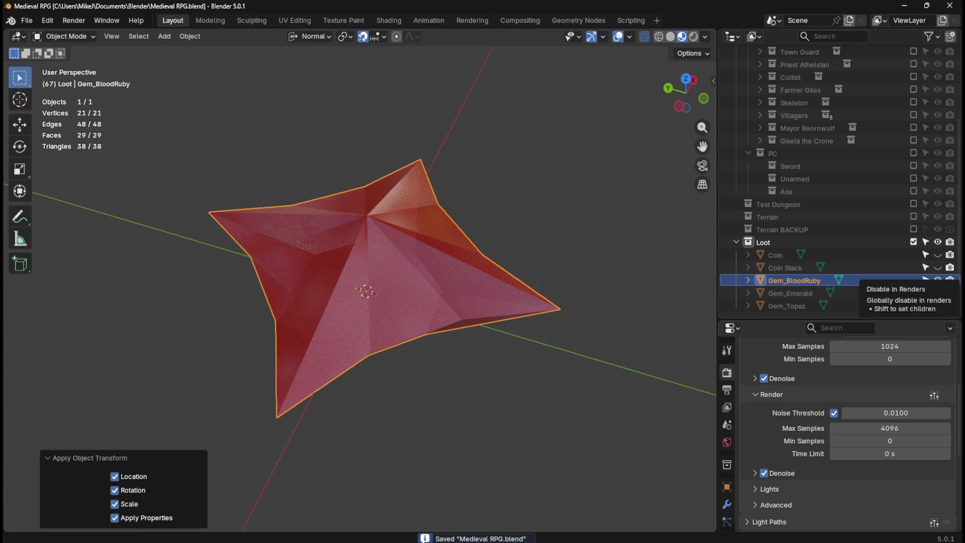
pyautogui.hotkey('alt', 'Tab')
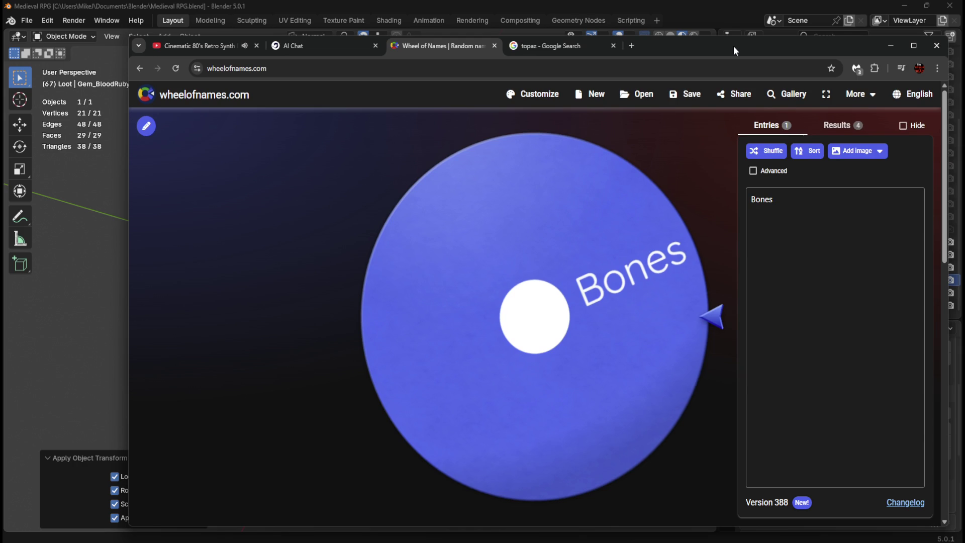
# Leave the Wheel of Names browser window and return to Blender.
pyautogui.hotkey('alt', 'Tab')
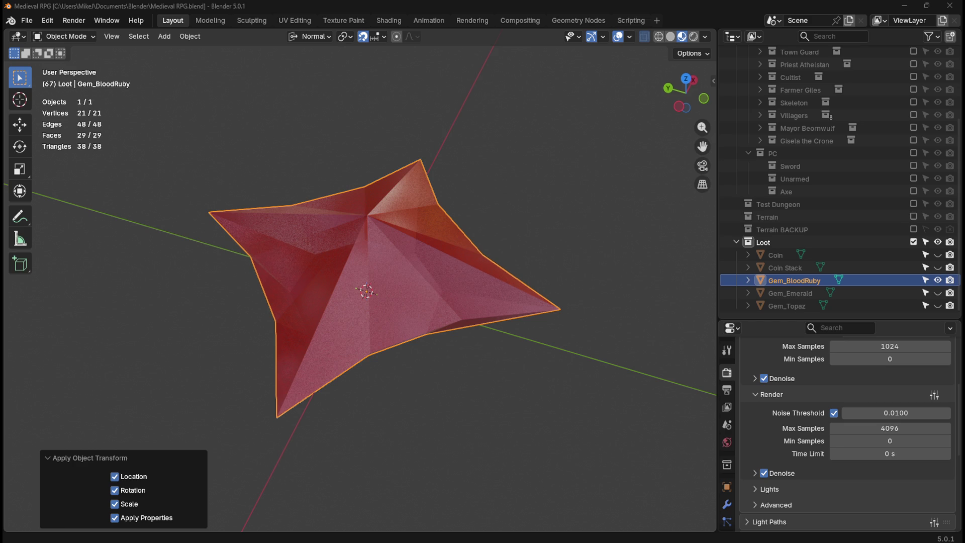
pyautogui.scroll(5, 804, 411)
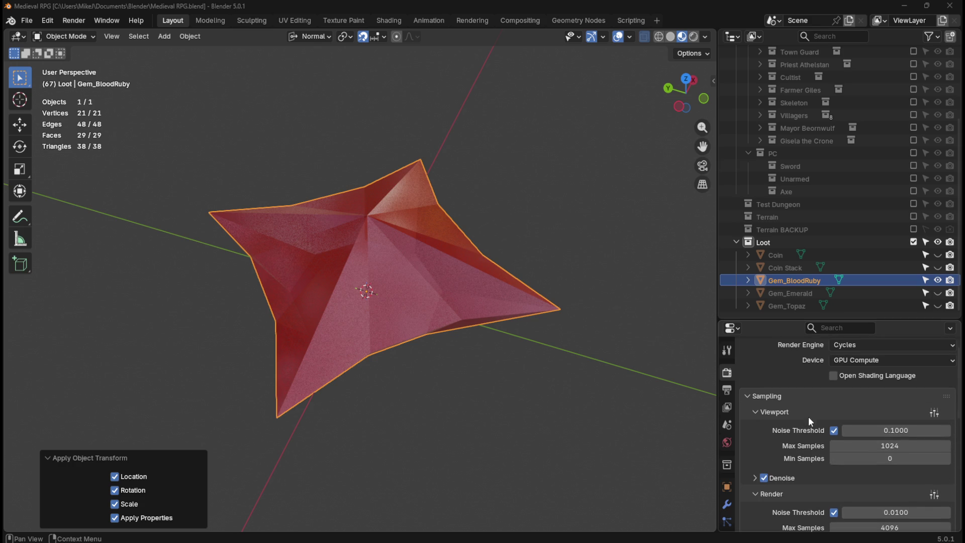
pyautogui.scroll(-1, 783, 442)
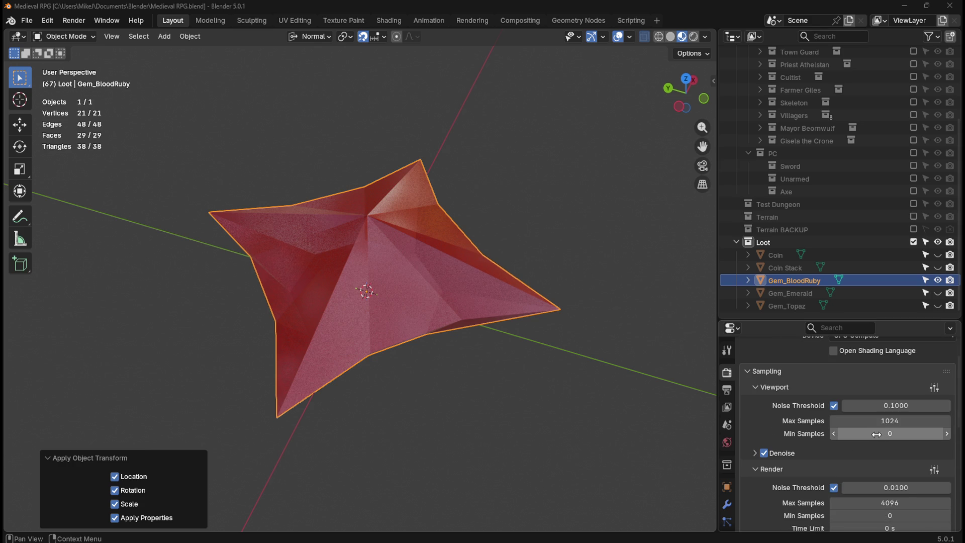
pyautogui.moveTo(888, 422)
pyautogui.mouseDown()
pyautogui.moveTo(933, 423)
pyautogui.moveTo(880, 422)
pyautogui.mouseUp()
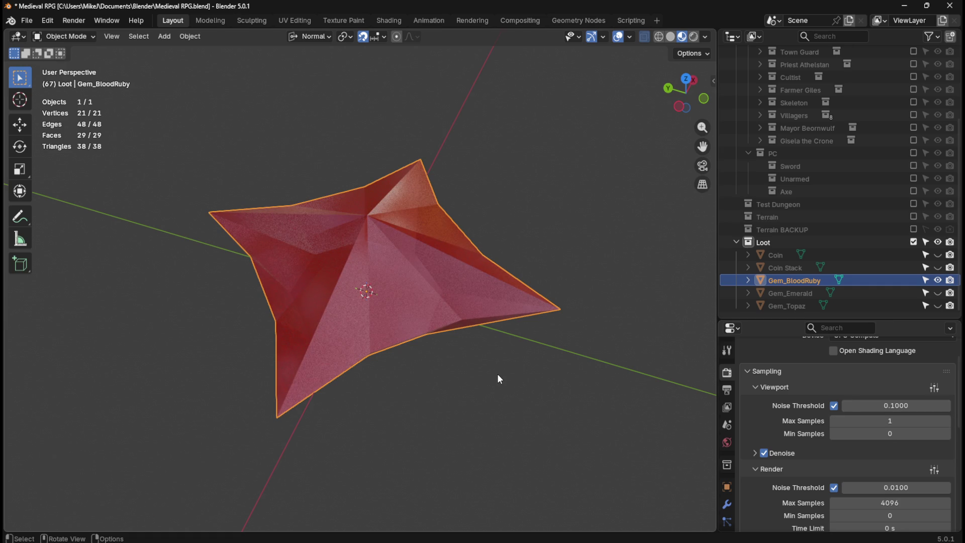
pyautogui.hotkey('ctrl', 'z')
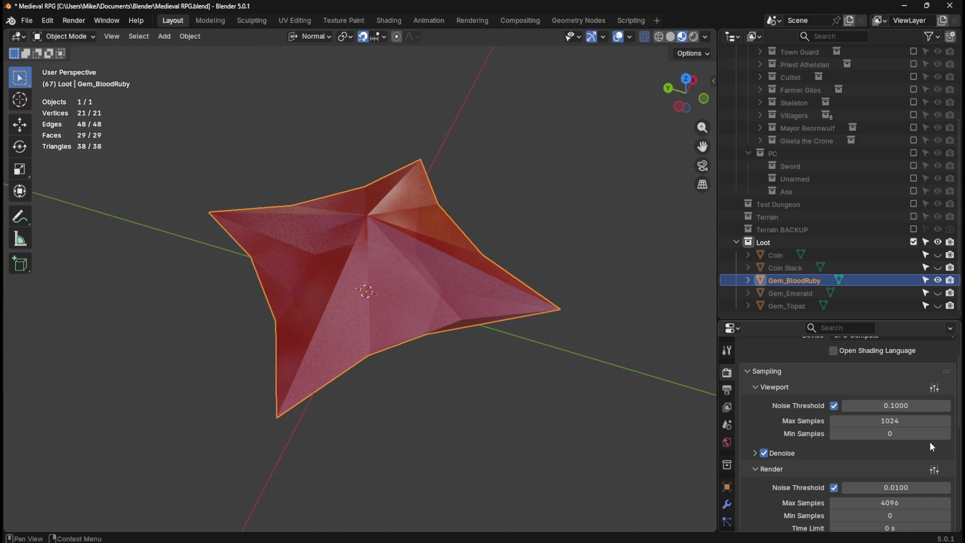
pyautogui.moveTo(926, 433)
pyautogui.mouseDown()
pyautogui.moveTo(960, 434)
pyautogui.moveTo(884, 435)
pyautogui.mouseUp()
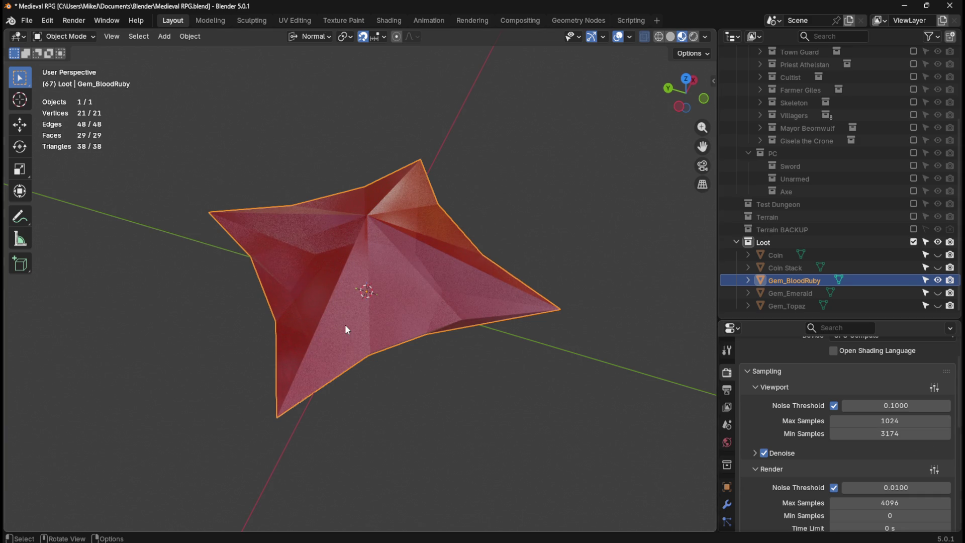
pyautogui.hotkey('ctrl', 'z')
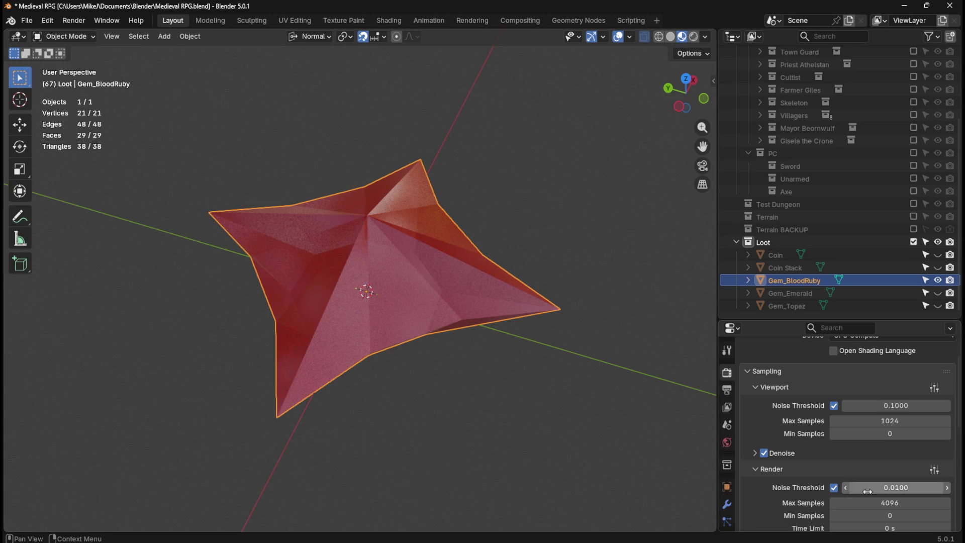
pyautogui.moveTo(890, 503); pyautogui.dragTo(956, 503)
pyautogui.hotkey('ctrl', 'z')
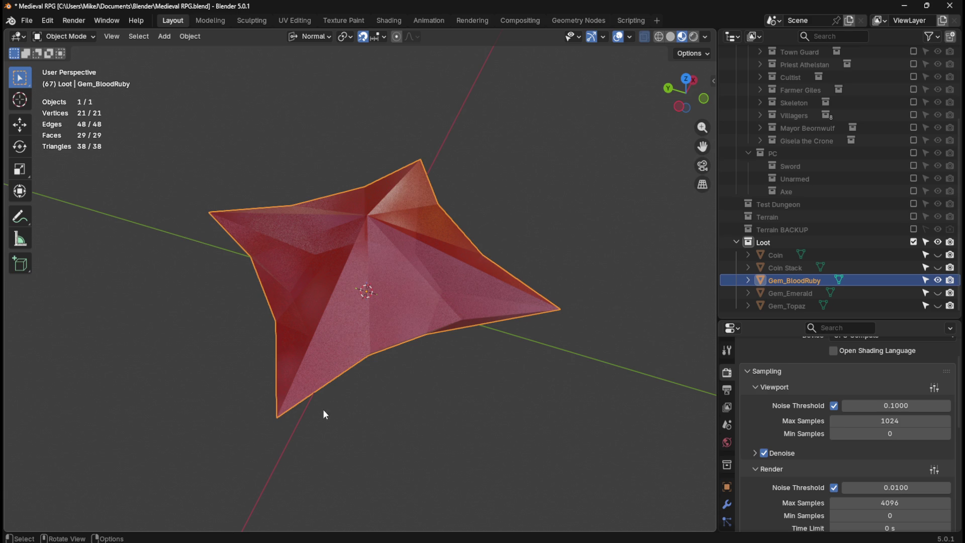
# Orbit around the red Gem_BloodRuby to inspect its facets, then save the file.
pyautogui.moveTo(509, 232)
pyautogui.mouseDown(button='middle')
pyautogui.moveTo(459, 229)
pyautogui.moveTo(458, 243)
pyautogui.mouseUp(button='middle')
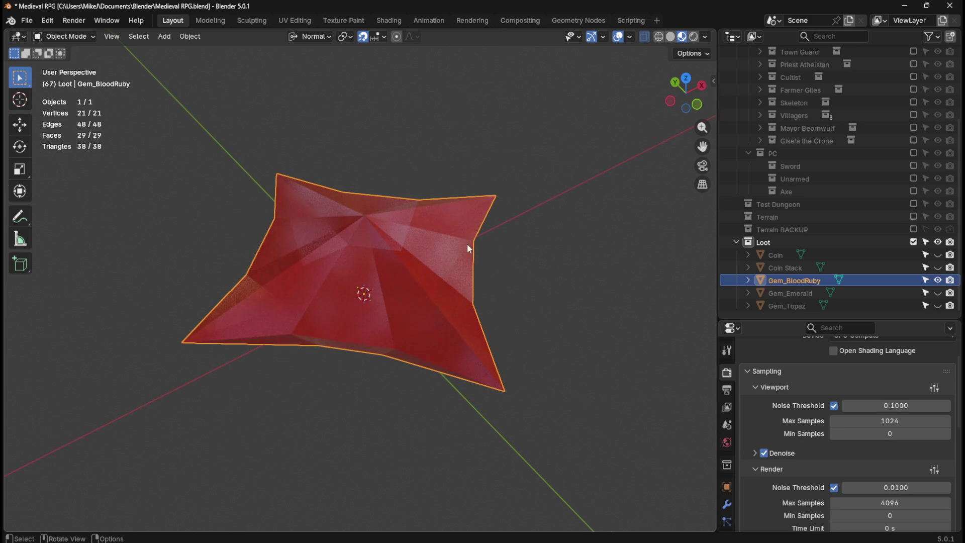
pyautogui.moveTo(536, 232); pyautogui.dragTo(496, 213, button='middle')
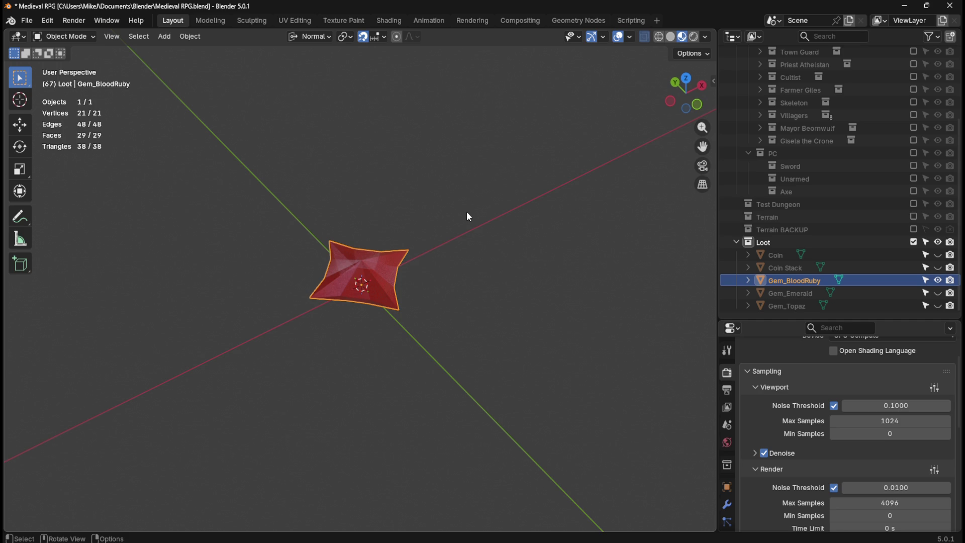
pyautogui.moveTo(467, 176); pyautogui.dragTo(489, 182, button='middle')
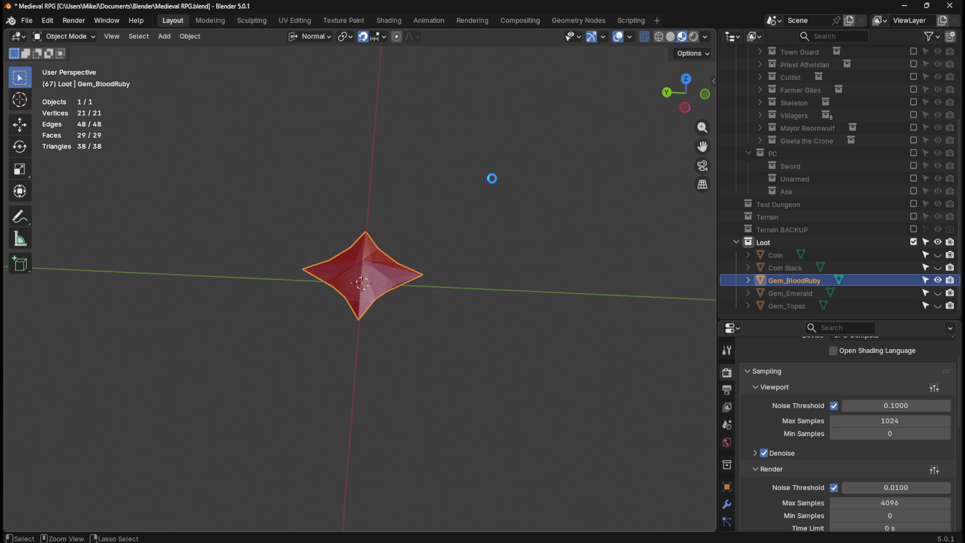
pyautogui.hotkey('ctrl', 's')
# Hide Gem_BloodRuby, include the Sword collection again, and save the file.
pyautogui.click(783, 240)
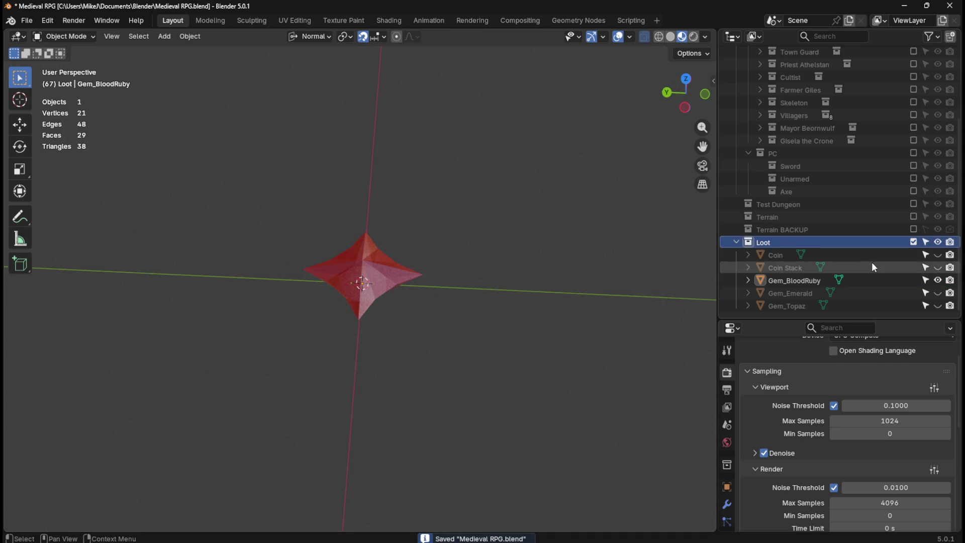
pyautogui.click(937, 280)
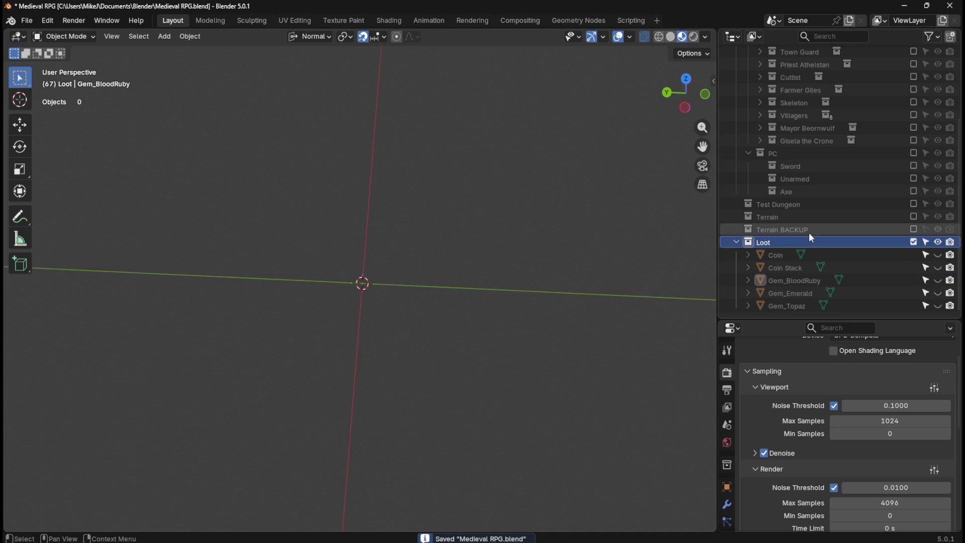
pyautogui.hotkey('ctrl', 's')
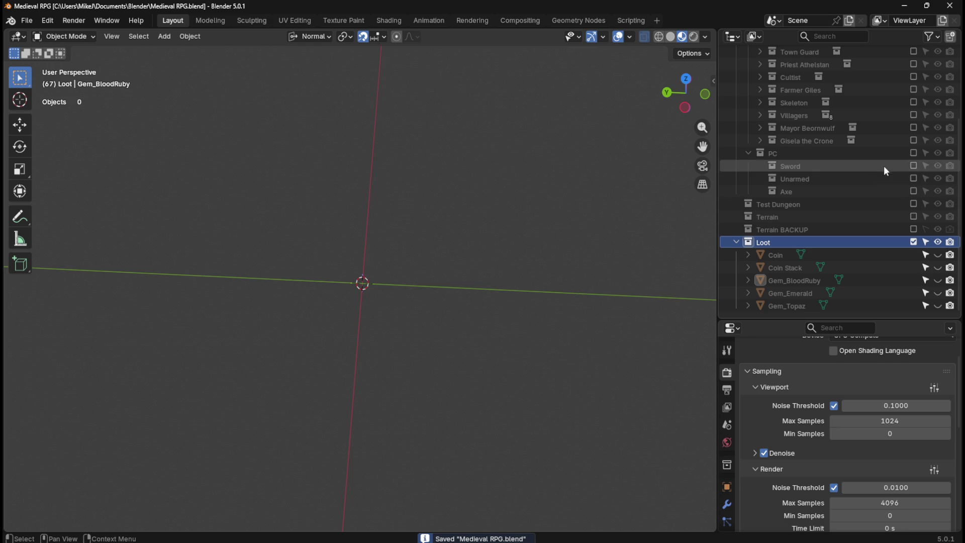
pyautogui.click(914, 165)
pyautogui.moveTo(556, 223)
pyautogui.mouseDown(button='middle')
pyautogui.moveTo(452, 195)
pyautogui.moveTo(470, 195)
pyautogui.mouseUp(button='middle')
pyautogui.hotkey('ctrl', 's')
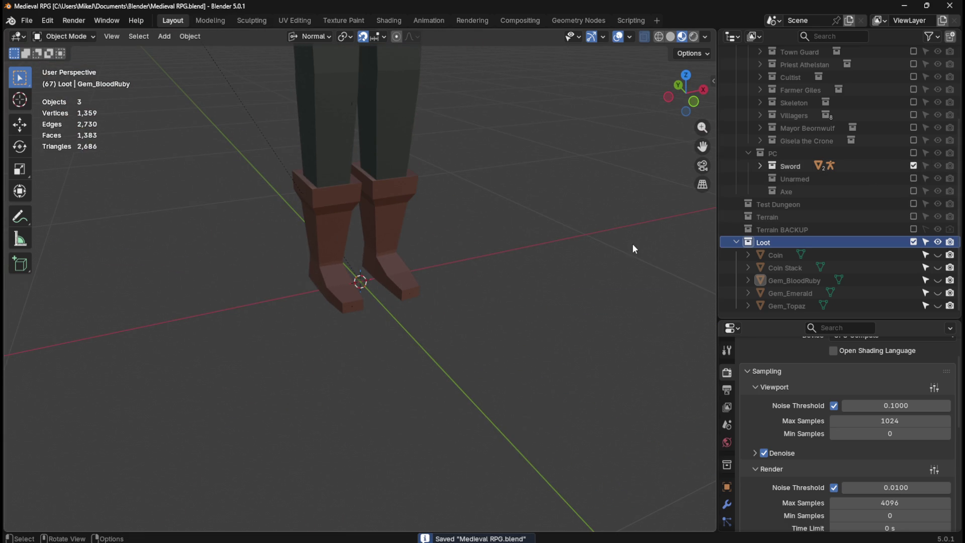
# Save once more and bring up the Add > Mesh shape list.
pyautogui.click(767, 241)
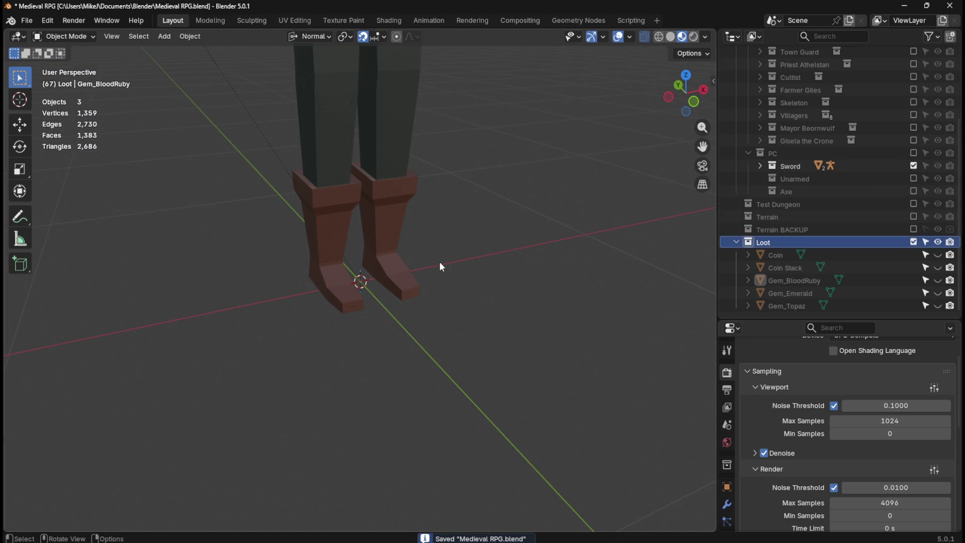
pyautogui.hotkey('ctrl', 's')
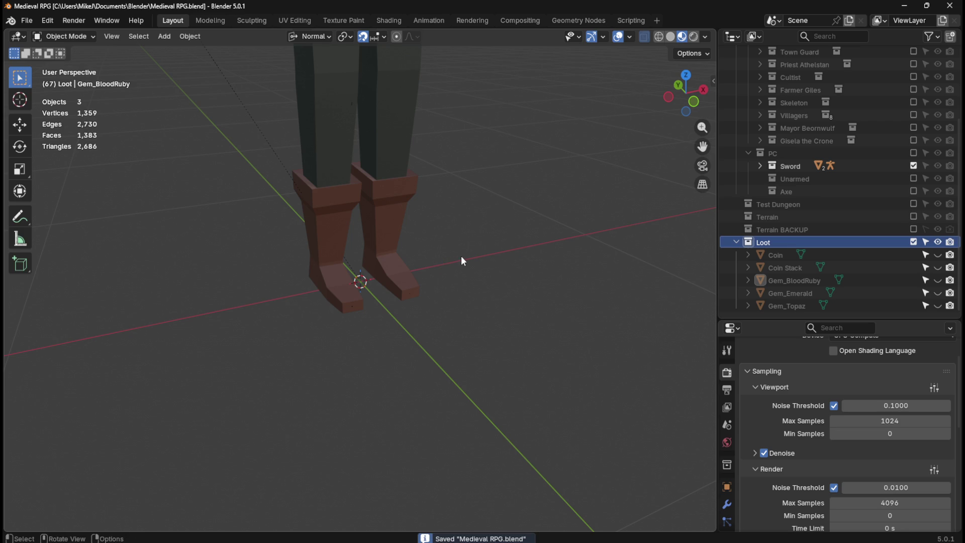
pyautogui.hotkey('shift', 'a')
pyautogui.moveTo(473, 252)
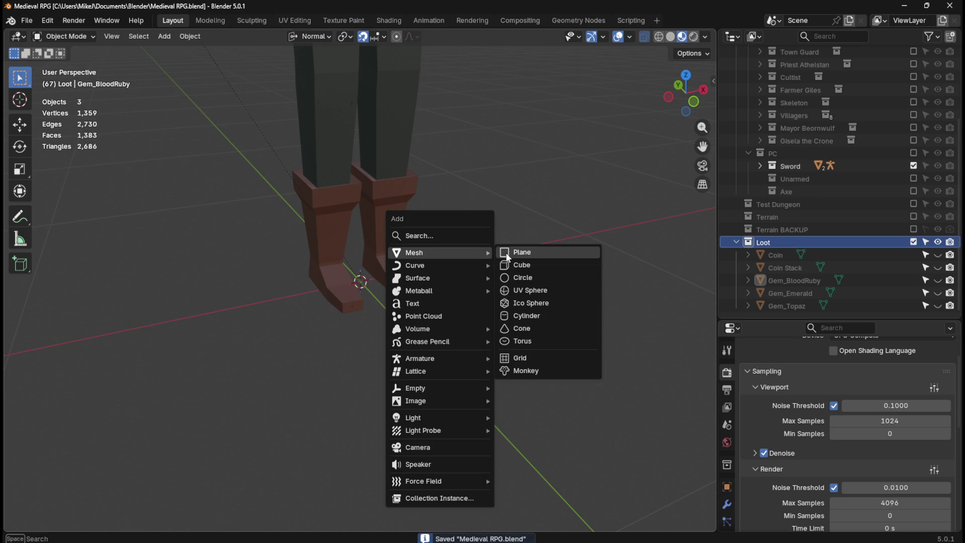
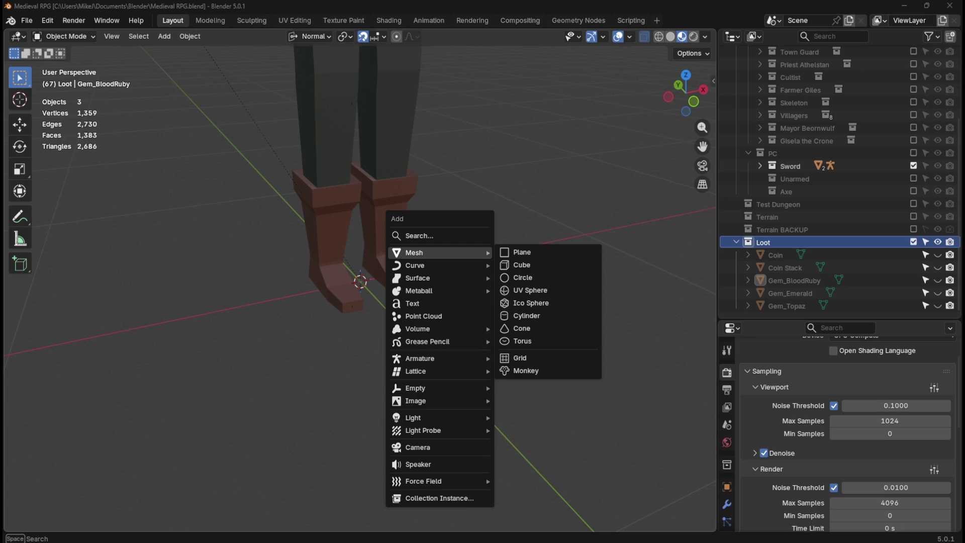
# Add a UV sphere with 160 segments, 16 rings and a 100 cm radius.
pyautogui.click(399, 298)
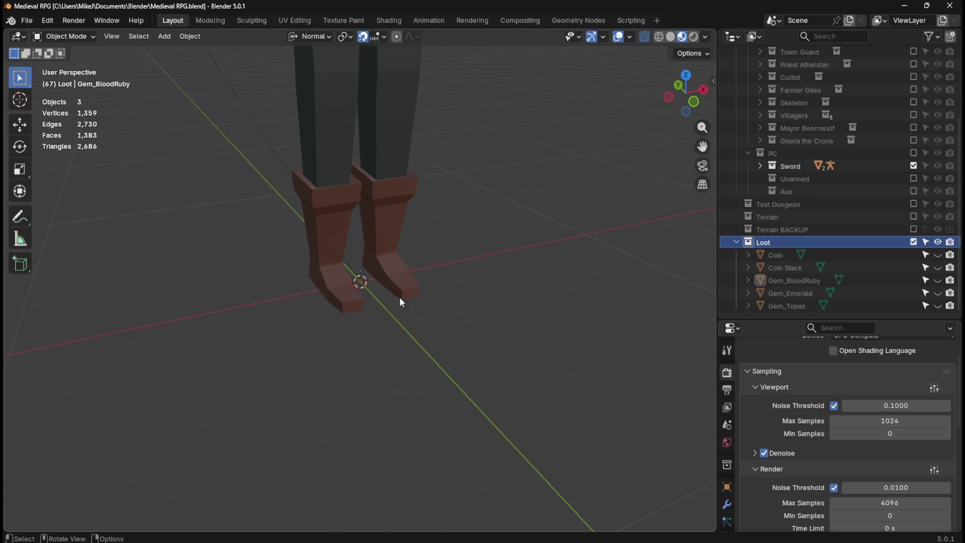
pyautogui.hotkey('shift', 'a')
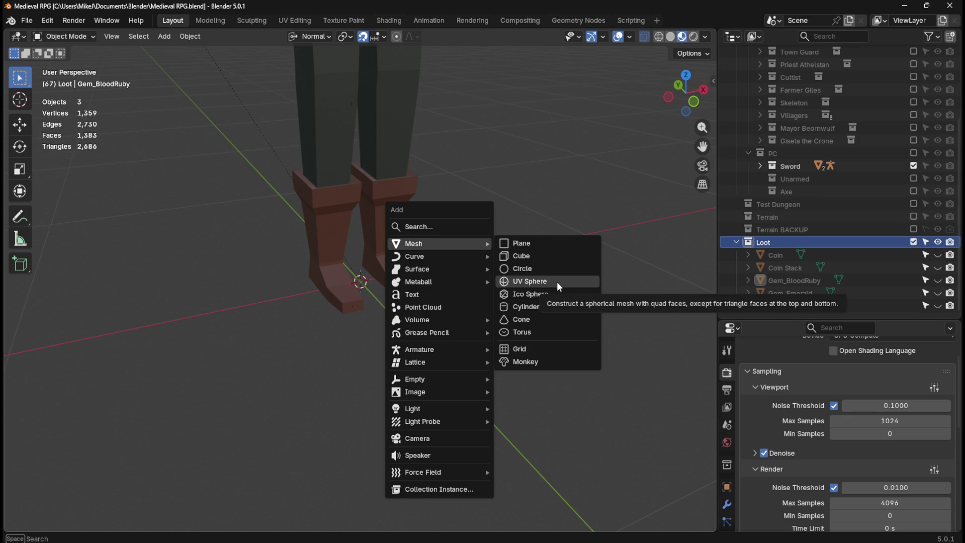
pyautogui.click(557, 282)
pyautogui.scroll(-5, 534, 308)
pyautogui.scroll(2, 535, 310)
pyautogui.moveTo(199, 385)
pyautogui.mouseDown()
pyautogui.moveTo(354, 385)
pyautogui.moveTo(229, 375)
pyautogui.mouseUp()
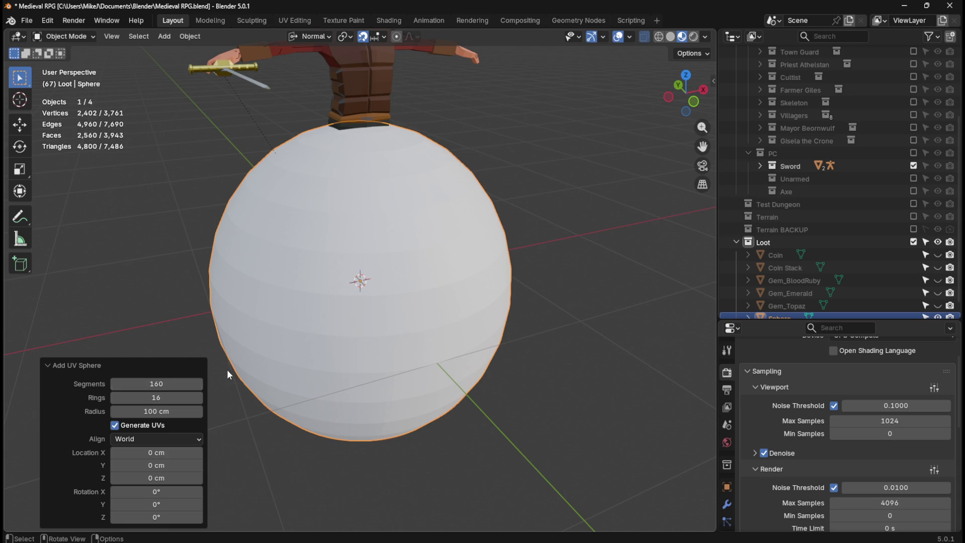
pyautogui.click(528, 250)
pyautogui.click(484, 265)
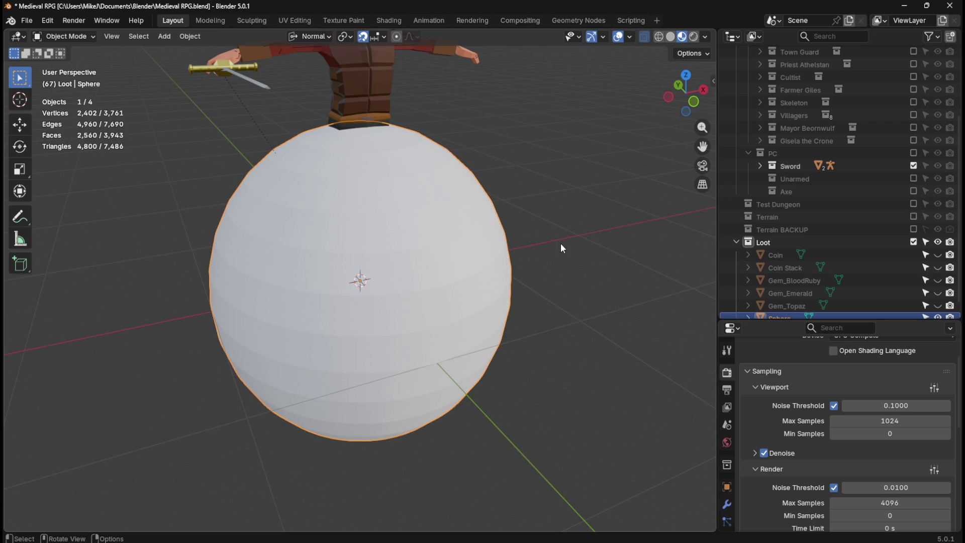
pyautogui.press('KP_1')
# Lift the sphere 100 cm along Z so it rests on the ground.
pyautogui.press('g')
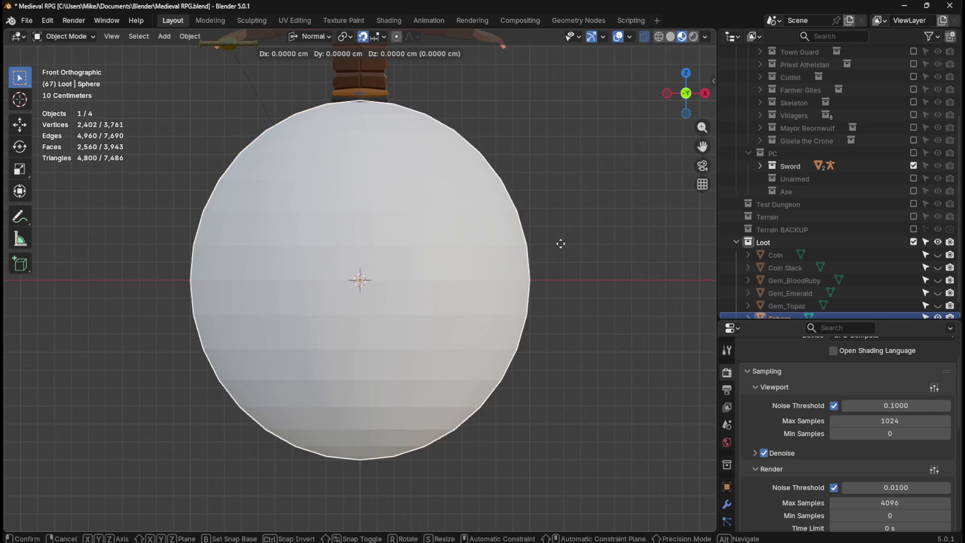
pyautogui.press('z')
pyautogui.click(566, 66)
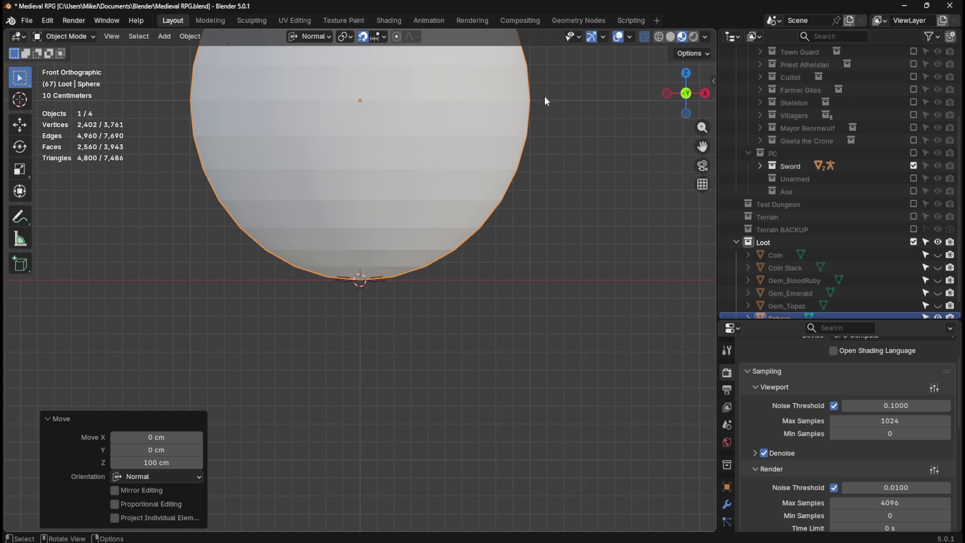
pyautogui.moveTo(481, 152)
pyautogui.mouseDown(button='middle')
pyautogui.moveTo(476, 166)
pyautogui.moveTo(491, 162)
pyautogui.moveTo(492, 148)
pyautogui.mouseUp(button='middle')
pyautogui.scroll(8, 490, 143)
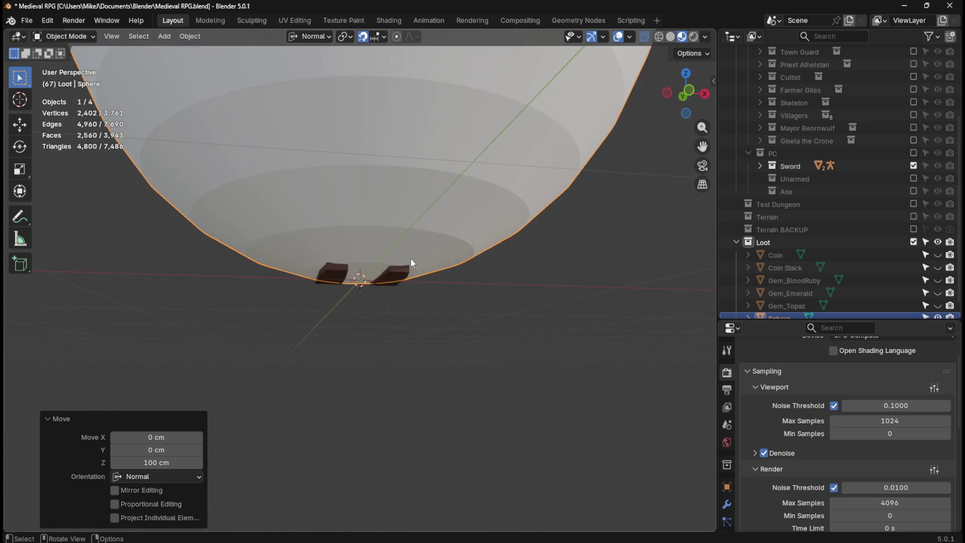
pyautogui.scroll(3, 403, 292)
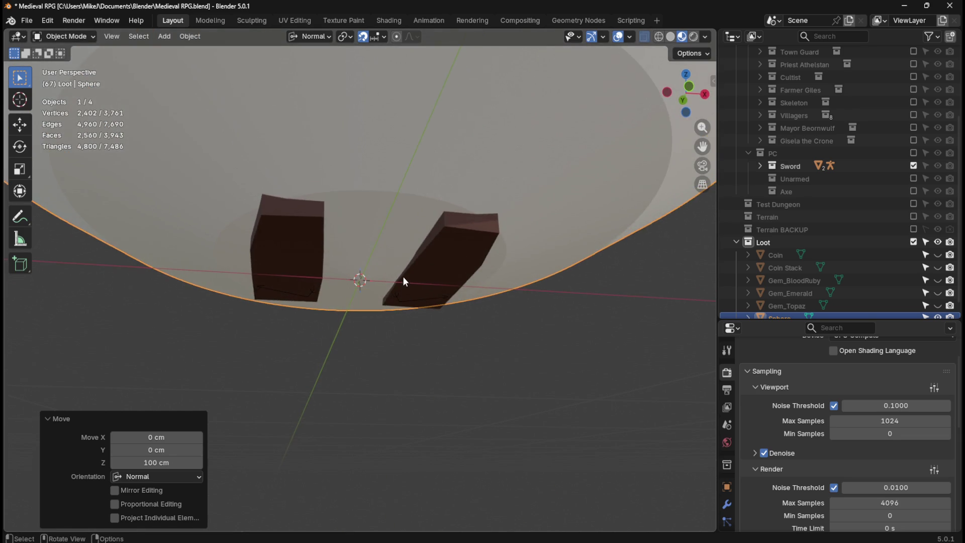
# Enter Edit Mode on the sphere and hide the Sword collection.
pyautogui.press('Tab')
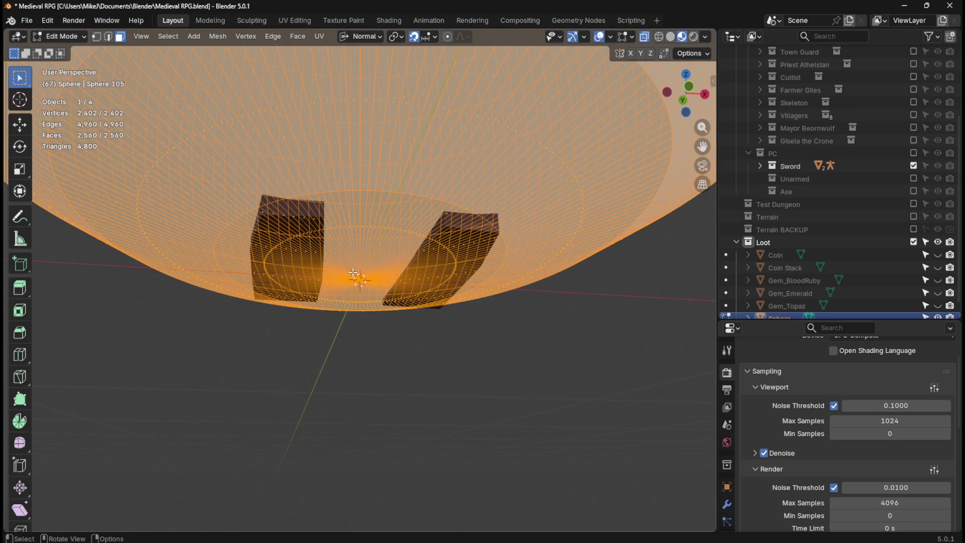
pyautogui.click(355, 280)
pyautogui.scroll(2, 384, 274)
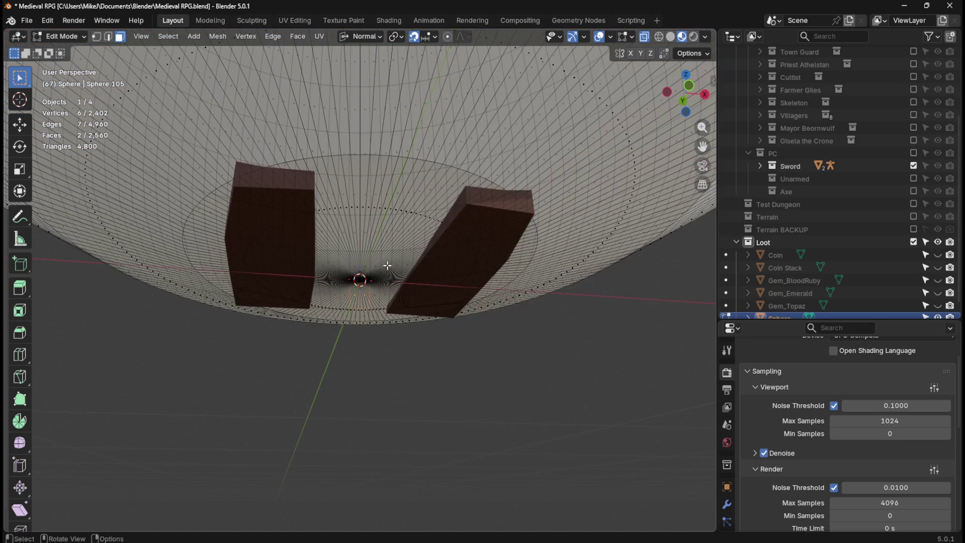
pyautogui.click(914, 166)
pyautogui.click(410, 328)
# With X-ray off, select the sphere's bottom centre vertex in vertex mode.
pyautogui.hotkey('alt', 'z')
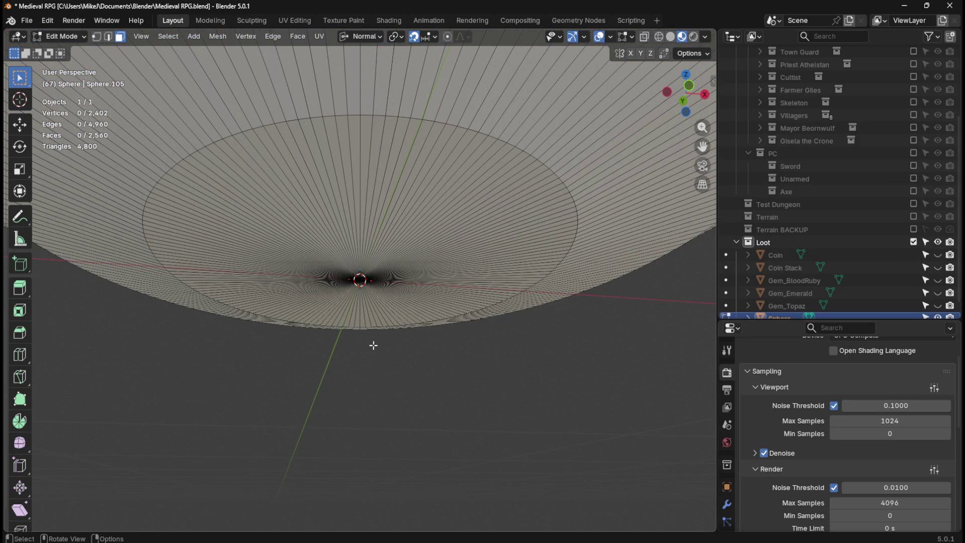
pyautogui.moveTo(357, 263)
pyautogui.mouseDown(button='middle')
pyautogui.moveTo(351, 308)
pyautogui.moveTo(360, 273)
pyautogui.moveTo(381, 269)
pyautogui.moveTo(377, 349)
pyautogui.moveTo(387, 237)
pyautogui.moveTo(372, 323)
pyautogui.moveTo(375, 347)
pyautogui.moveTo(393, 242)
pyautogui.mouseUp(button='middle')
pyautogui.press('1')
pyautogui.click(362, 280)
pyautogui.hotkey('shift', 's')
# Set the sphere's origin to its bottom vertex, then reset the 3D cursor to world origin.
pyautogui.click(410, 275)
pyautogui.press('Tab')
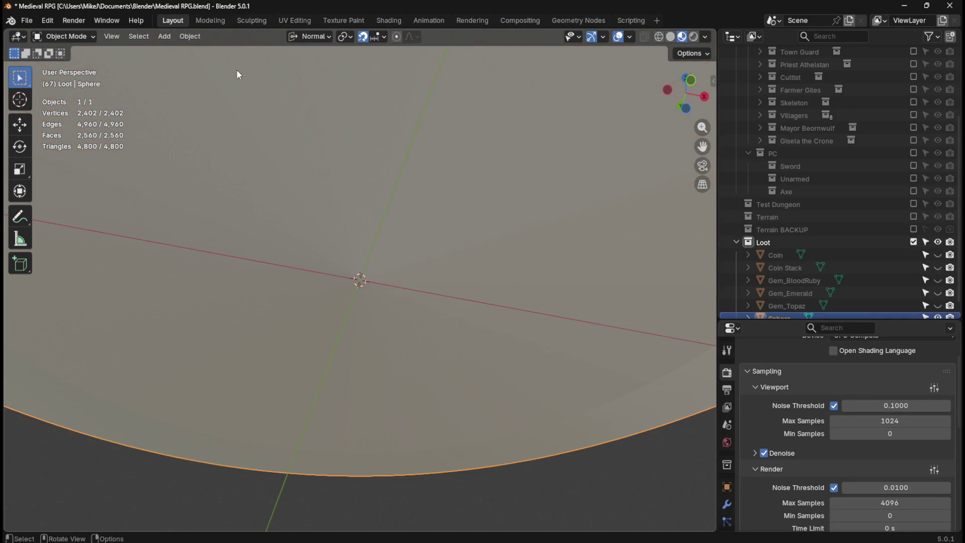
pyautogui.click(190, 36)
pyautogui.moveTo(237, 63)
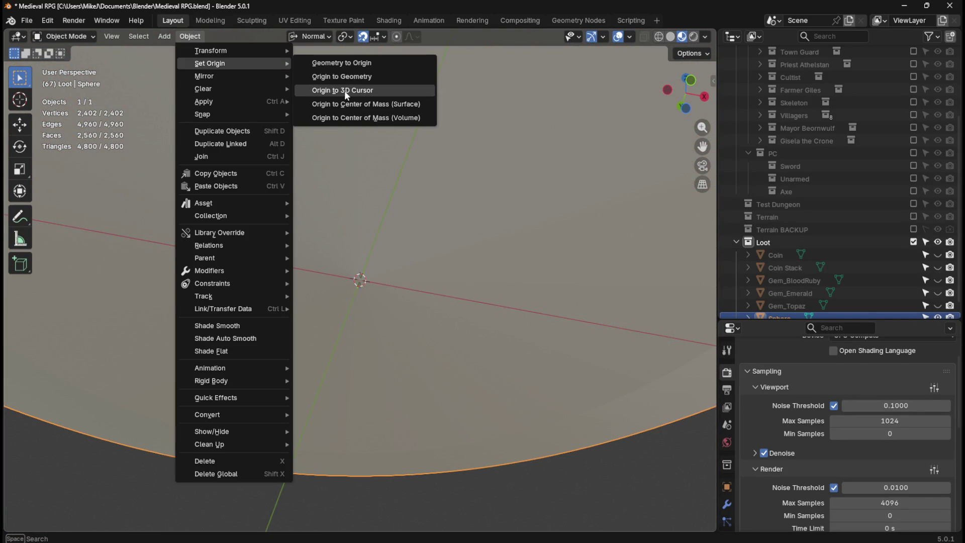
pyautogui.click(346, 90)
pyautogui.hotkey('shift', 's')
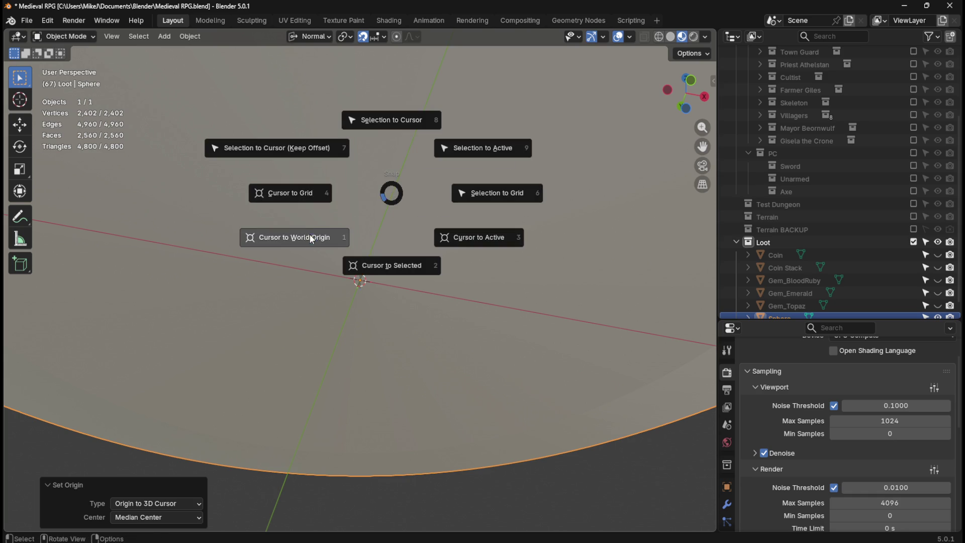
pyautogui.click(310, 234)
# Flatten the sphere to 0.429 scale along Z in front view.
pyautogui.press('KP_1')
pyautogui.press('KP_Decimal')
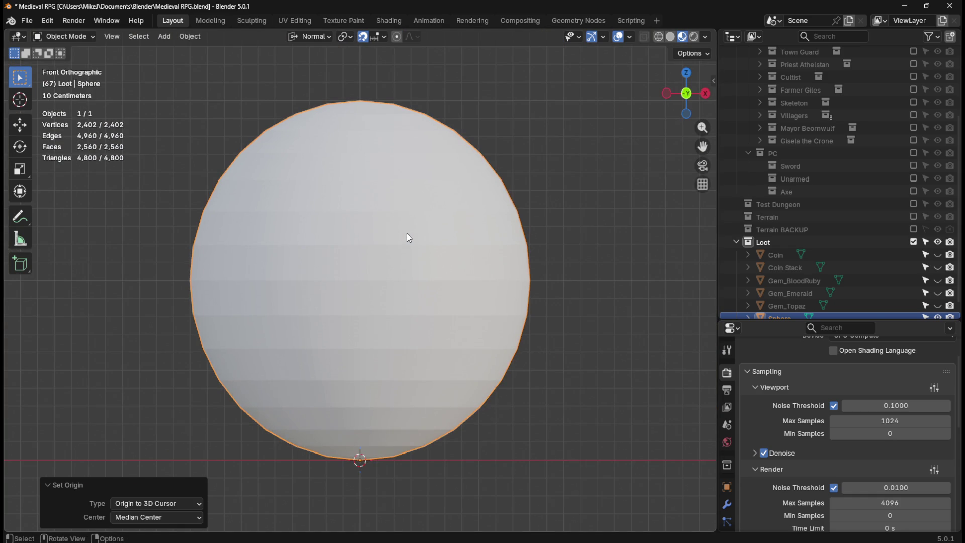
pyautogui.scroll(-1, 798, 265)
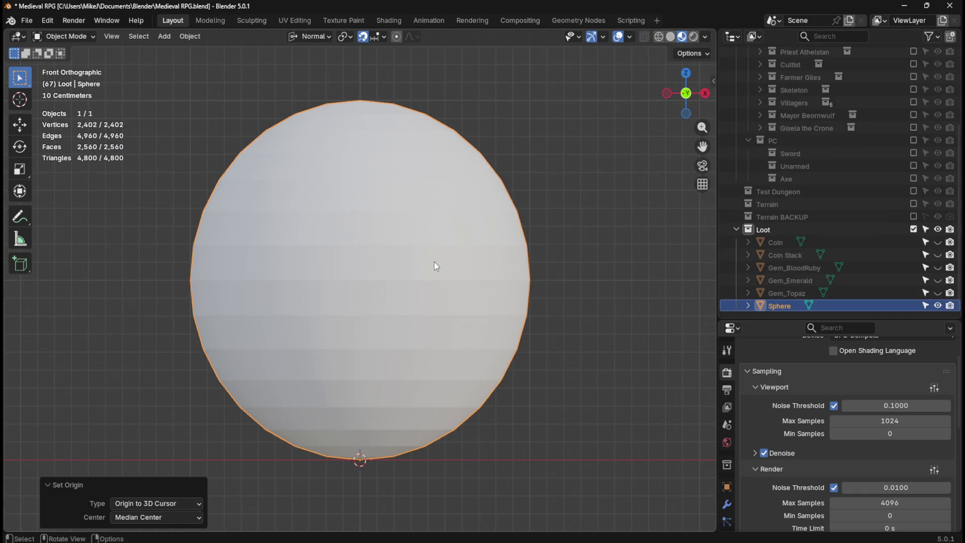
pyautogui.press('s')
pyautogui.press('z')
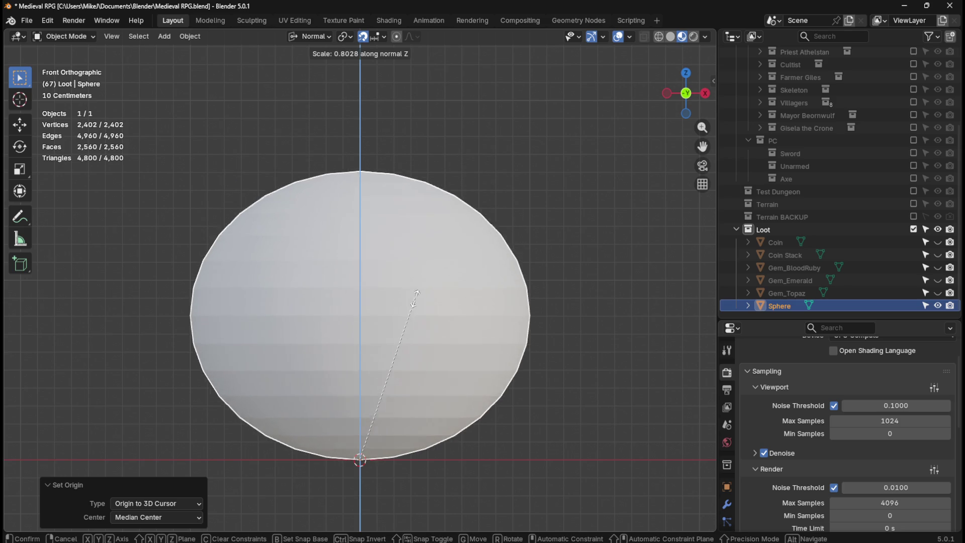
pyautogui.click(420, 396)
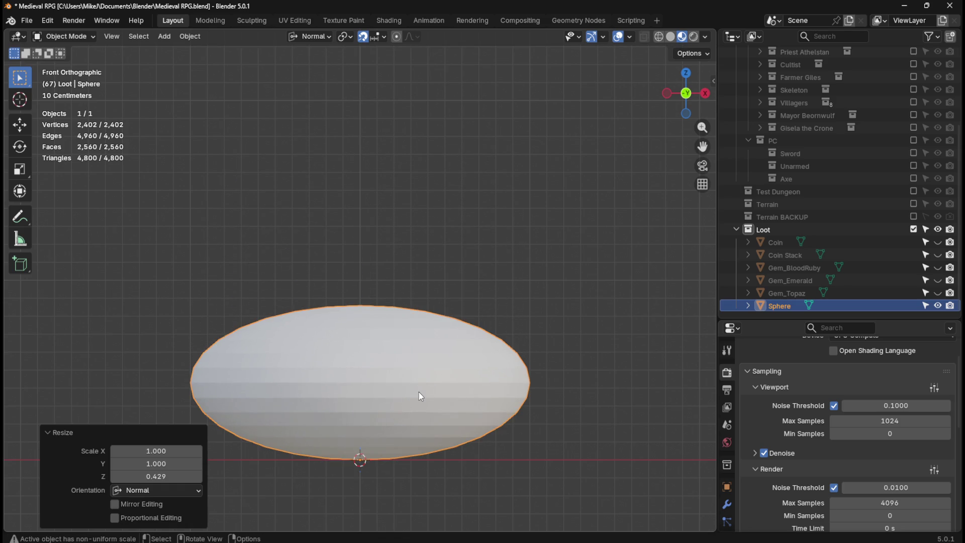
# Narrow the sphere to 0.340 scale along X in top view.
pyautogui.press('KP_7')
pyautogui.press('s')
pyautogui.press('x')
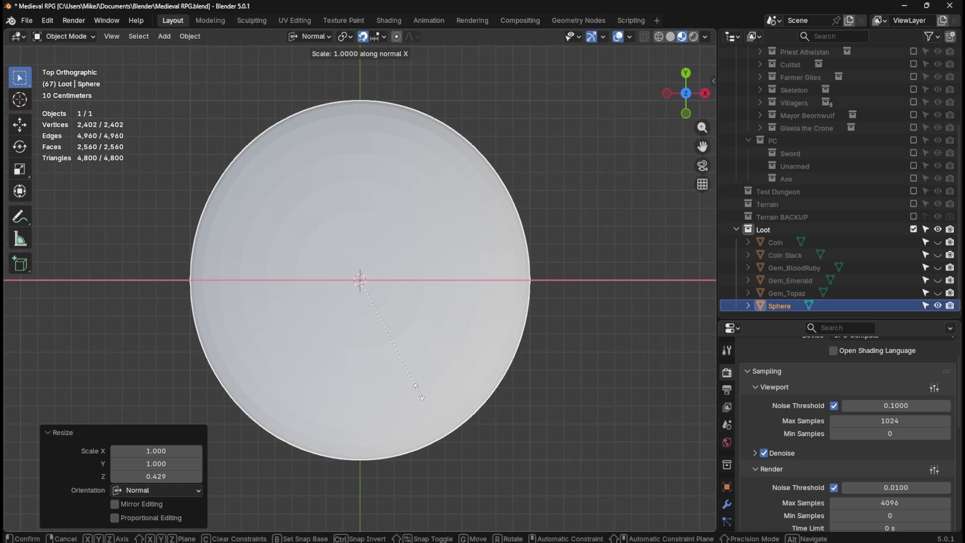
pyautogui.press('y')
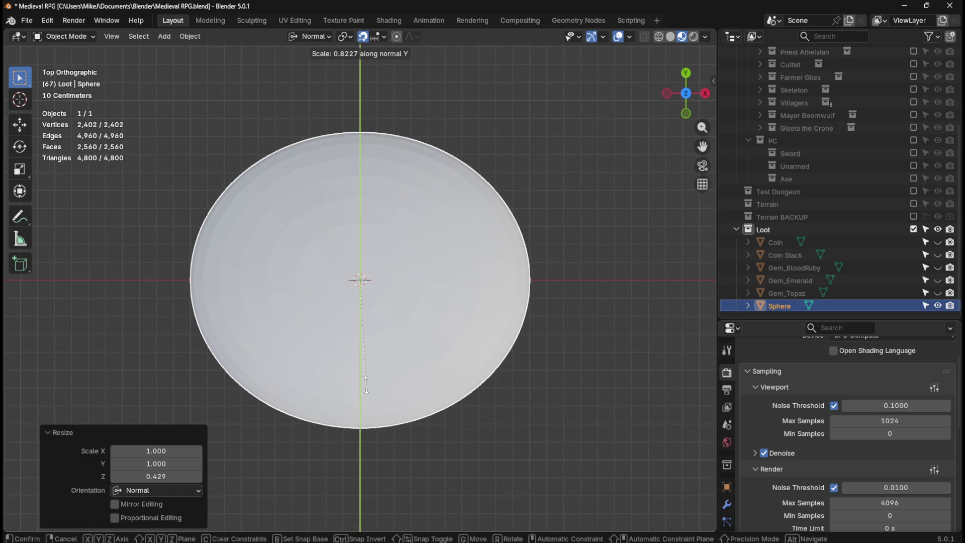
pyautogui.press('Escape')
pyautogui.press('s')
pyautogui.press('x')
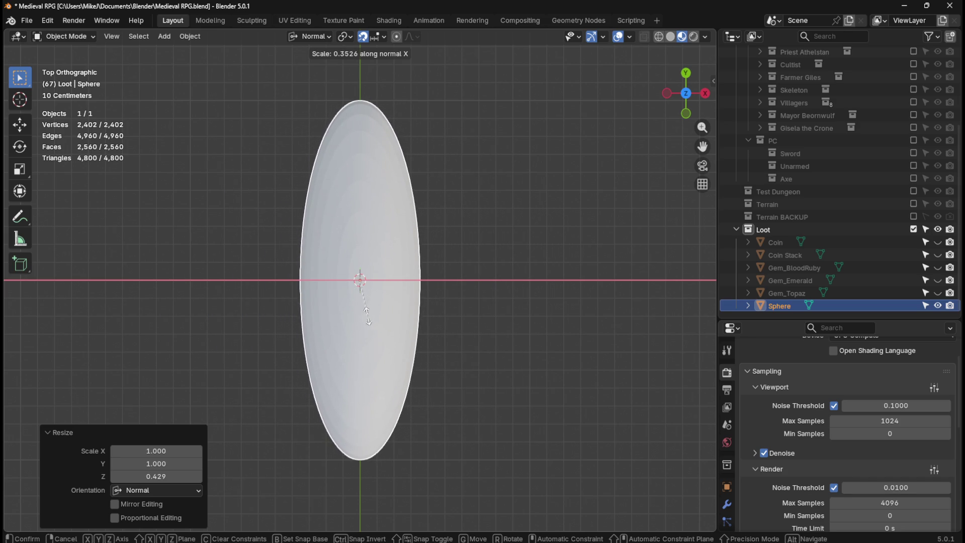
pyautogui.click(366, 317)
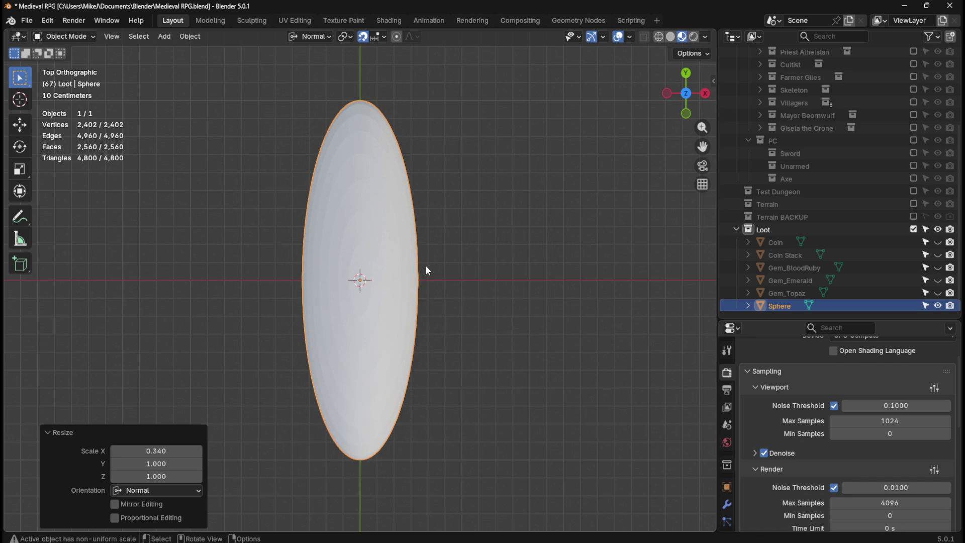
# Compare the oval's size against the Sword collection, then save the file.
pyautogui.moveTo(382, 229)
pyautogui.mouseDown(button='middle')
pyautogui.moveTo(442, 177)
pyautogui.moveTo(478, 119)
pyautogui.moveTo(453, 123)
pyautogui.moveTo(900, 258)
pyautogui.mouseUp(button='middle')
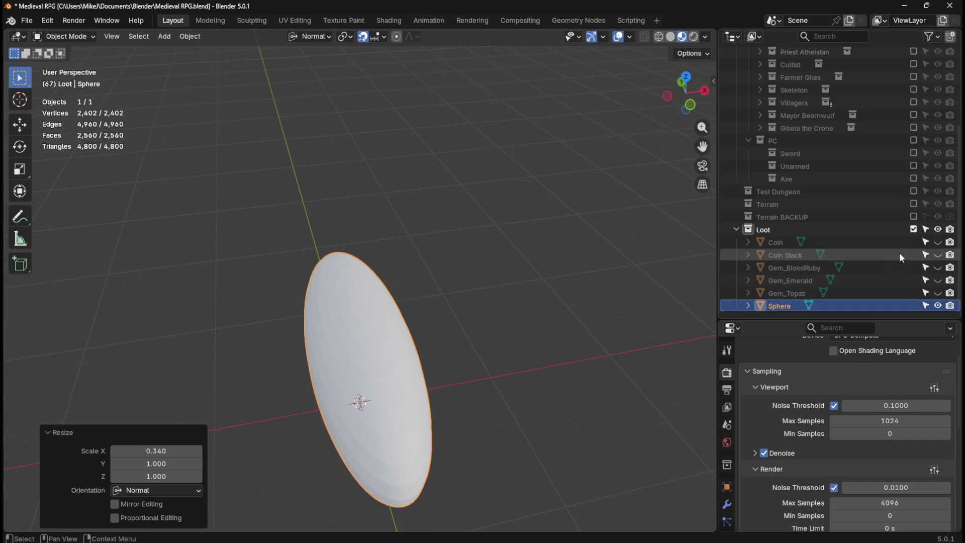
pyautogui.click(915, 153)
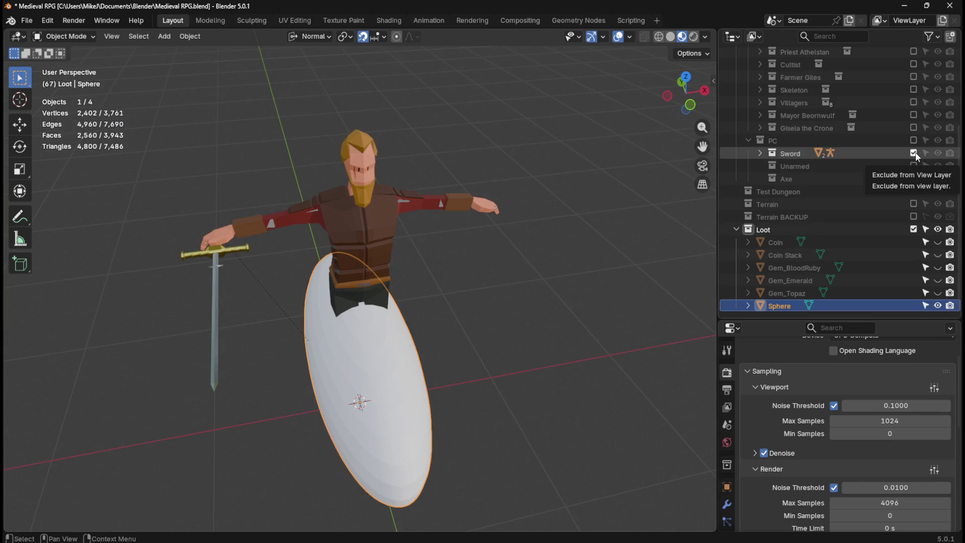
pyautogui.click(916, 153)
pyautogui.moveTo(368, 270)
pyautogui.mouseDown(button='middle')
pyautogui.moveTo(427, 261)
pyautogui.moveTo(377, 235)
pyautogui.mouseUp(button='middle')
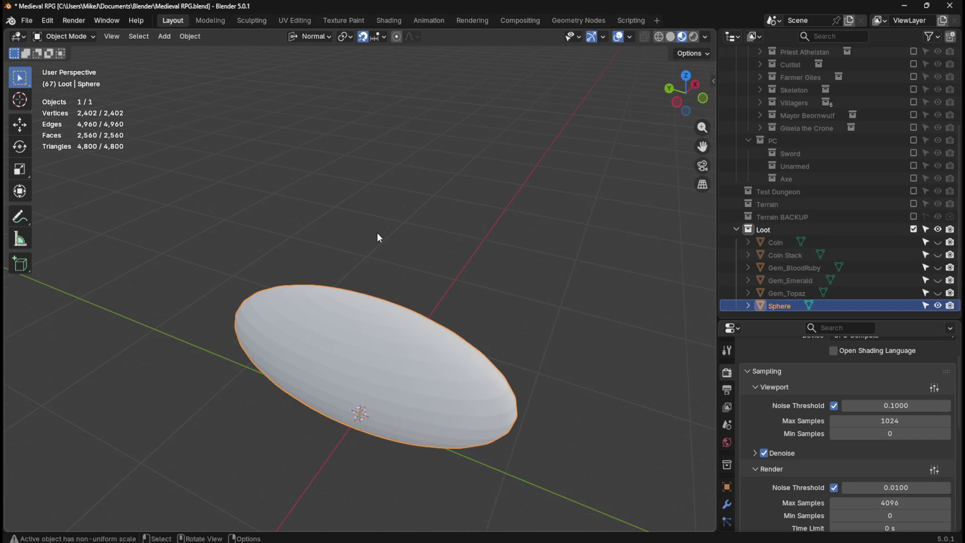
pyautogui.hotkey('ctrl', 's')
pyautogui.click(247, 21)
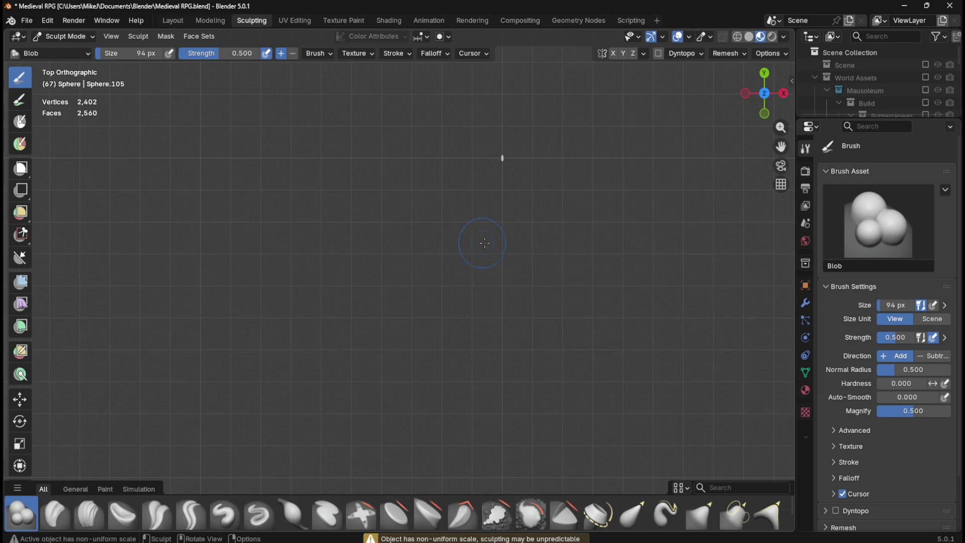
# Polish the oval's left end with the Crease Polish brush and view it in solid shading.
pyautogui.press('KP_Decimal')
pyautogui.press('KP_1')
pyautogui.moveTo(506, 280)
pyautogui.mouseDown(button='middle')
pyautogui.moveTo(474, 344)
pyautogui.moveTo(517, 312)
pyautogui.moveTo(528, 377)
pyautogui.moveTo(513, 276)
pyautogui.moveTo(427, 334)
pyautogui.moveTo(395, 302)
pyautogui.mouseUp(button='middle')
pyautogui.scroll(6, 412, 317)
pyautogui.scroll(1, 459, 302)
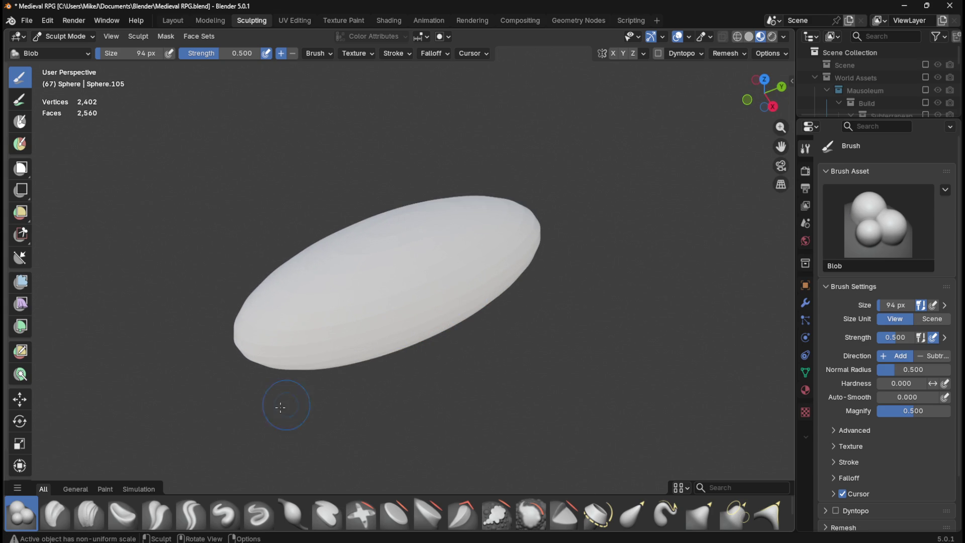
pyautogui.click(157, 513)
pyautogui.moveTo(306, 281)
pyautogui.mouseDown()
pyautogui.moveTo(274, 297)
pyautogui.moveTo(243, 351)
pyautogui.mouseUp()
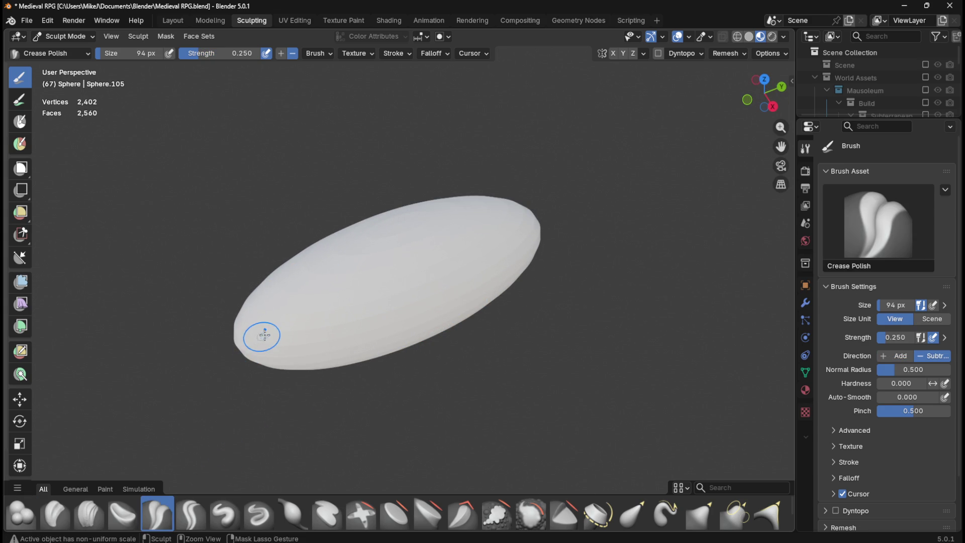
pyautogui.click(750, 37)
pyautogui.moveTo(248, 335); pyautogui.dragTo(280, 312, button='middle')
pyautogui.moveTo(280, 312)
pyautogui.mouseDown()
pyautogui.moveTo(279, 336)
pyautogui.moveTo(286, 330)
pyautogui.moveTo(270, 371)
pyautogui.moveTo(278, 377)
pyautogui.mouseUp()
pyautogui.moveTo(301, 372); pyautogui.dragTo(421, 328, button='middle')
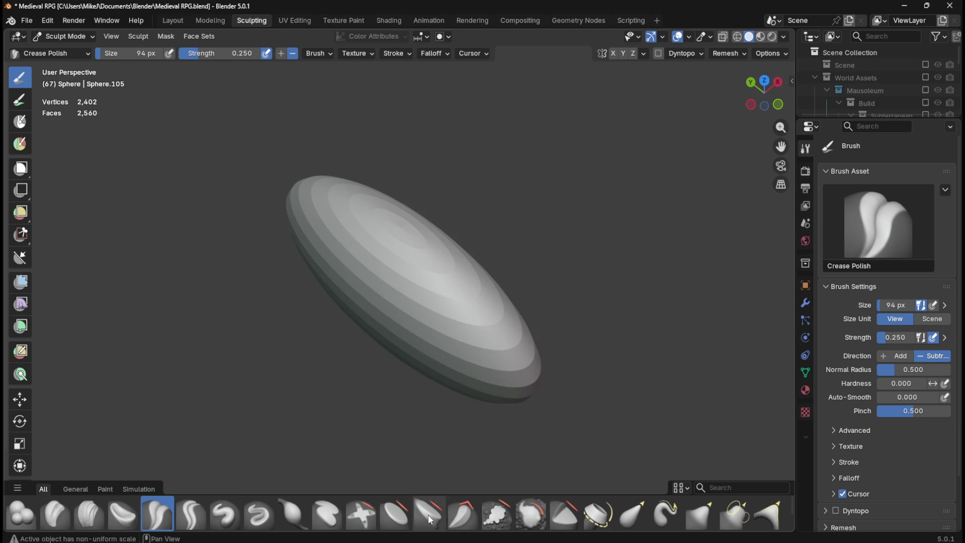
# Inflate the oval's rim and surface with a 146 px Inflate/Deflate brush.
pyautogui.click(293, 513)
pyautogui.press('f')
pyautogui.click(387, 302)
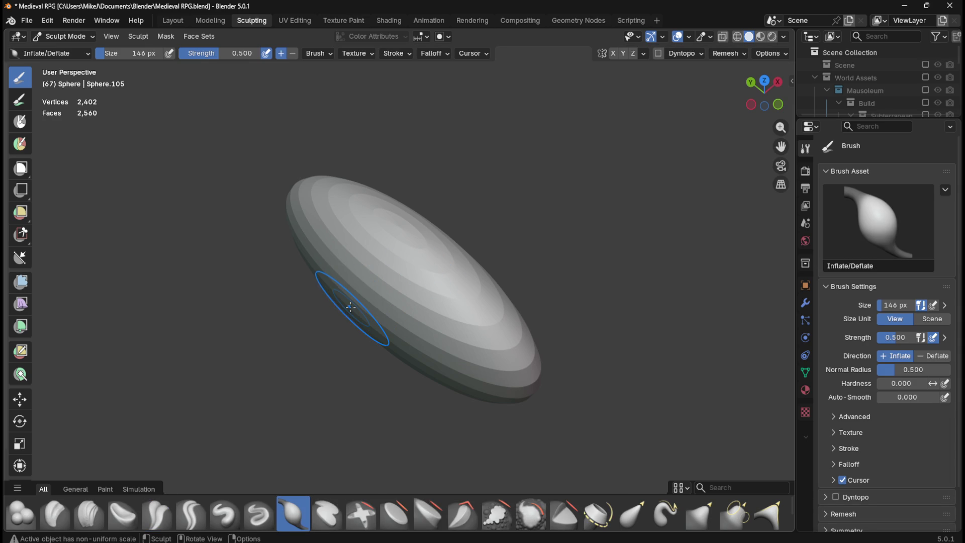
pyautogui.moveTo(351, 306)
pyautogui.mouseDown()
pyautogui.moveTo(364, 293)
pyautogui.moveTo(362, 319)
pyautogui.moveTo(382, 326)
pyautogui.moveTo(379, 306)
pyautogui.moveTo(334, 264)
pyautogui.moveTo(345, 261)
pyautogui.moveTo(351, 309)
pyautogui.moveTo(346, 274)
pyautogui.moveTo(365, 246)
pyautogui.moveTo(385, 344)
pyautogui.moveTo(372, 286)
pyautogui.moveTo(389, 317)
pyautogui.moveTo(368, 282)
pyautogui.moveTo(309, 240)
pyautogui.moveTo(412, 270)
pyautogui.mouseUp()
pyautogui.moveTo(412, 270); pyautogui.dragTo(425, 281, button='middle')
pyautogui.moveTo(425, 281)
pyautogui.mouseDown()
pyautogui.moveTo(367, 327)
pyautogui.moveTo(352, 281)
pyautogui.moveTo(325, 294)
pyautogui.moveTo(455, 317)
pyautogui.moveTo(491, 234)
pyautogui.moveTo(488, 302)
pyautogui.moveTo(382, 334)
pyautogui.moveTo(362, 297)
pyautogui.moveTo(443, 251)
pyautogui.mouseUp()
pyautogui.moveTo(442, 251); pyautogui.dragTo(343, 293, button='middle')
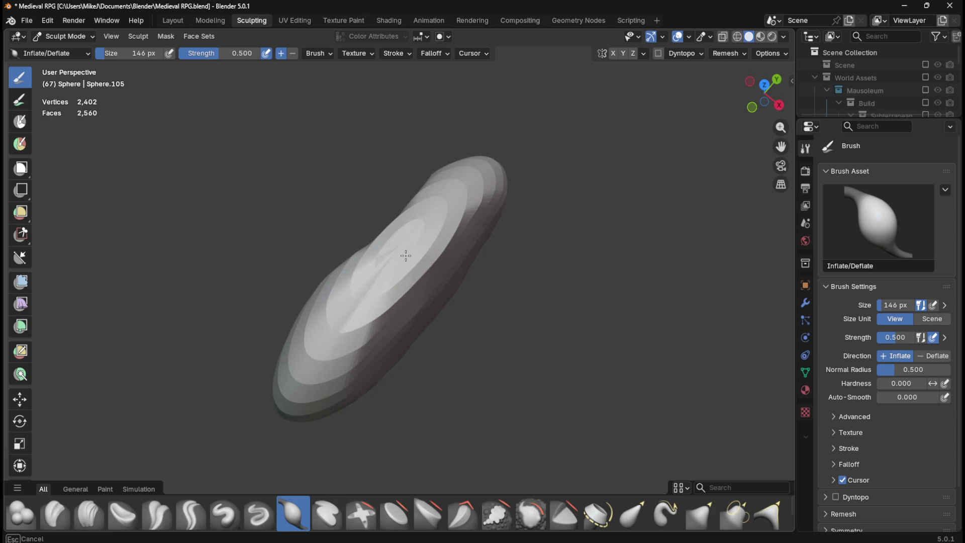
pyautogui.press('g')
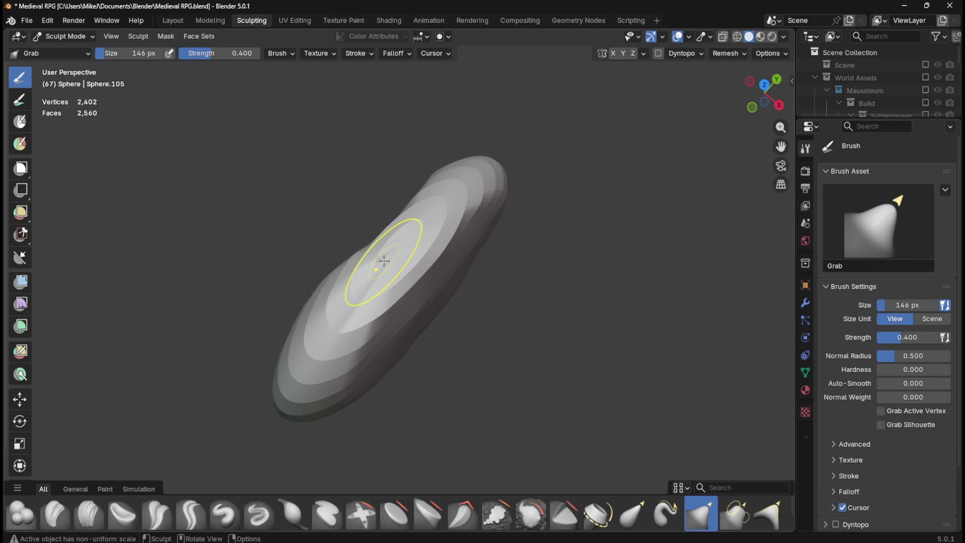
# Bend the mesh into a curve with a 348 px Grab brush stroke.
pyautogui.press('f')
pyautogui.click(416, 232)
pyautogui.moveTo(416, 232)
pyautogui.mouseDown()
pyautogui.moveTo(366, 282)
pyautogui.moveTo(478, 237)
pyautogui.moveTo(462, 224)
pyautogui.moveTo(453, 252)
pyautogui.moveTo(505, 301)
pyautogui.mouseUp()
pyautogui.moveTo(504, 300)
pyautogui.mouseDown(button='middle')
pyautogui.moveTo(448, 216)
pyautogui.moveTo(425, 291)
pyautogui.moveTo(334, 280)
pyautogui.mouseUp(button='middle')
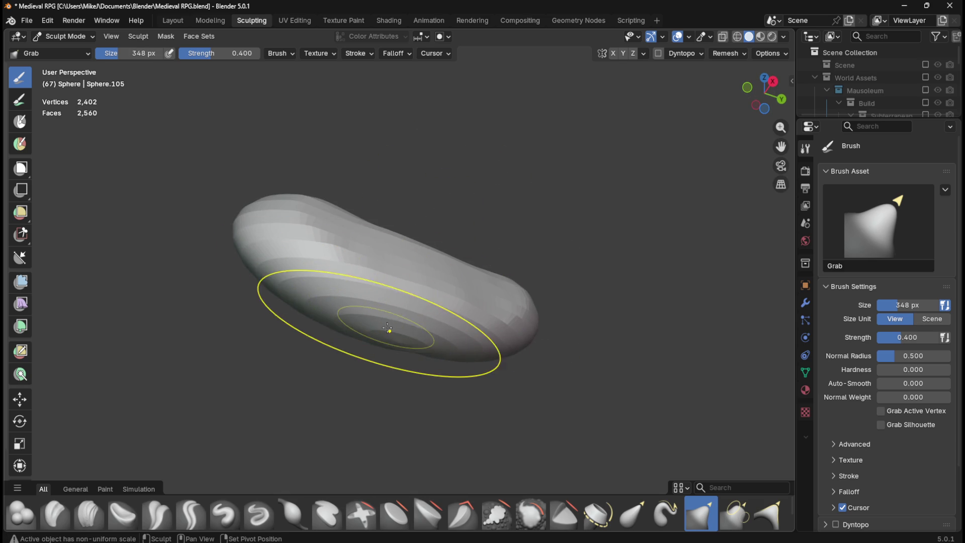
pyautogui.moveTo(522, 321)
pyautogui.mouseDown(button='middle')
pyautogui.moveTo(528, 355)
pyautogui.moveTo(534, 345)
pyautogui.mouseUp(button='middle')
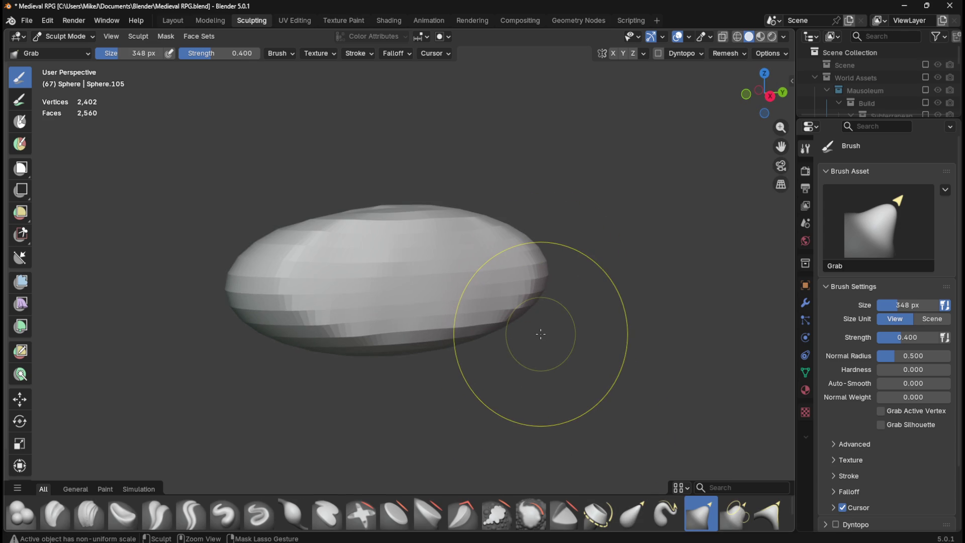
# Flatten the top of the mesh from top view with the Flatten/Contrast brush.
pyautogui.click(398, 520)
pyautogui.press('KP_7')
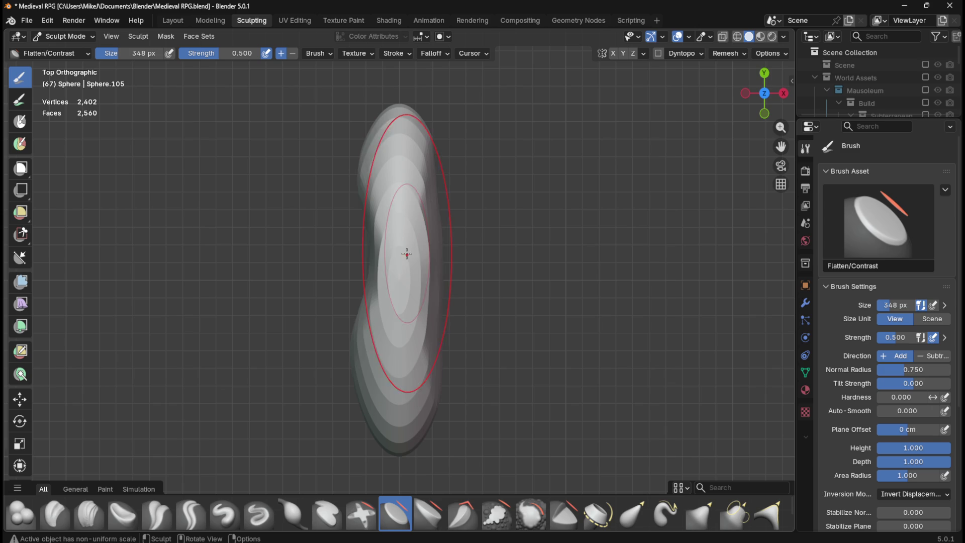
pyautogui.moveTo(399, 253)
pyautogui.mouseDown()
pyautogui.moveTo(394, 265)
pyautogui.moveTo(394, 243)
pyautogui.moveTo(382, 293)
pyautogui.moveTo(389, 329)
pyautogui.moveTo(403, 186)
pyautogui.mouseUp()
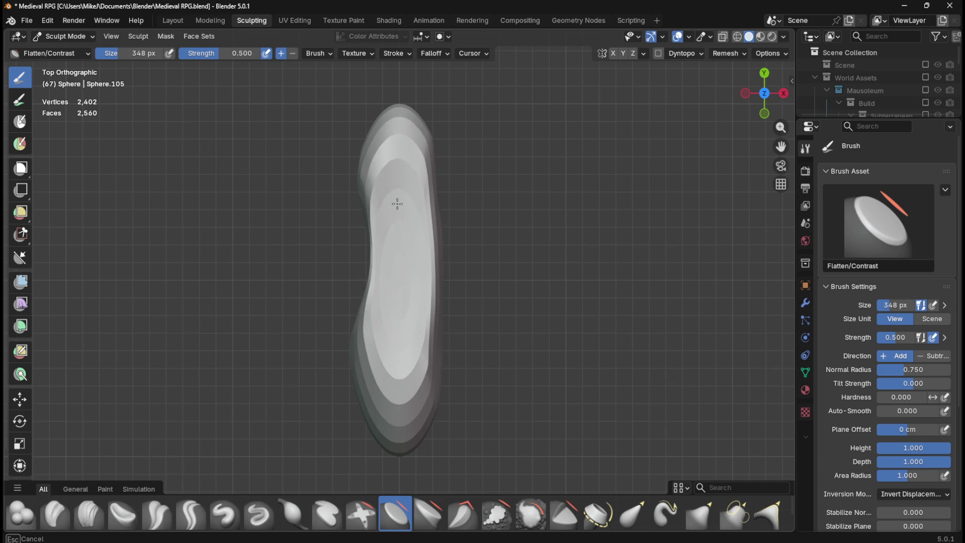
pyautogui.moveTo(398, 386); pyautogui.dragTo(407, 182)
pyautogui.moveTo(388, 355)
pyautogui.mouseDown(button='middle')
pyautogui.moveTo(355, 296)
pyautogui.moveTo(385, 174)
pyautogui.mouseUp(button='middle')
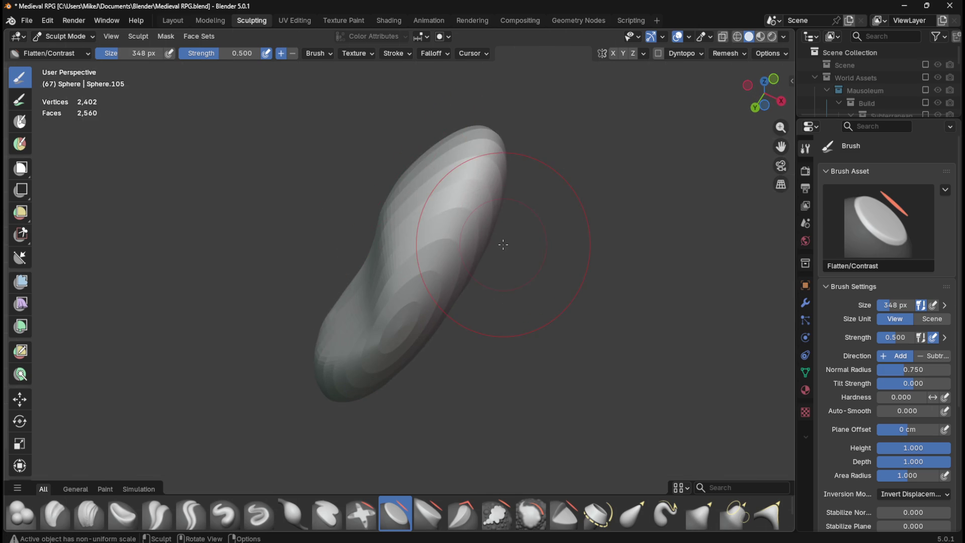
# Flatten the mesh's underside from the bottom view.
pyautogui.press('ctrl+KP_7')
pyautogui.moveTo(462, 272)
pyautogui.mouseDown()
pyautogui.moveTo(415, 216)
pyautogui.moveTo(409, 280)
pyautogui.moveTo(402, 170)
pyautogui.moveTo(392, 176)
pyautogui.moveTo(399, 212)
pyautogui.mouseUp()
pyautogui.moveTo(396, 302)
pyautogui.mouseDown()
pyautogui.moveTo(405, 417)
pyautogui.moveTo(412, 172)
pyautogui.moveTo(398, 220)
pyautogui.moveTo(403, 198)
pyautogui.mouseUp()
pyautogui.moveTo(402, 198)
pyautogui.mouseDown(button='middle')
pyautogui.moveTo(448, 237)
pyautogui.moveTo(504, 339)
pyautogui.moveTo(526, 351)
pyautogui.moveTo(553, 332)
pyautogui.mouseUp(button='middle')
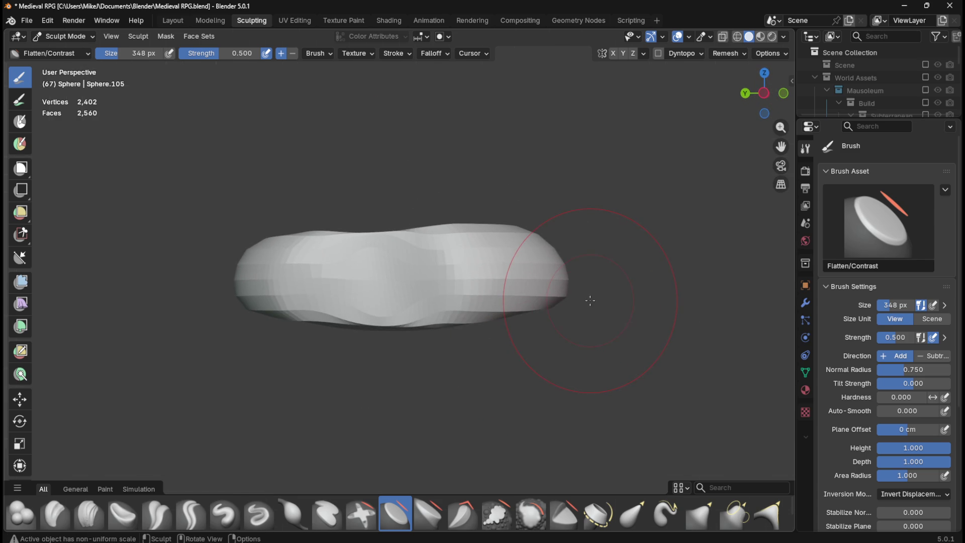
pyautogui.hotkey('alt', 'a')
# In Edit Mode, select all vertices and scale them flatter along normal Z.
pyautogui.press('Tab')
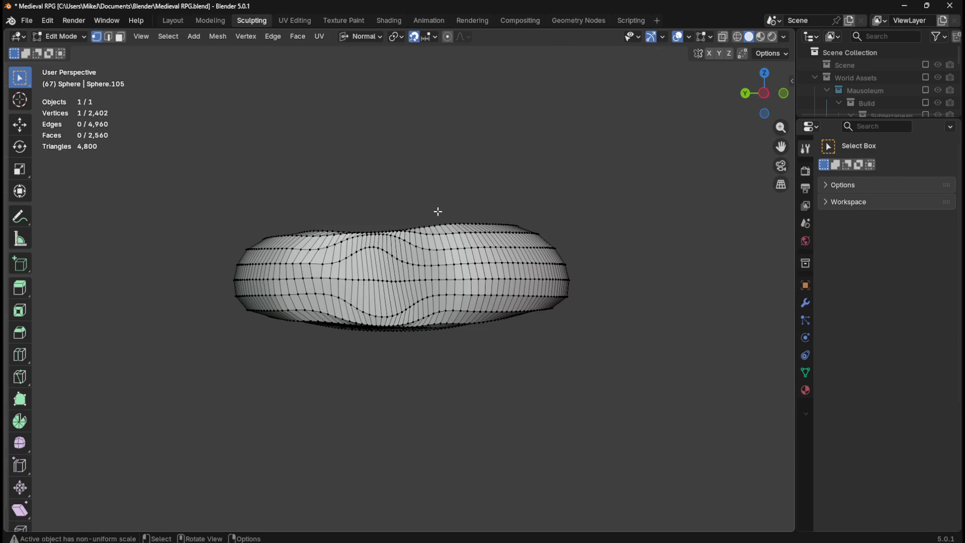
pyautogui.press('a')
pyautogui.press('s')
pyautogui.press('z')
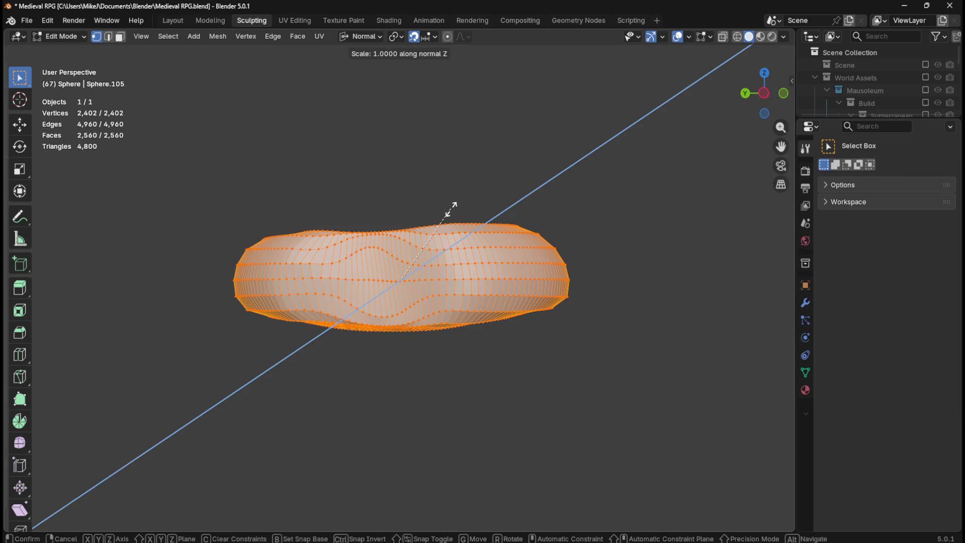
pyautogui.click(517, 206)
pyautogui.moveTo(518, 207); pyautogui.dragTo(419, 267, button='middle')
pyautogui.press('s')
pyautogui.press('z')
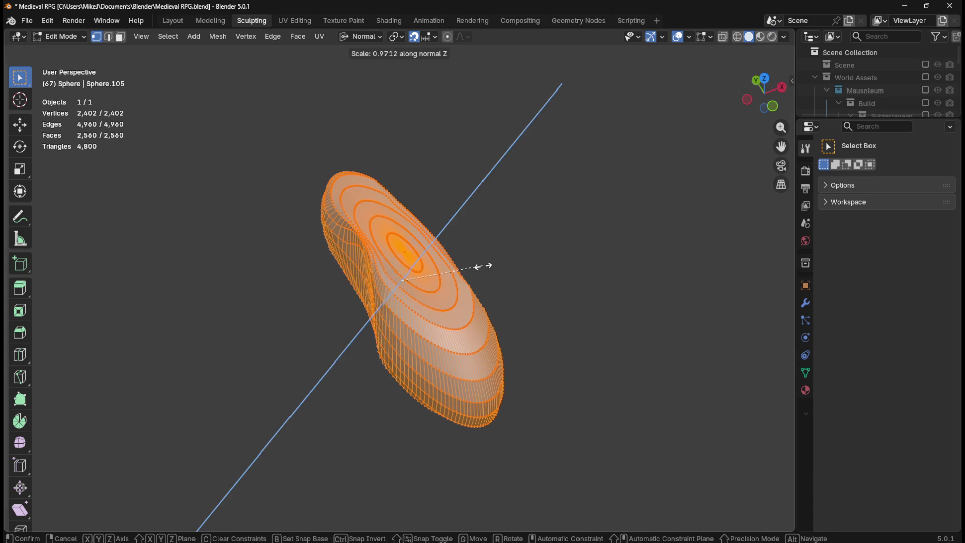
pyautogui.press('Escape')
# Scale the object to 0.287 along Z in Layout, then return to Sculpting.
pyautogui.click(170, 23)
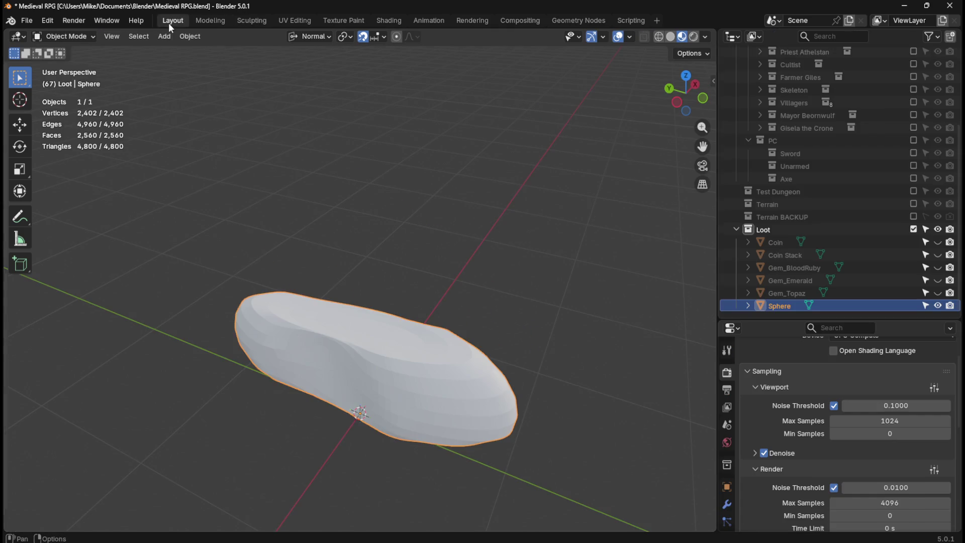
pyautogui.moveTo(402, 297)
pyautogui.mouseDown(button='middle')
pyautogui.moveTo(416, 265)
pyautogui.moveTo(446, 316)
pyautogui.mouseUp(button='middle')
pyautogui.press('s')
pyautogui.press('z')
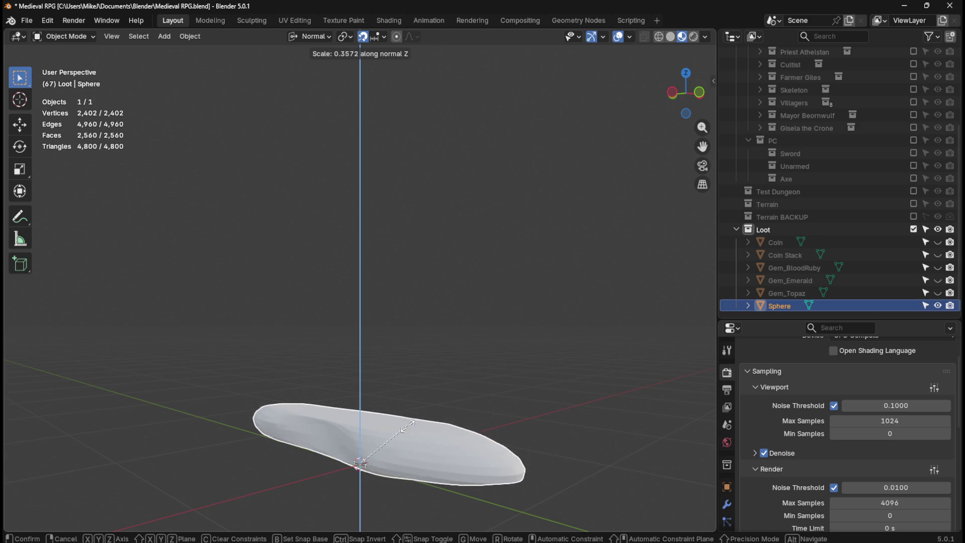
pyautogui.click(404, 443)
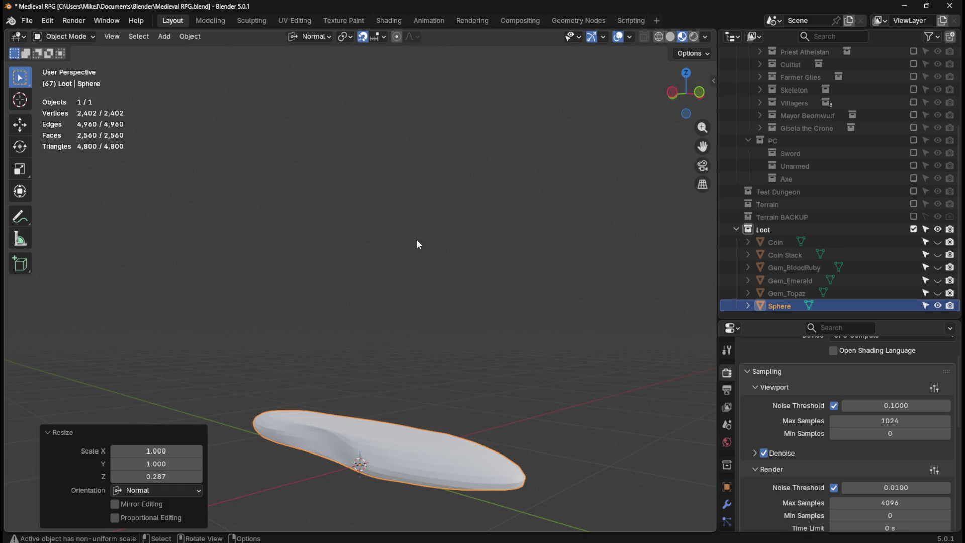
pyautogui.click(258, 18)
pyautogui.moveTo(484, 248)
pyautogui.mouseDown(button='middle')
pyautogui.moveTo(536, 204)
pyautogui.moveTo(526, 306)
pyautogui.mouseUp(button='middle')
pyautogui.press('KP_7')
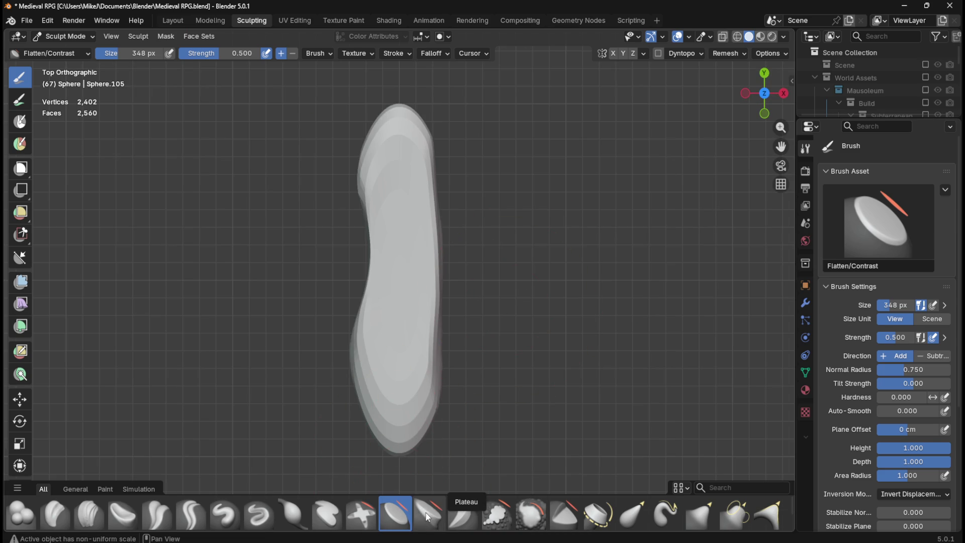
# Scrape the right and left edges of the mesh with the Scrape Multiplane brush.
pyautogui.click(463, 518)
pyautogui.moveTo(443, 262)
pyautogui.mouseDown()
pyautogui.moveTo(441, 251)
pyautogui.moveTo(441, 309)
pyautogui.mouseUp()
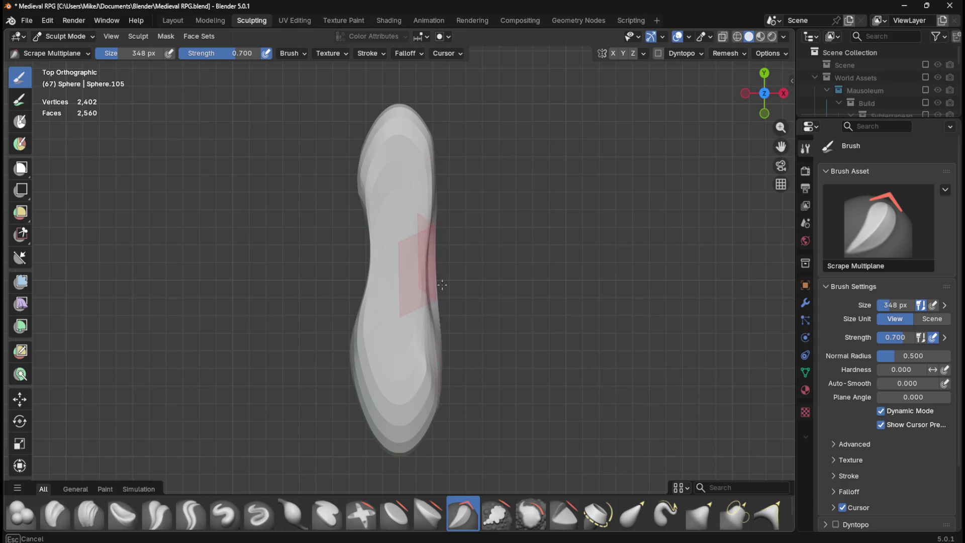
pyautogui.moveTo(436, 255)
pyautogui.mouseDown()
pyautogui.moveTo(432, 201)
pyautogui.moveTo(430, 252)
pyautogui.moveTo(422, 216)
pyautogui.moveTo(418, 348)
pyautogui.moveTo(375, 244)
pyautogui.moveTo(377, 216)
pyautogui.moveTo(360, 198)
pyautogui.moveTo(352, 292)
pyautogui.mouseUp()
pyautogui.moveTo(354, 332); pyautogui.dragTo(358, 301)
pyautogui.moveTo(351, 335)
pyautogui.mouseDown()
pyautogui.moveTo(356, 261)
pyautogui.moveTo(366, 301)
pyautogui.mouseUp()
pyautogui.moveTo(351, 352)
pyautogui.mouseDown()
pyautogui.moveTo(359, 201)
pyautogui.moveTo(355, 254)
pyautogui.mouseUp()
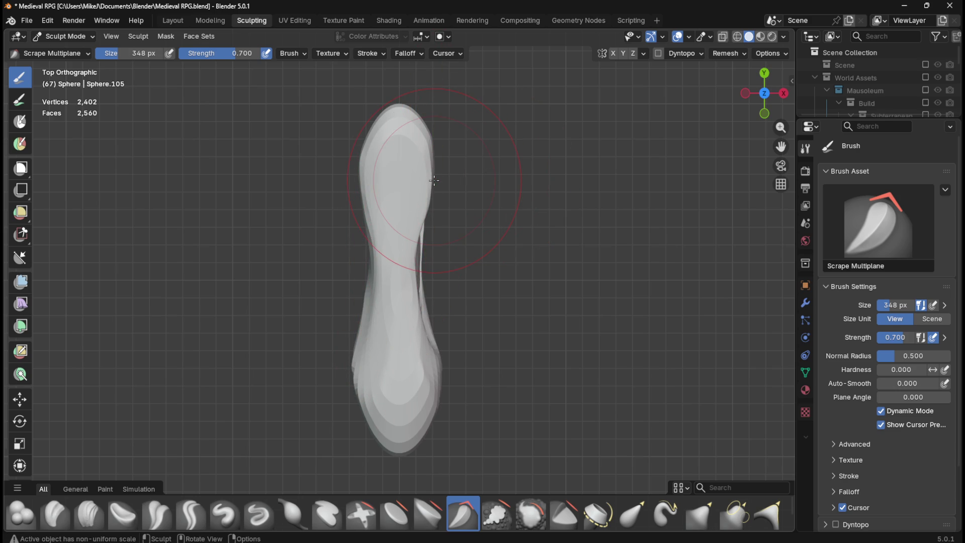
# Scrape the top end, upper-left edge and centre to pinch the shaft.
pyautogui.moveTo(434, 181); pyautogui.dragTo(429, 190)
pyautogui.moveTo(417, 223)
pyautogui.mouseDown()
pyautogui.moveTo(428, 222)
pyautogui.moveTo(379, 247)
pyautogui.mouseUp()
pyautogui.moveTo(358, 196); pyautogui.dragTo(357, 208)
pyautogui.moveTo(365, 285)
pyautogui.mouseDown()
pyautogui.moveTo(370, 277)
pyautogui.moveTo(372, 342)
pyautogui.moveTo(379, 259)
pyautogui.moveTo(366, 372)
pyautogui.moveTo(367, 337)
pyautogui.moveTo(448, 335)
pyautogui.moveTo(432, 342)
pyautogui.moveTo(433, 387)
pyautogui.mouseUp()
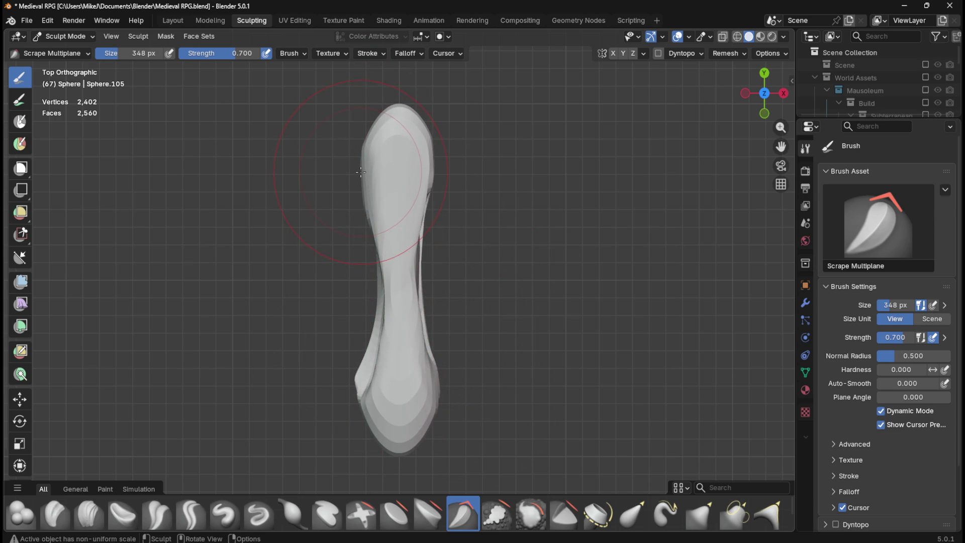
pyautogui.moveTo(362, 172); pyautogui.dragTo(372, 236)
pyautogui.moveTo(362, 176)
pyautogui.mouseDown()
pyautogui.moveTo(383, 203)
pyautogui.moveTo(390, 307)
pyautogui.mouseUp()
pyautogui.moveTo(395, 233)
pyautogui.mouseDown()
pyautogui.moveTo(399, 323)
pyautogui.moveTo(394, 198)
pyautogui.moveTo(400, 355)
pyautogui.mouseUp()
# Deepen the central groove, then lightly flatten the surface with Flatten/Contrast.
pyautogui.moveTo(380, 327); pyautogui.dragTo(459, 204, button='middle')
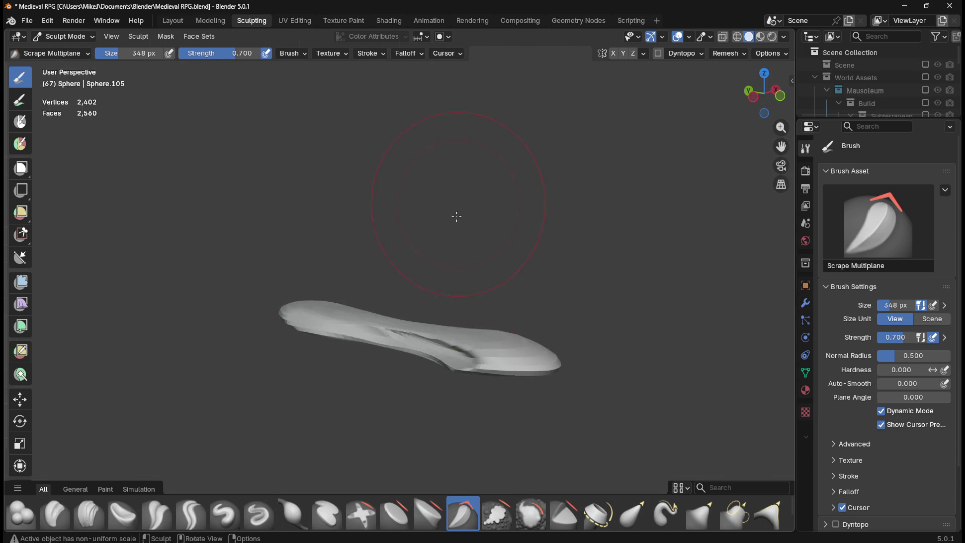
pyautogui.moveTo(449, 366); pyautogui.dragTo(451, 362)
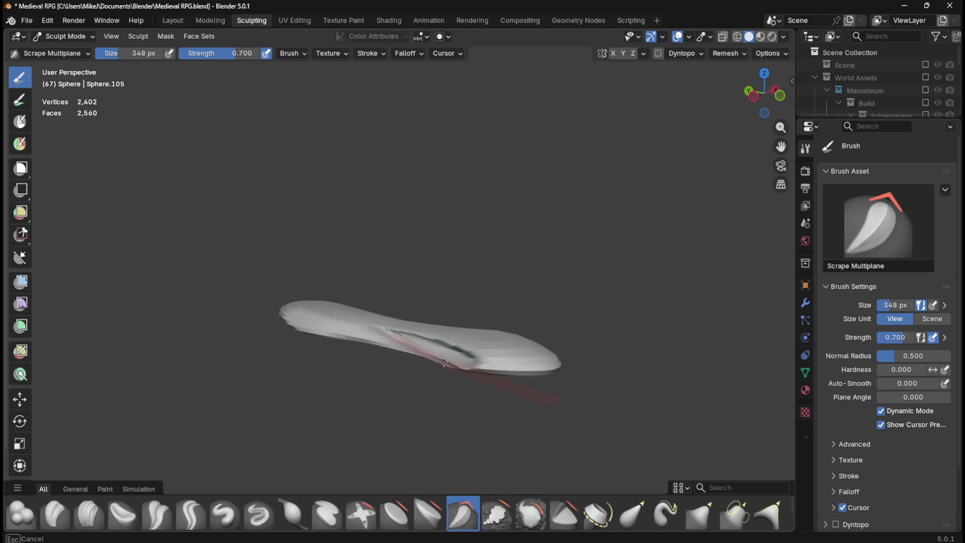
pyautogui.moveTo(372, 340); pyautogui.dragTo(498, 352)
pyautogui.moveTo(497, 352)
pyautogui.mouseDown(button='middle')
pyautogui.moveTo(448, 312)
pyautogui.moveTo(355, 328)
pyautogui.moveTo(332, 285)
pyautogui.mouseUp(button='middle')
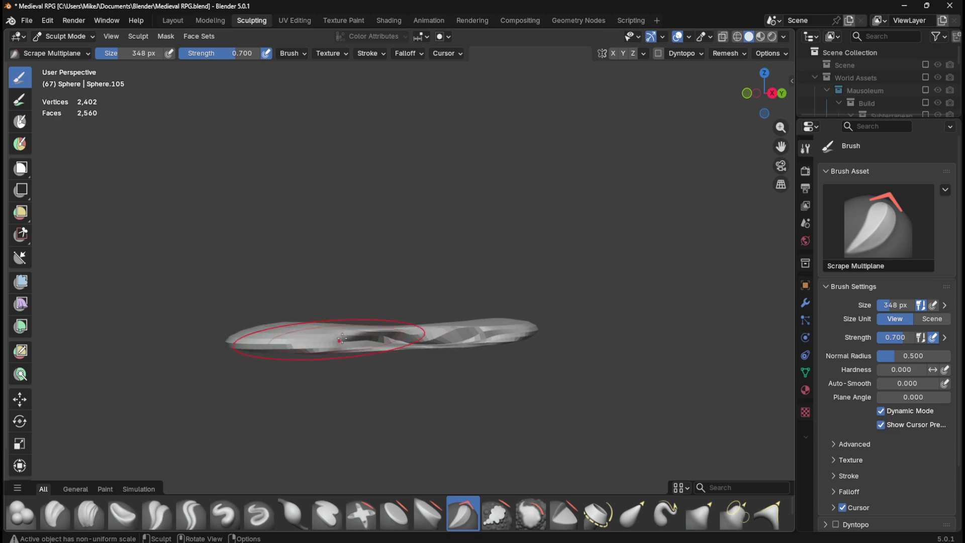
pyautogui.click(387, 517)
pyautogui.moveTo(330, 344); pyautogui.dragTo(498, 333)
pyautogui.moveTo(497, 334); pyautogui.dragTo(415, 317, button='middle')
pyautogui.moveTo(465, 337)
pyautogui.mouseDown(button='middle')
pyautogui.moveTo(438, 302)
pyautogui.moveTo(535, 273)
pyautogui.moveTo(466, 267)
pyautogui.moveTo(498, 206)
pyautogui.moveTo(519, 99)
pyautogui.moveTo(515, 339)
pyautogui.moveTo(541, 345)
pyautogui.moveTo(568, 334)
pyautogui.moveTo(608, 392)
pyautogui.moveTo(582, 319)
pyautogui.moveTo(621, 255)
pyautogui.mouseUp(button='middle')
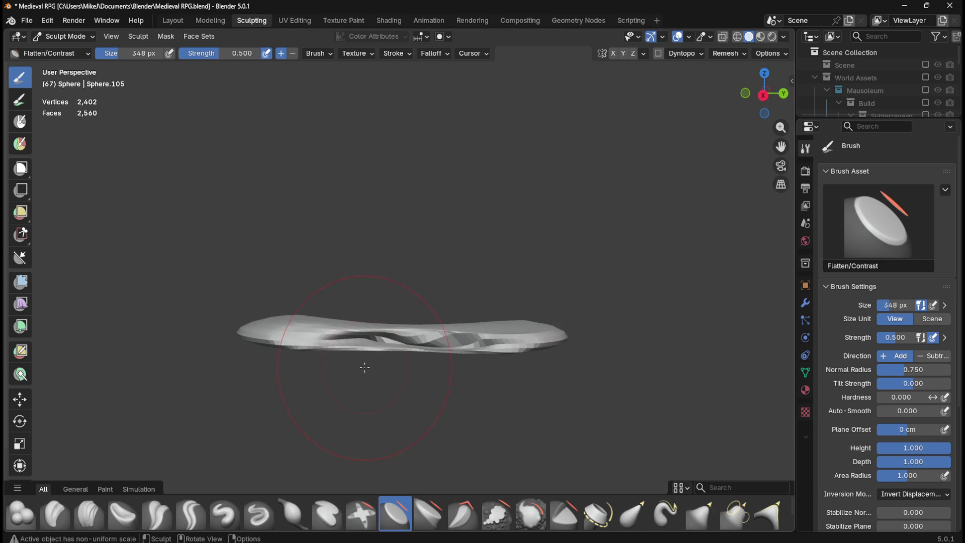
# Flatten the middle of the surface, shrinking the brush to 124 px for finer strokes.
pyautogui.moveTo(392, 342); pyautogui.dragTo(377, 340)
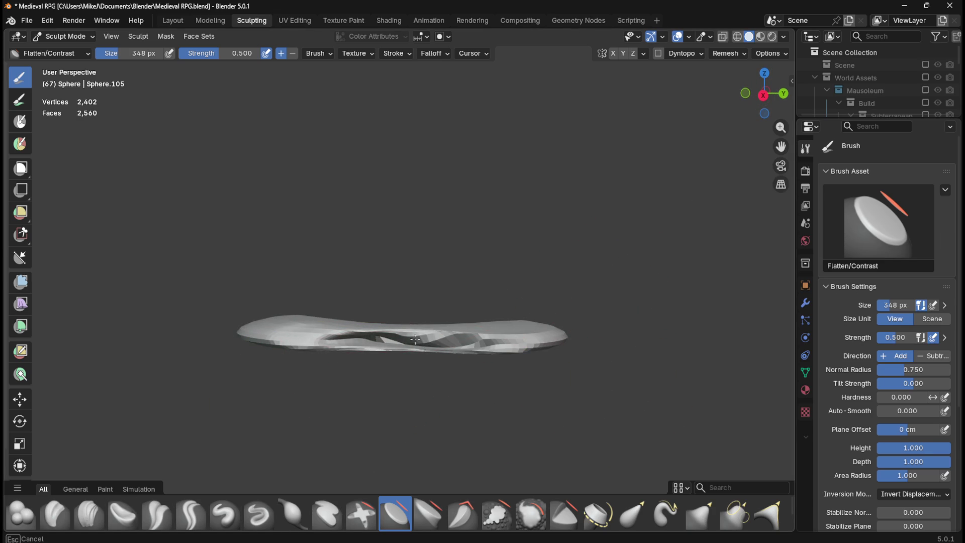
pyautogui.moveTo(373, 340)
pyautogui.mouseDown()
pyautogui.moveTo(407, 336)
pyautogui.moveTo(327, 338)
pyautogui.moveTo(428, 337)
pyautogui.mouseUp()
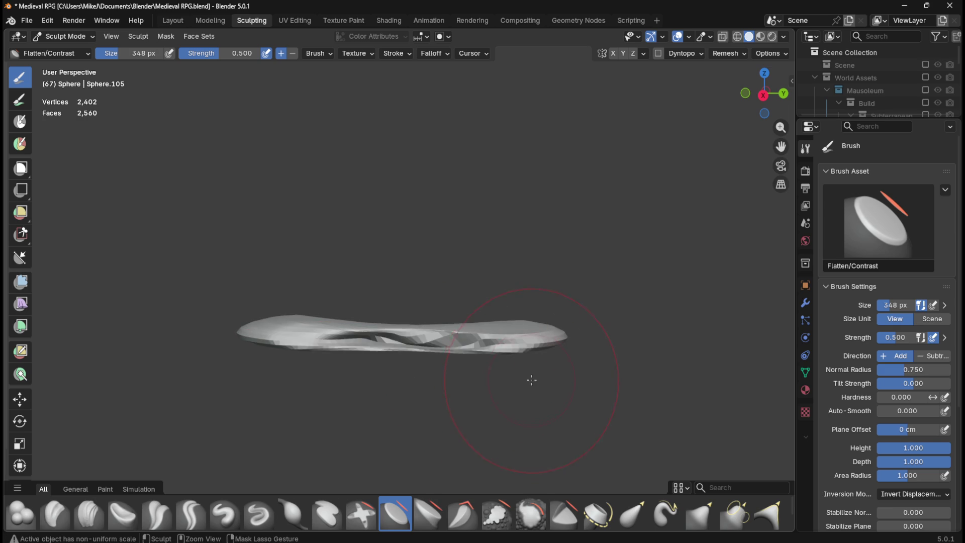
pyautogui.press('f')
pyautogui.click(327, 355)
pyautogui.moveTo(346, 339)
pyautogui.mouseDown()
pyautogui.moveTo(423, 344)
pyautogui.moveTo(380, 340)
pyautogui.mouseUp()
pyautogui.moveTo(380, 340); pyautogui.dragTo(357, 348, button='middle')
pyautogui.moveTo(356, 349)
pyautogui.mouseDown()
pyautogui.moveTo(508, 337)
pyautogui.moveTo(467, 321)
pyautogui.mouseUp()
# Flatten the sides and upper edge of the bone shape from an upright view.
pyautogui.moveTo(493, 360)
pyautogui.mouseDown(button='middle')
pyautogui.moveTo(518, 371)
pyautogui.moveTo(461, 308)
pyautogui.moveTo(494, 285)
pyautogui.moveTo(569, 267)
pyautogui.moveTo(614, 211)
pyautogui.mouseUp(button='middle')
pyautogui.moveTo(399, 270)
pyautogui.mouseDown()
pyautogui.moveTo(400, 351)
pyautogui.moveTo(457, 225)
pyautogui.mouseUp()
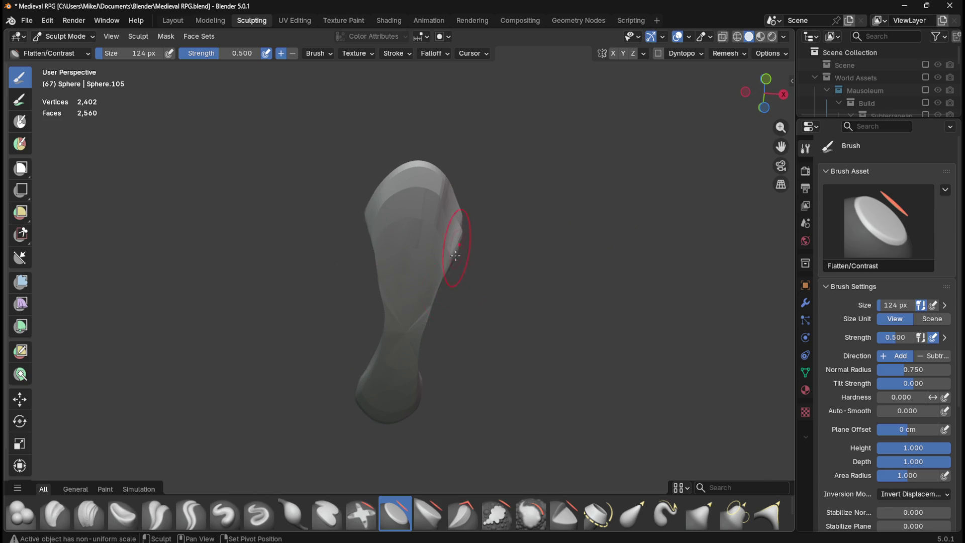
pyautogui.moveTo(511, 299)
pyautogui.mouseDown(button='middle')
pyautogui.moveTo(492, 319)
pyautogui.moveTo(491, 338)
pyautogui.mouseUp(button='middle')
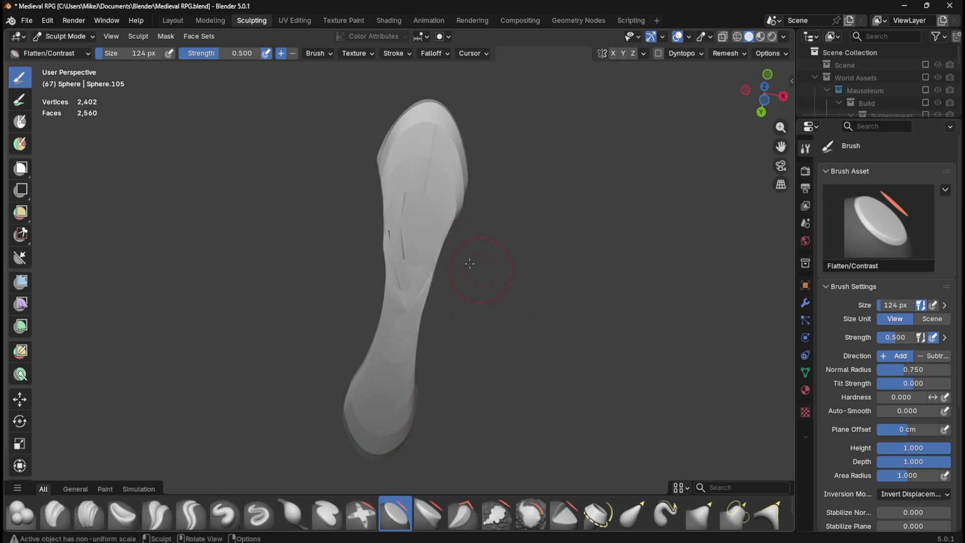
pyautogui.moveTo(410, 187); pyautogui.dragTo(405, 264)
pyautogui.moveTo(401, 333); pyautogui.dragTo(395, 402)
pyautogui.moveTo(523, 280)
pyautogui.mouseDown(button='middle')
pyautogui.moveTo(506, 334)
pyautogui.moveTo(446, 394)
pyautogui.moveTo(544, 338)
pyautogui.mouseUp(button='middle')
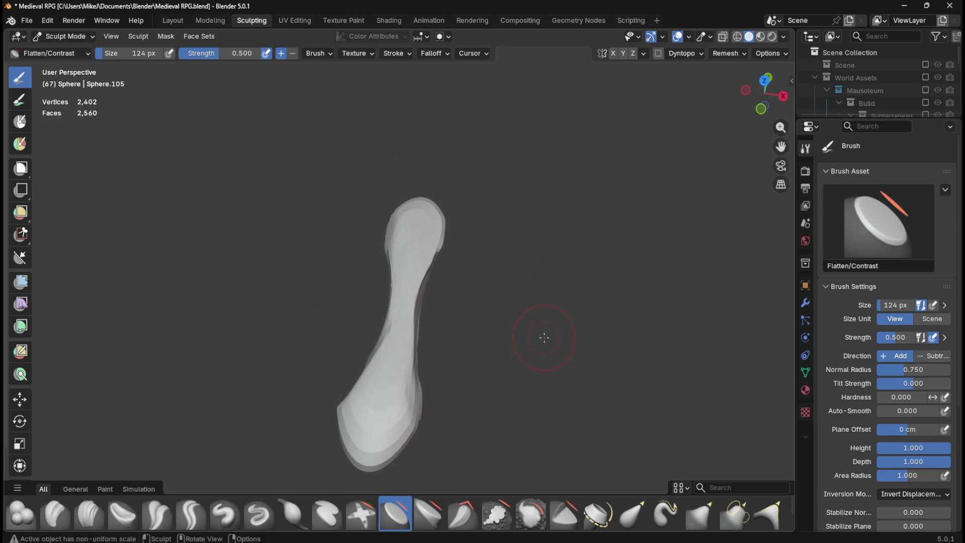
pyautogui.press('KP_7')
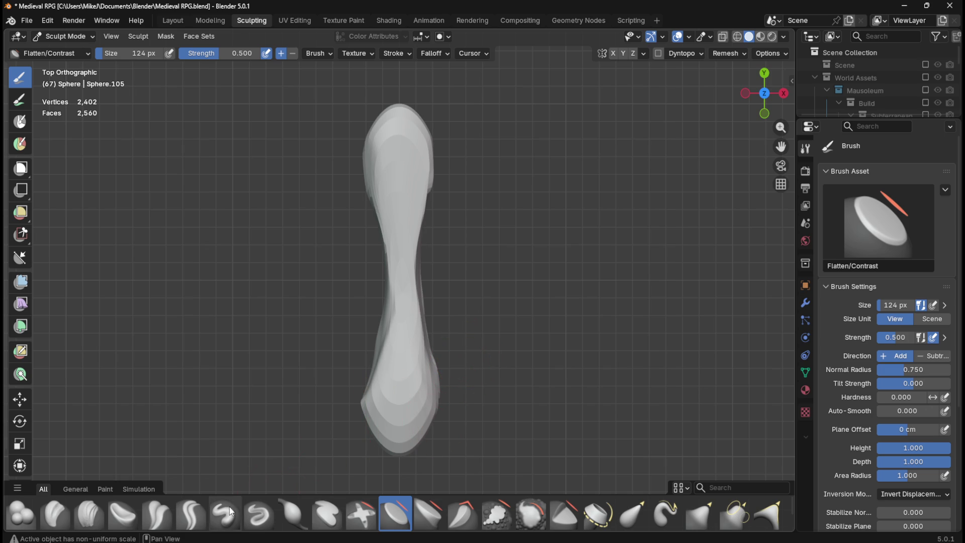
# Try a Clay Thumb stroke on the bone's lower end, then undo it.
pyautogui.click(128, 515)
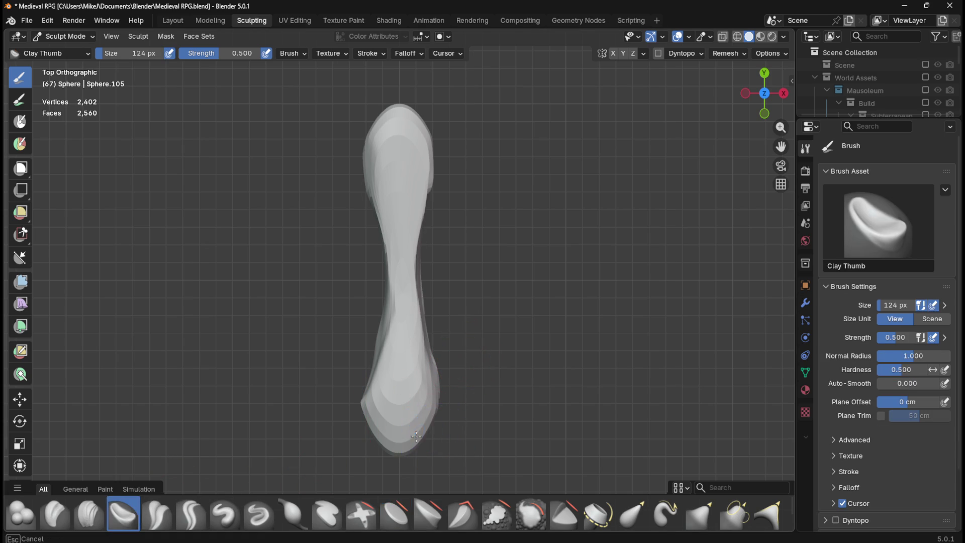
pyautogui.moveTo(406, 426); pyautogui.dragTo(378, 436)
pyautogui.moveTo(417, 411); pyautogui.dragTo(517, 405)
pyautogui.hotkey('ctrl', 'z')
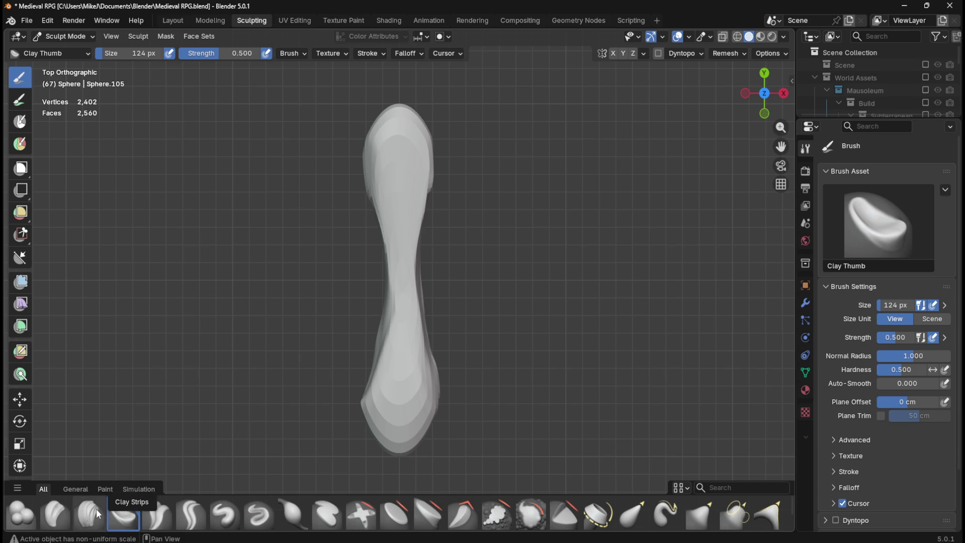
# Build up Clay Strips across the bone, undoing the stroke that flattened its bottom.
pyautogui.click(96, 511)
pyautogui.moveTo(379, 435)
pyautogui.mouseDown()
pyautogui.moveTo(388, 425)
pyautogui.moveTo(369, 430)
pyautogui.moveTo(434, 405)
pyautogui.moveTo(391, 414)
pyautogui.moveTo(415, 431)
pyautogui.moveTo(427, 399)
pyautogui.mouseUp()
pyautogui.moveTo(427, 399)
pyautogui.mouseDown(button='middle')
pyautogui.moveTo(517, 356)
pyautogui.moveTo(540, 255)
pyautogui.moveTo(512, 289)
pyautogui.mouseUp(button='middle')
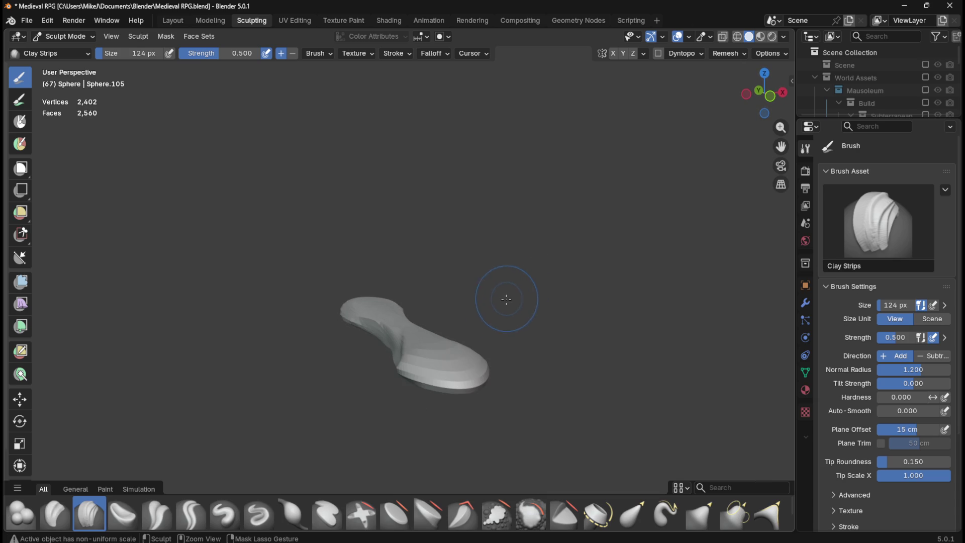
pyautogui.moveTo(422, 371); pyautogui.dragTo(423, 375)
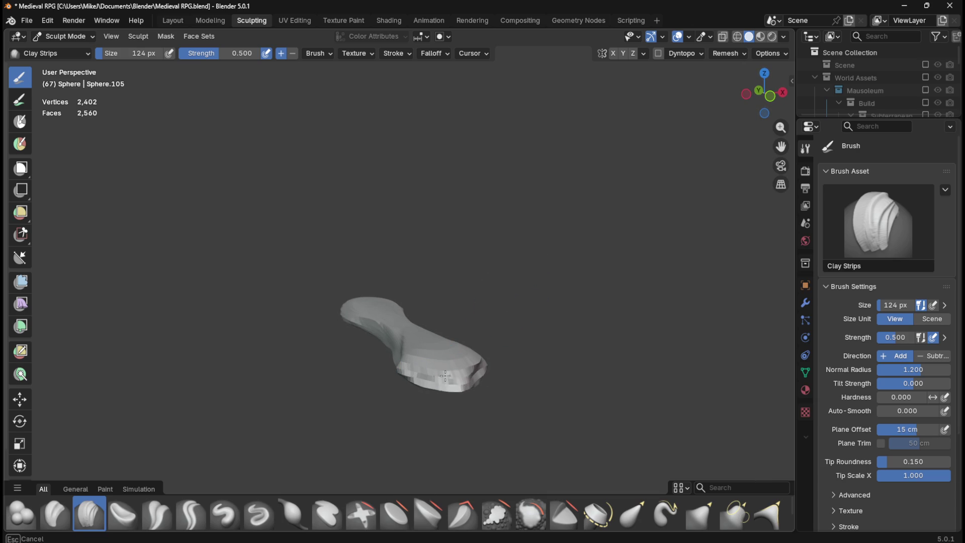
pyautogui.moveTo(442, 374); pyautogui.dragTo(442, 377)
pyautogui.moveTo(442, 377); pyautogui.dragTo(322, 358, button='middle')
pyautogui.moveTo(313, 359); pyautogui.dragTo(280, 371)
pyautogui.moveTo(280, 370); pyautogui.dragTo(473, 413, button='middle')
pyautogui.hotkey('ctrl', 'z')
pyautogui.hotkey('ctrl', 'z')
# In top view, try a Blob bulge on the lower end and discard it.
pyautogui.press('KP_7')
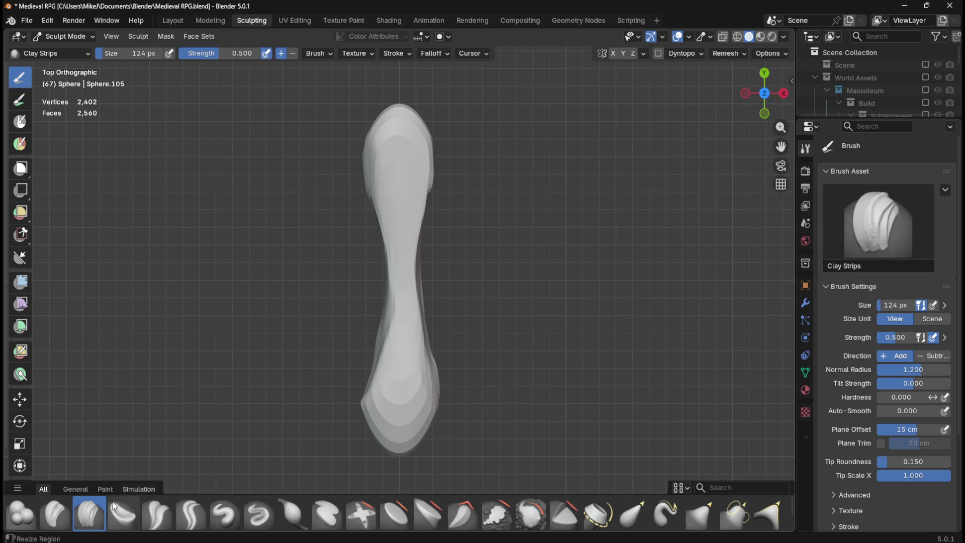
pyautogui.click(17, 521)
pyautogui.moveTo(410, 422)
pyautogui.mouseDown()
pyautogui.moveTo(412, 400)
pyautogui.moveTo(421, 407)
pyautogui.moveTo(406, 405)
pyautogui.moveTo(423, 402)
pyautogui.moveTo(430, 415)
pyautogui.mouseUp()
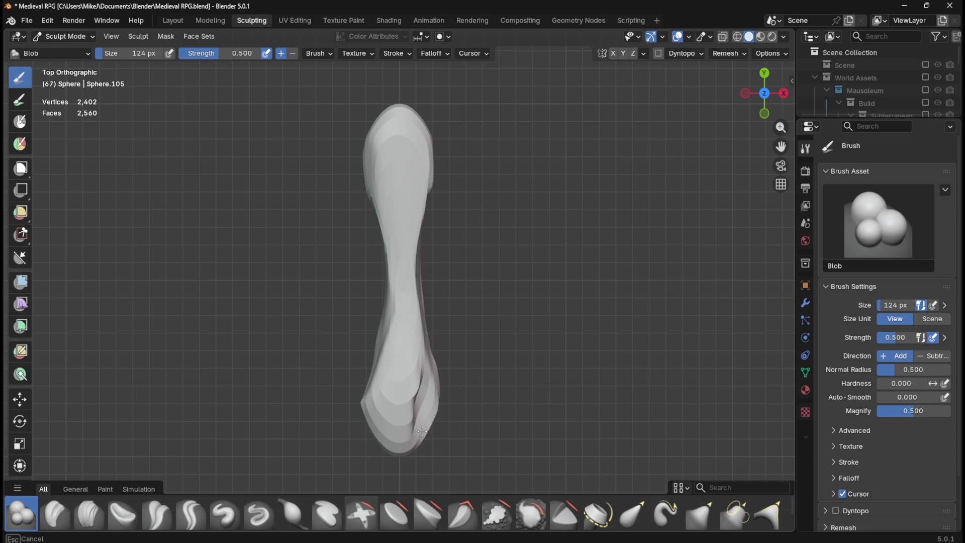
pyautogui.press('Escape')
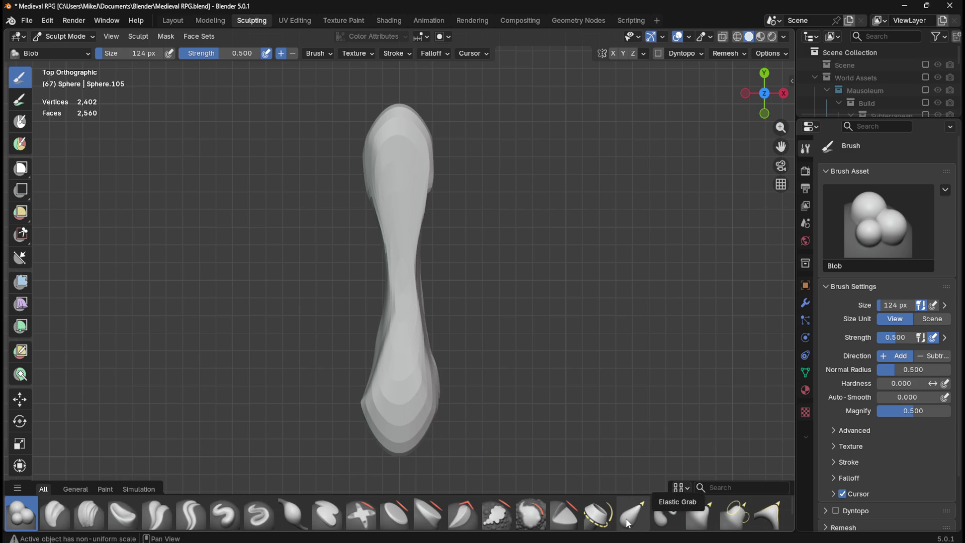
pyautogui.click(535, 520)
# Smooth the bone's lower left and right edges and shape the bottom tip into a notch.
pyautogui.moveTo(424, 431)
pyautogui.mouseDown()
pyautogui.moveTo(428, 410)
pyautogui.moveTo(369, 412)
pyautogui.moveTo(380, 426)
pyautogui.mouseUp()
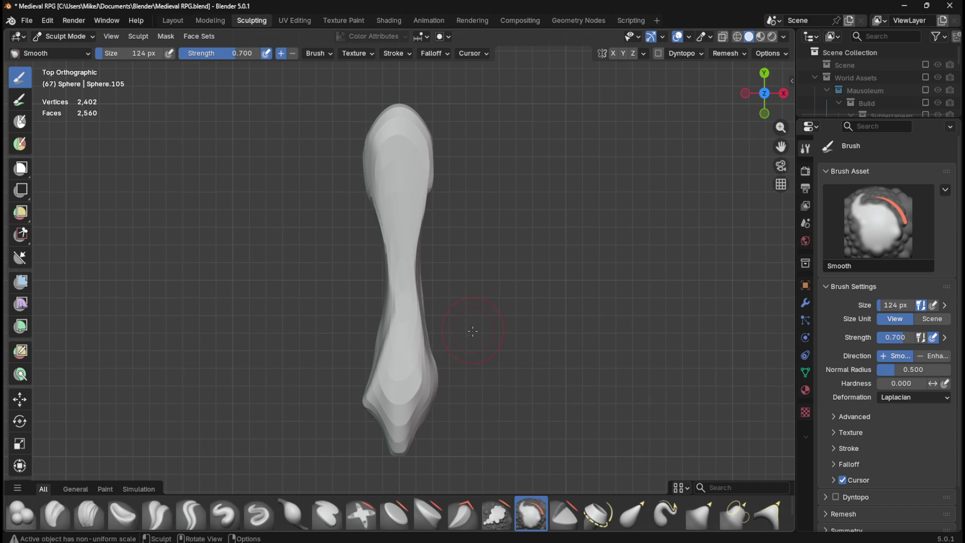
pyautogui.moveTo(440, 350); pyautogui.dragTo(427, 357)
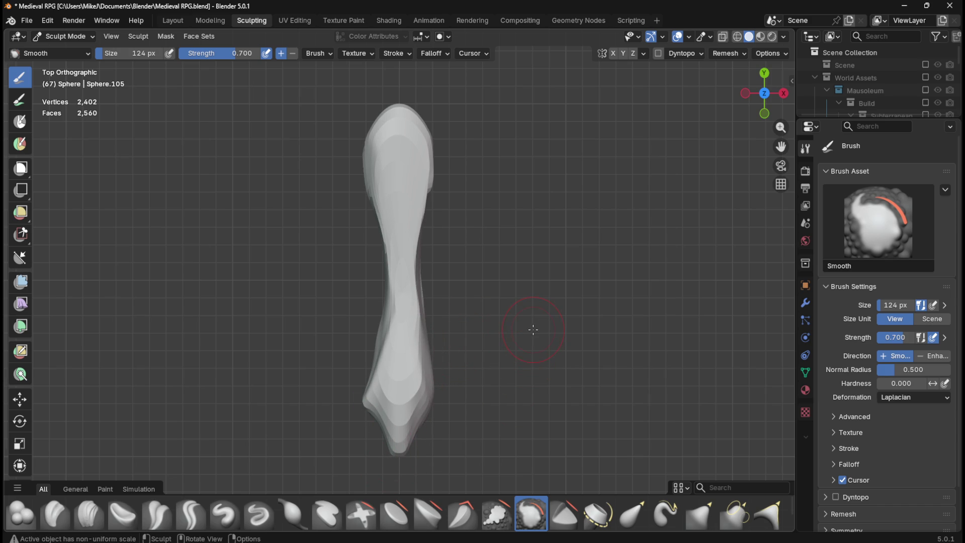
pyautogui.hotkey('ctrl', 'z')
pyautogui.hotkey('ctrl', 'z')
pyautogui.hotkey('ctrl', 'z')
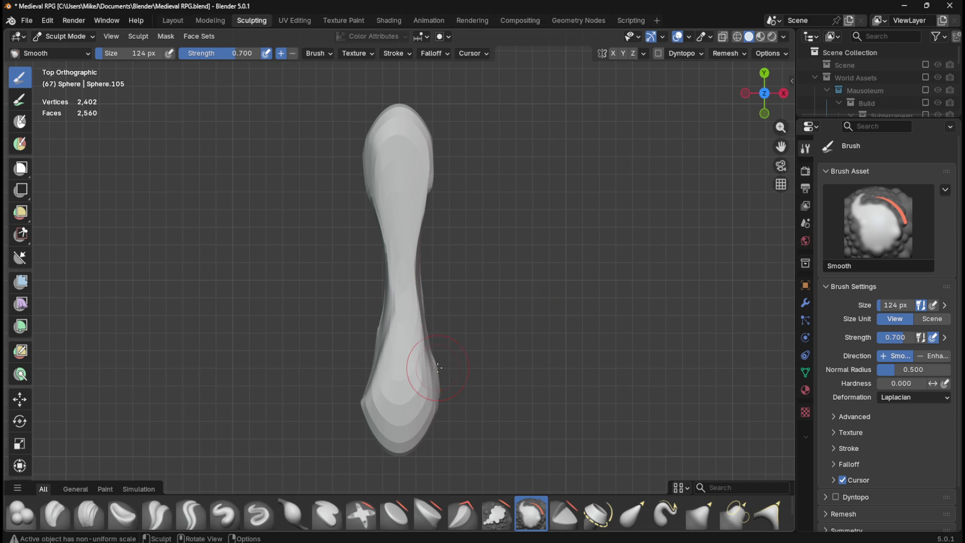
pyautogui.moveTo(436, 369); pyautogui.dragTo(434, 389)
pyautogui.moveTo(377, 399)
pyautogui.mouseDown()
pyautogui.moveTo(375, 427)
pyautogui.moveTo(388, 420)
pyautogui.moveTo(403, 449)
pyautogui.moveTo(395, 451)
pyautogui.moveTo(531, 396)
pyautogui.mouseUp()
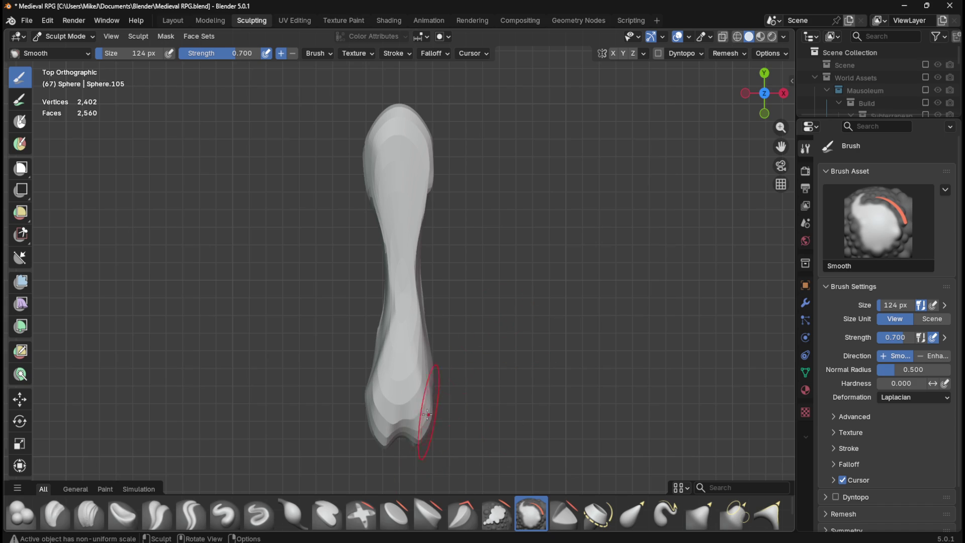
pyautogui.moveTo(405, 434)
pyautogui.mouseDown()
pyautogui.moveTo(402, 423)
pyautogui.moveTo(446, 445)
pyautogui.moveTo(389, 417)
pyautogui.moveTo(400, 441)
pyautogui.moveTo(392, 446)
pyautogui.mouseUp()
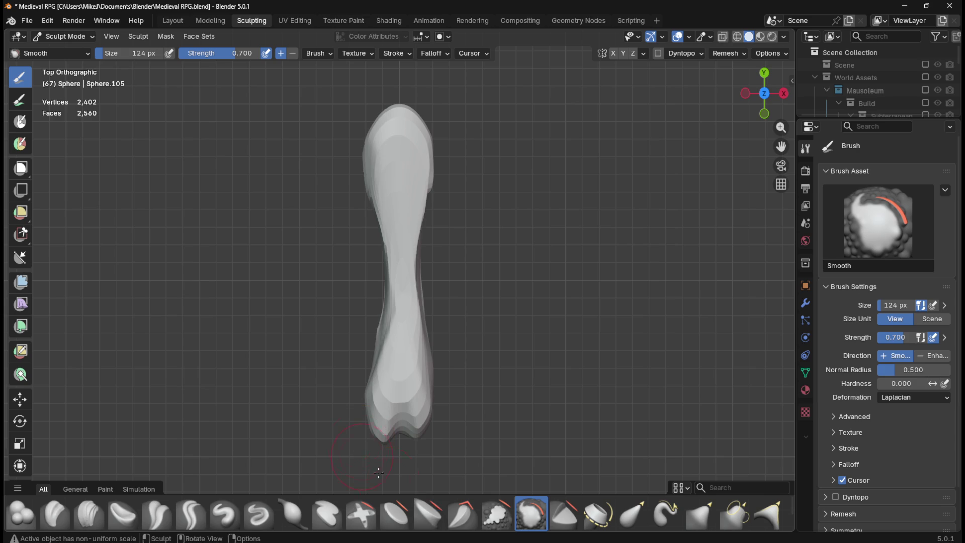
# Smooth the narrow middle and the edges and tip of the bone's top end.
pyautogui.moveTo(413, 342)
pyautogui.mouseDown()
pyautogui.moveTo(373, 305)
pyautogui.moveTo(385, 316)
pyautogui.moveTo(365, 194)
pyautogui.mouseUp()
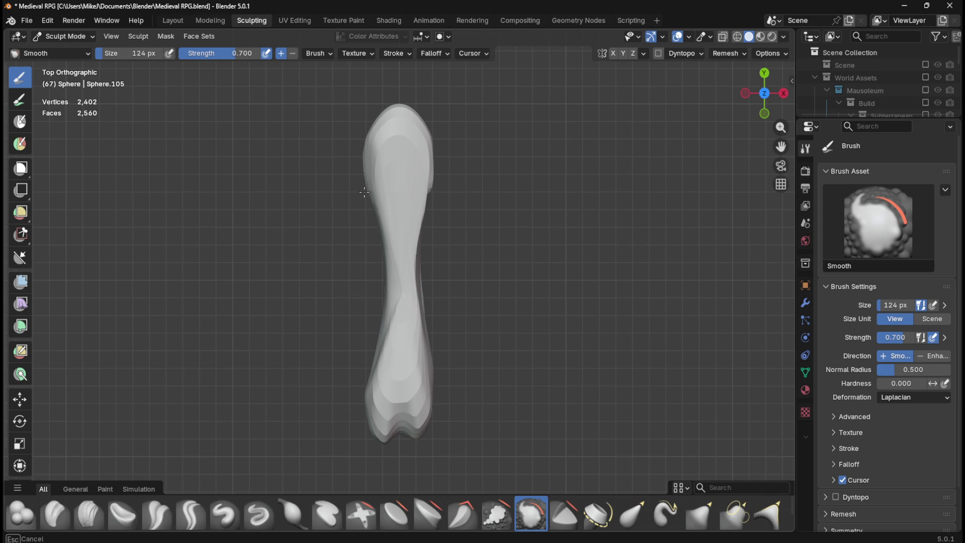
pyautogui.moveTo(371, 330)
pyautogui.mouseDown()
pyautogui.moveTo(394, 259)
pyautogui.moveTo(382, 347)
pyautogui.mouseUp()
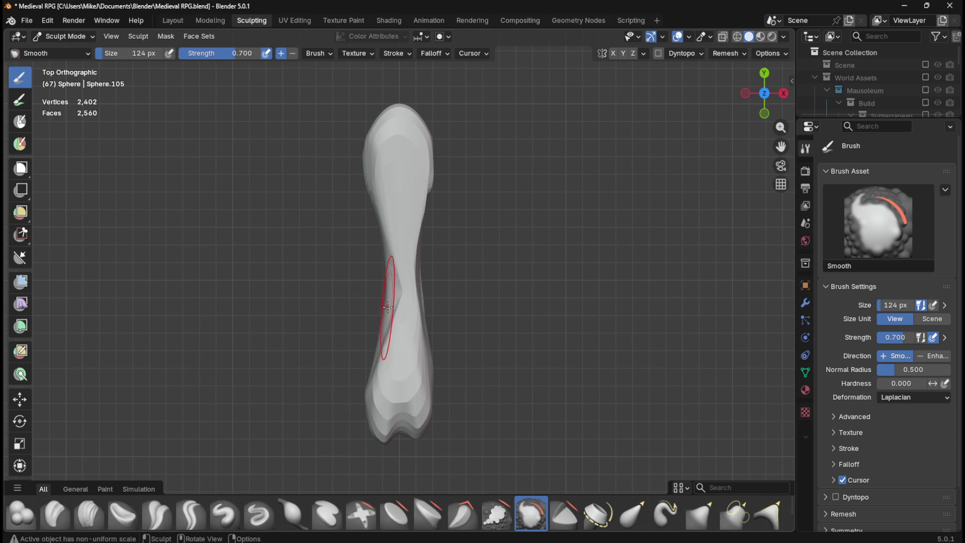
pyautogui.moveTo(406, 285)
pyautogui.mouseDown()
pyautogui.moveTo(409, 334)
pyautogui.moveTo(405, 196)
pyautogui.mouseUp()
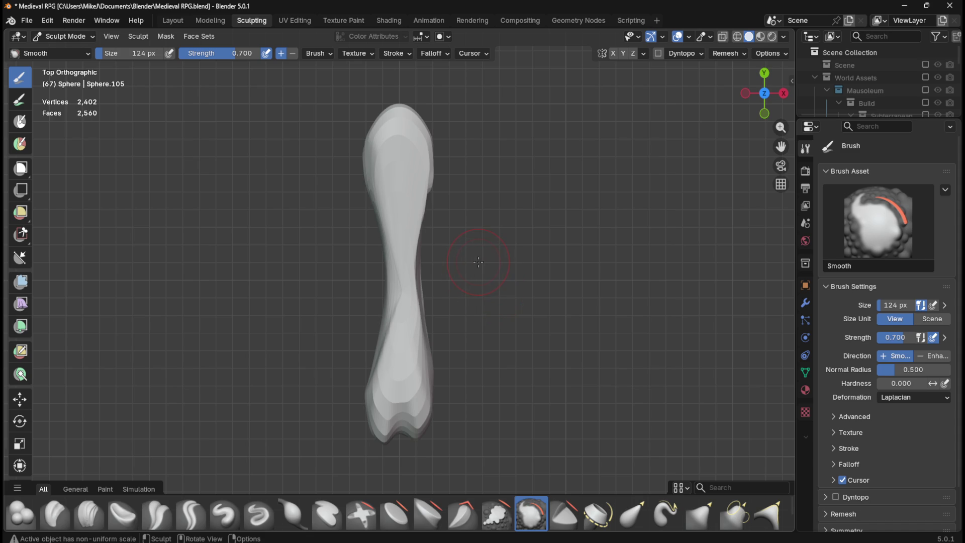
pyautogui.keyDown('shift'); pyautogui.moveTo(497, 121); pyautogui.dragTo(500, 211, button='middle'); pyautogui.keyUp('shift')
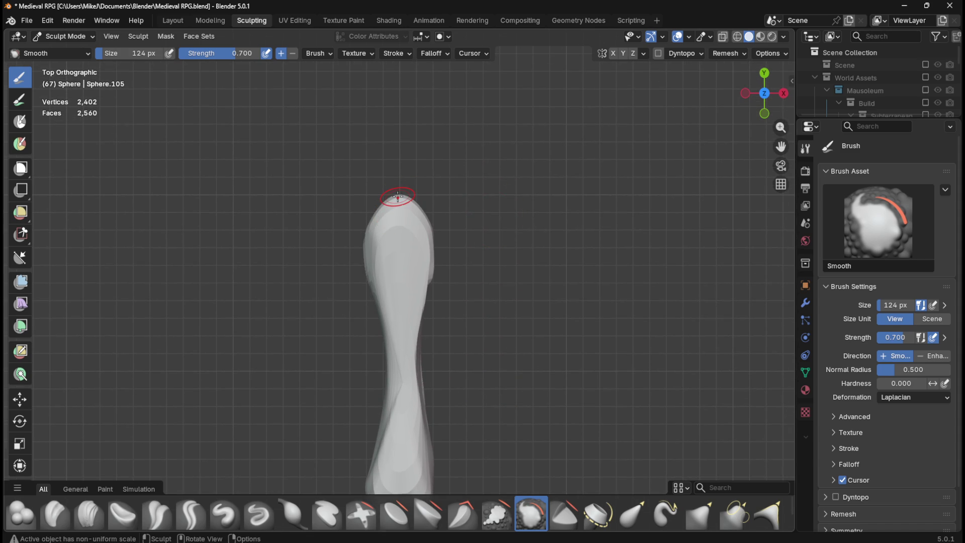
pyautogui.moveTo(369, 222)
pyautogui.mouseDown()
pyautogui.moveTo(374, 301)
pyautogui.moveTo(377, 232)
pyautogui.mouseUp()
pyautogui.moveTo(438, 222); pyautogui.dragTo(431, 266)
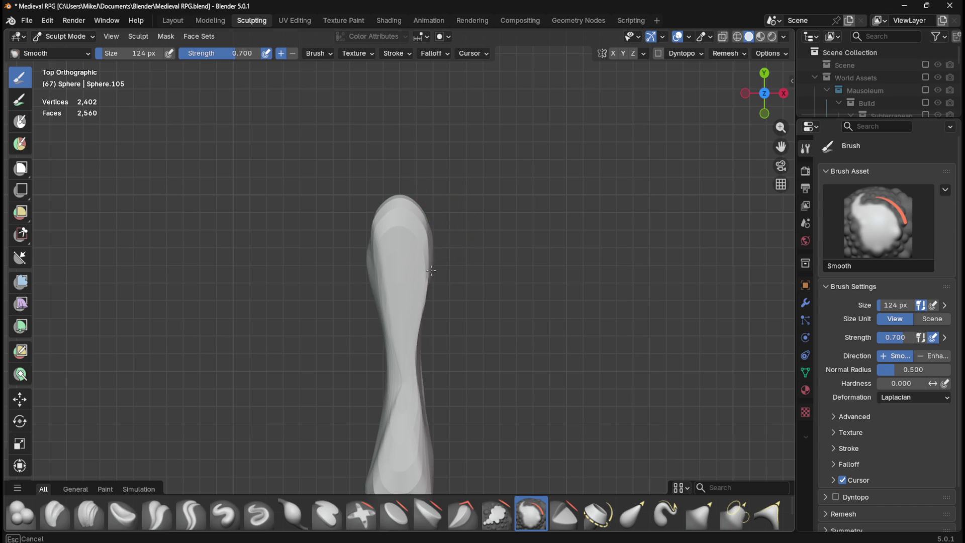
pyautogui.moveTo(423, 327)
pyautogui.mouseDown()
pyautogui.moveTo(420, 352)
pyautogui.moveTo(427, 241)
pyautogui.mouseUp()
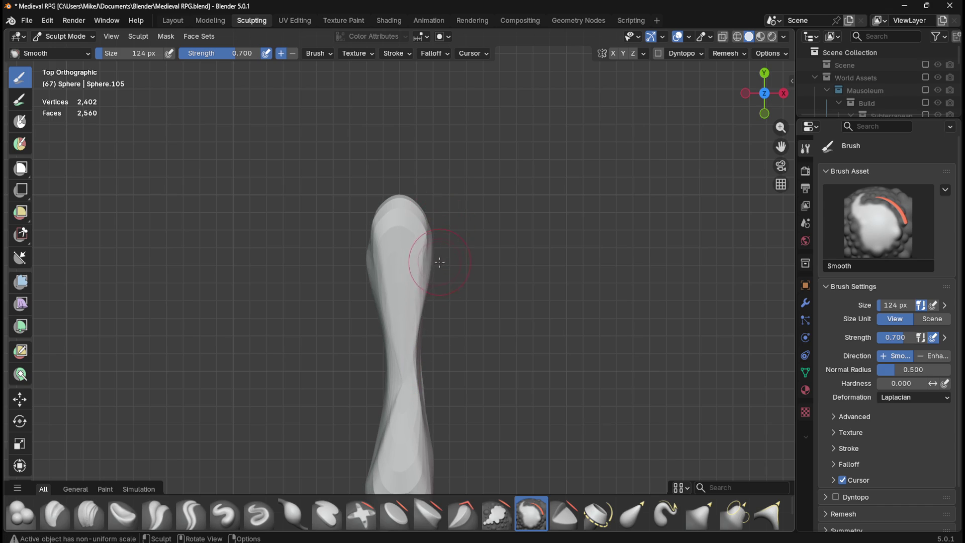
pyautogui.moveTo(400, 187); pyautogui.dragTo(402, 206)
pyautogui.moveTo(460, 289)
pyautogui.mouseDown(button='middle')
pyautogui.moveTo(472, 307)
pyautogui.moveTo(503, 270)
pyautogui.mouseUp(button='middle')
# From top view, smooth out the creases along the bone's narrow middle.
pyautogui.press('KP_7')
pyautogui.moveTo(397, 282); pyautogui.dragTo(398, 362)
pyautogui.moveTo(413, 323); pyautogui.dragTo(398, 377)
pyautogui.moveTo(409, 312); pyautogui.dragTo(407, 258)
pyautogui.moveTo(408, 322)
pyautogui.mouseDown()
pyautogui.moveTo(415, 333)
pyautogui.moveTo(406, 328)
pyautogui.mouseUp()
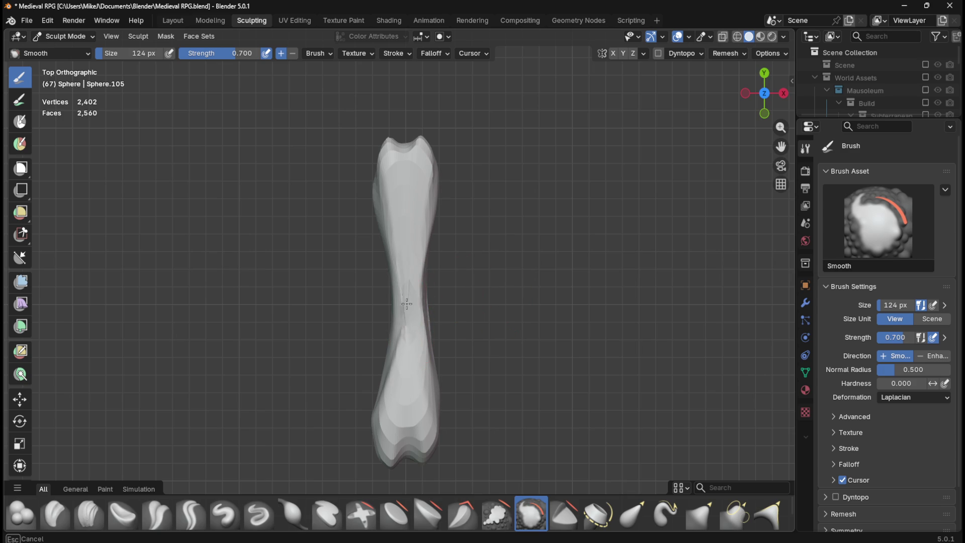
pyautogui.moveTo(409, 281); pyautogui.dragTo(406, 370)
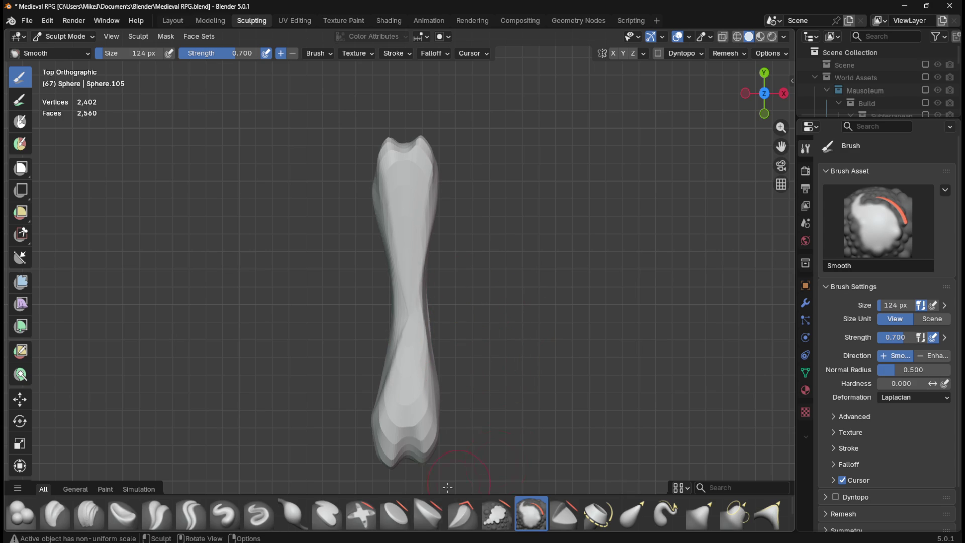
# Flatten the middle creases with the Trim brush, then smooth the area again.
pyautogui.click(564, 514)
pyautogui.moveTo(409, 280); pyautogui.dragTo(411, 352)
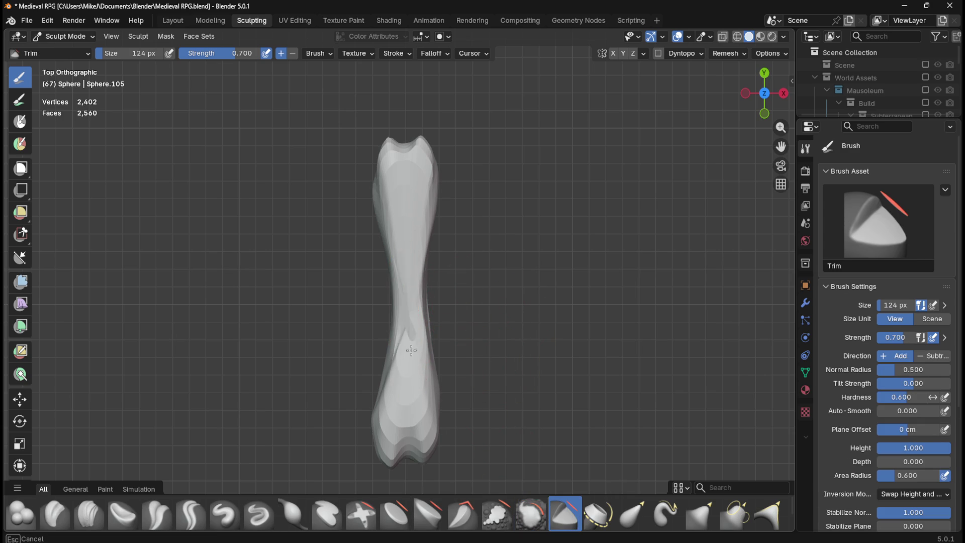
pyautogui.moveTo(414, 302); pyautogui.dragTo(410, 348)
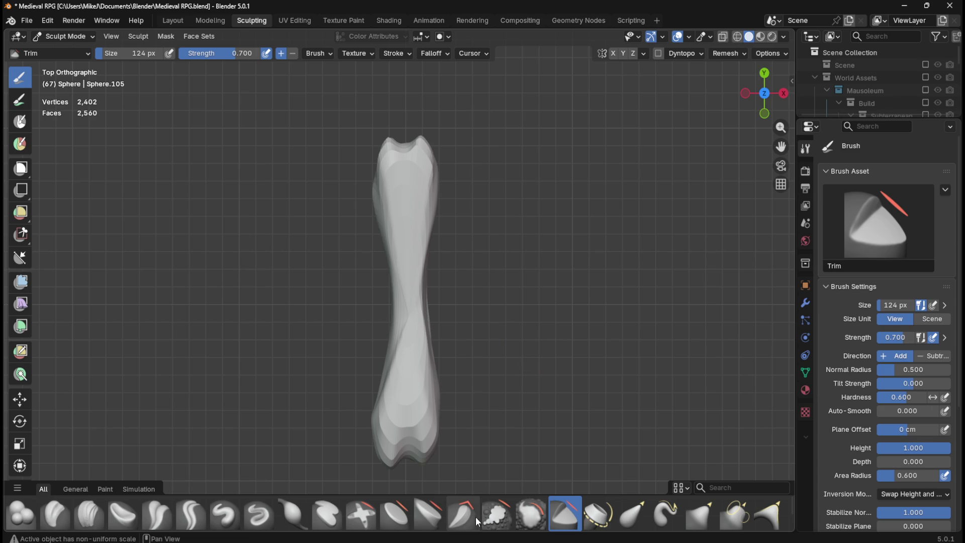
pyautogui.click(521, 518)
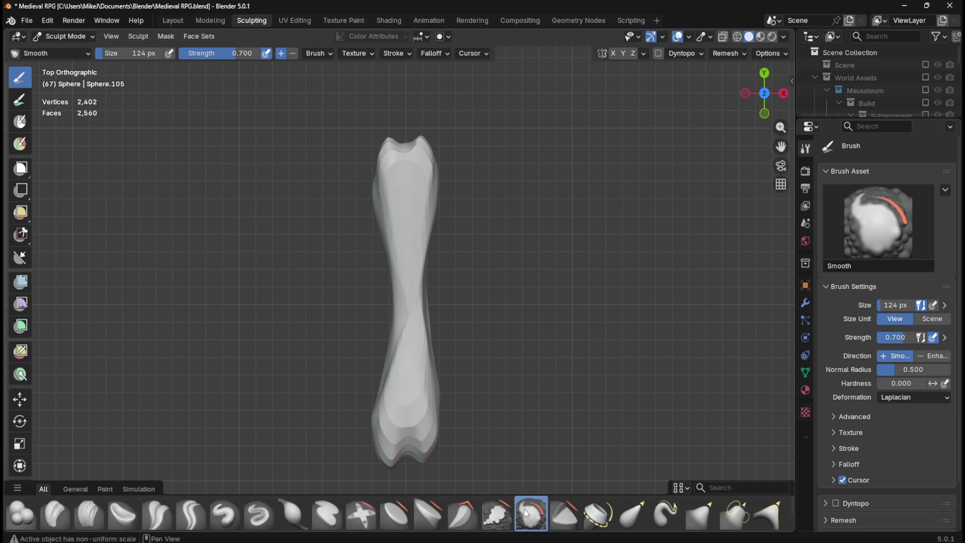
pyautogui.moveTo(416, 326)
pyautogui.mouseDown()
pyautogui.moveTo(401, 339)
pyautogui.moveTo(415, 322)
pyautogui.moveTo(405, 327)
pyautogui.moveTo(415, 322)
pyautogui.moveTo(403, 341)
pyautogui.moveTo(417, 302)
pyautogui.moveTo(425, 327)
pyautogui.moveTo(405, 316)
pyautogui.mouseUp()
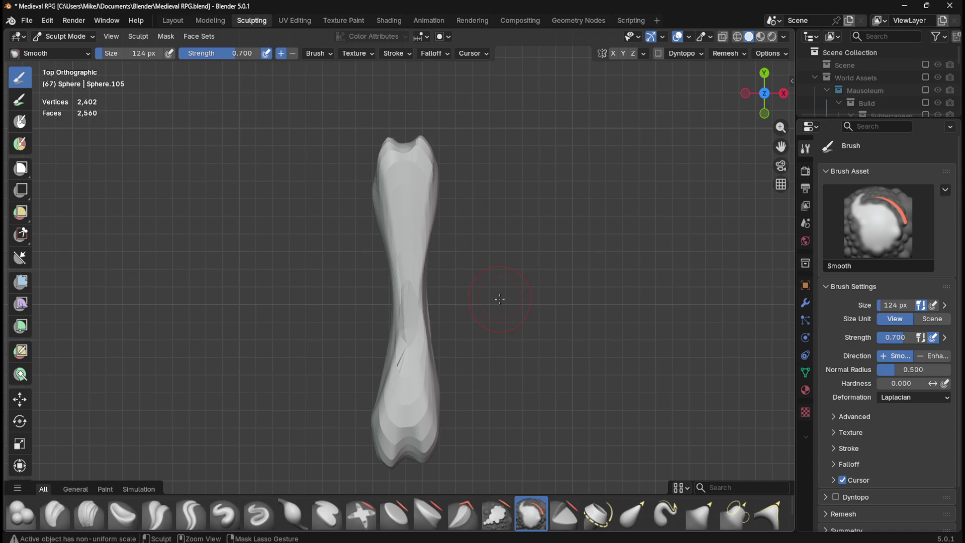
# Touch up the bone's middle with Clay Thumb and Clay Strips strokes.
pyautogui.click(111, 516)
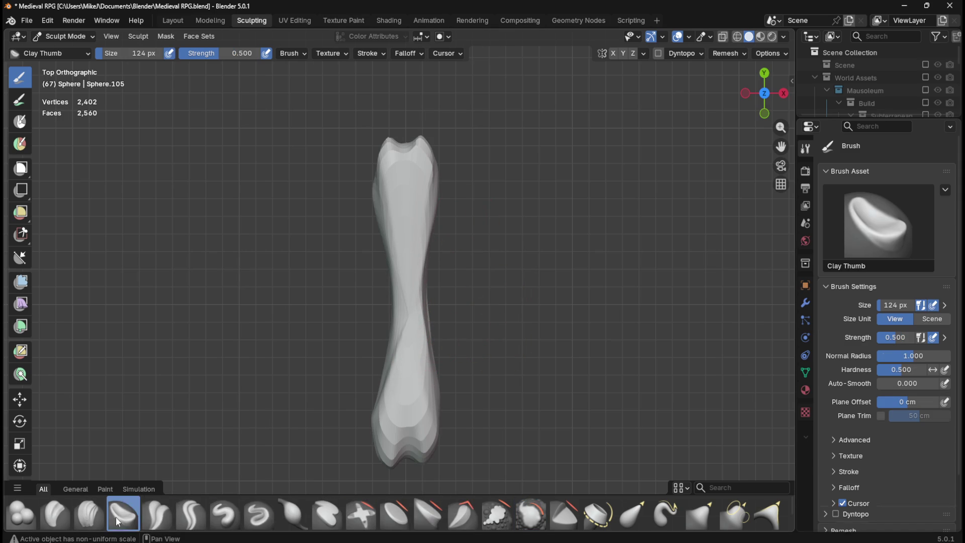
pyautogui.moveTo(409, 280)
pyautogui.mouseDown()
pyautogui.moveTo(400, 352)
pyautogui.moveTo(402, 311)
pyautogui.mouseUp()
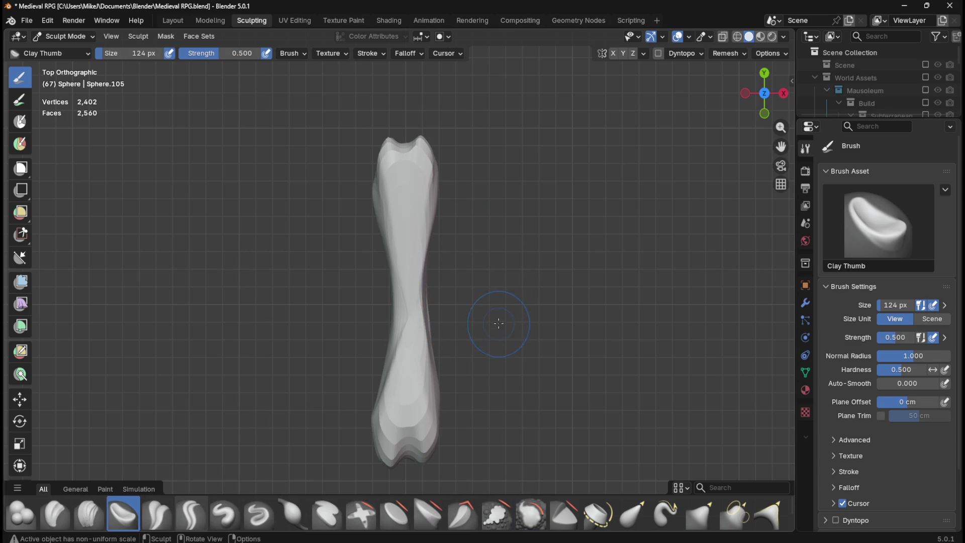
pyautogui.click(85, 515)
pyautogui.moveTo(429, 249)
pyautogui.mouseDown()
pyautogui.moveTo(408, 282)
pyautogui.moveTo(402, 332)
pyautogui.moveTo(422, 262)
pyautogui.mouseUp()
pyautogui.moveTo(402, 362)
pyautogui.mouseDown()
pyautogui.moveTo(394, 312)
pyautogui.moveTo(449, 186)
pyautogui.mouseUp()
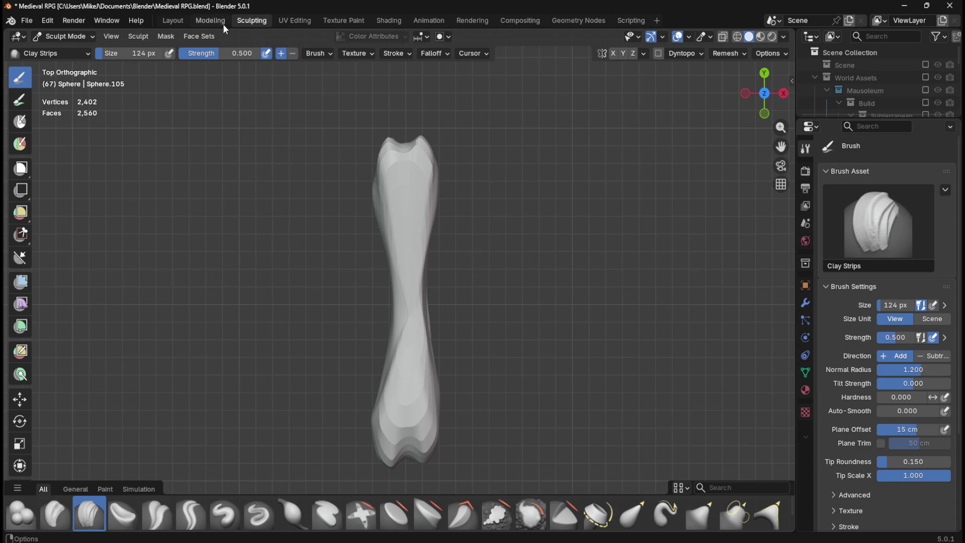
pyautogui.click(176, 20)
# In Edit Mode with proportional editing on, box-select the middle vertices and scale them down.
pyautogui.press('KP_7')
pyautogui.press('KP_Decimal')
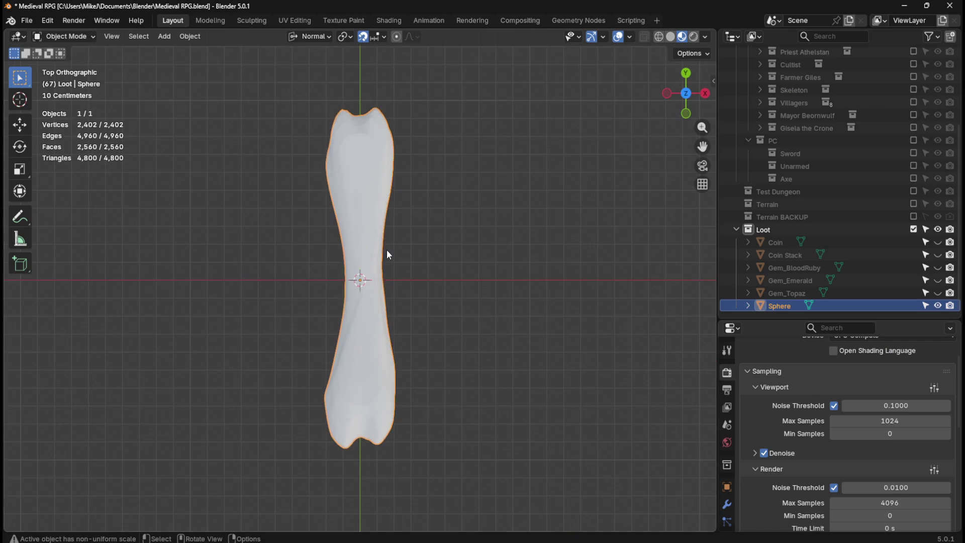
pyautogui.press('Tab')
pyautogui.press('o')
pyautogui.moveTo(307, 194); pyautogui.dragTo(485, 344)
pyautogui.moveTo(288, 183)
pyautogui.mouseDown()
pyautogui.moveTo(473, 362)
pyautogui.moveTo(477, 381)
pyautogui.mouseUp()
pyautogui.press('s')
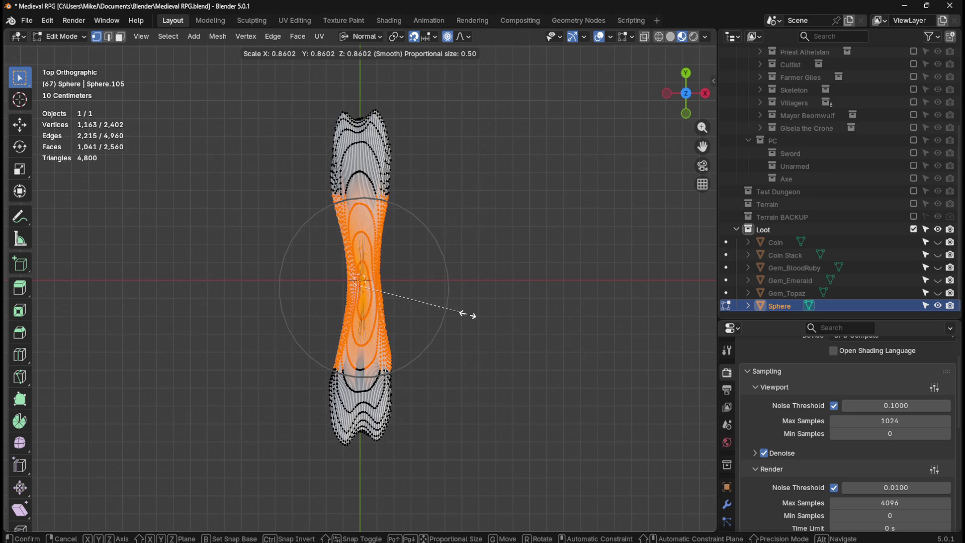
pyautogui.click(467, 315)
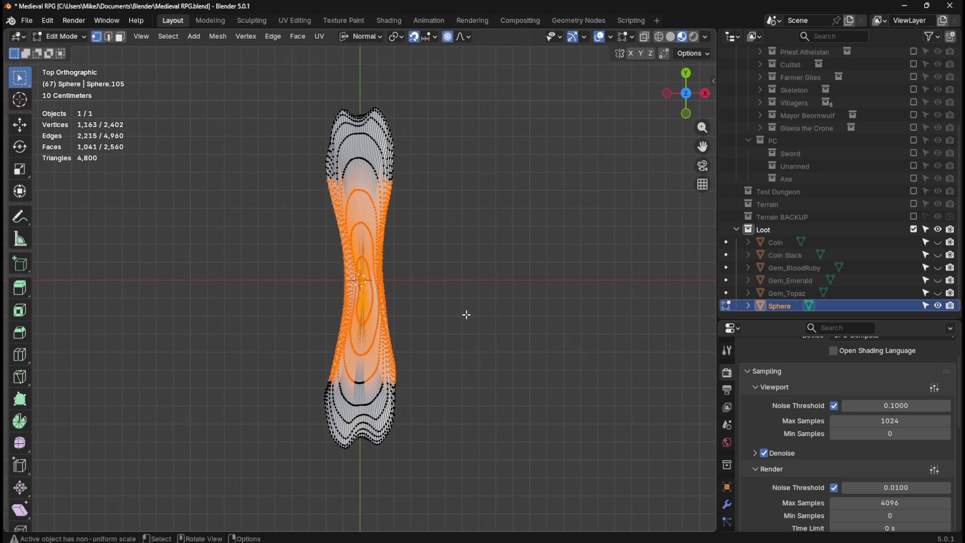
# Check the mesh in see-through display, then box-select the middle faces in face mode.
pyautogui.click(676, 37)
pyautogui.click(644, 37)
pyautogui.click(644, 38)
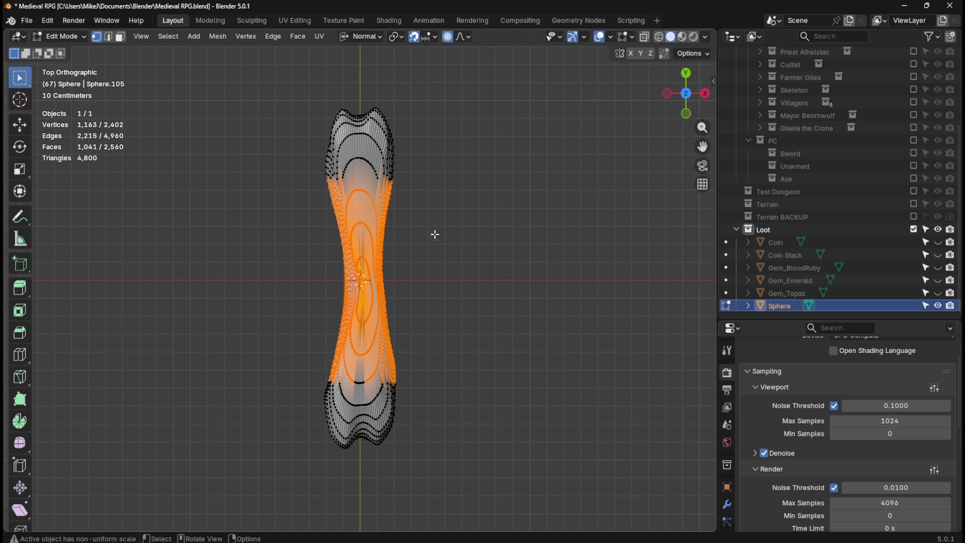
pyautogui.press('3')
pyautogui.click(452, 233)
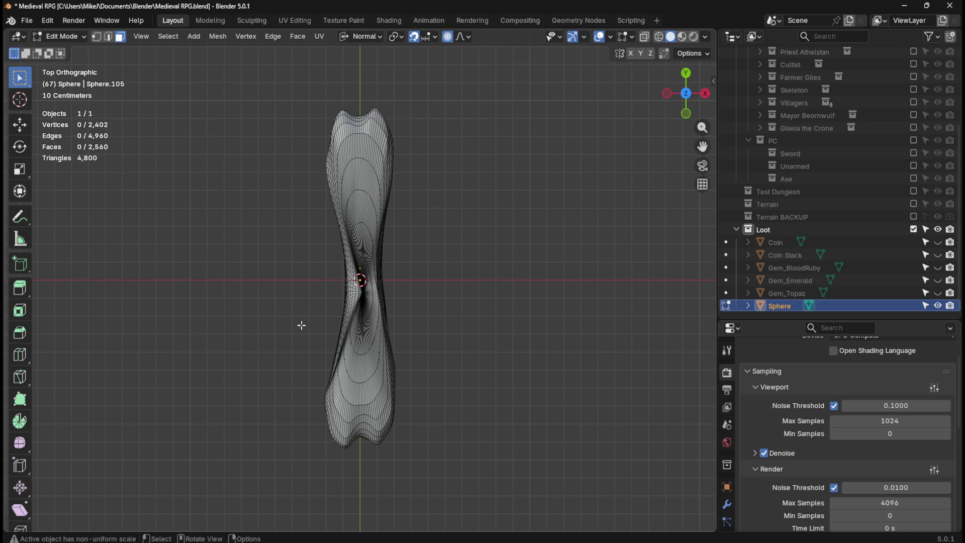
pyautogui.moveTo(310, 193)
pyautogui.mouseDown()
pyautogui.moveTo(345, 205)
pyautogui.moveTo(459, 336)
pyautogui.moveTo(468, 362)
pyautogui.mouseUp()
pyautogui.moveTo(383, 287)
pyautogui.mouseDown(button='middle')
pyautogui.moveTo(403, 261)
pyautogui.moveTo(430, 302)
pyautogui.moveTo(438, 193)
pyautogui.mouseUp(button='middle')
# In see-through top view, select the middle faces and widen them slightly along Y.
pyautogui.press('KP_7')
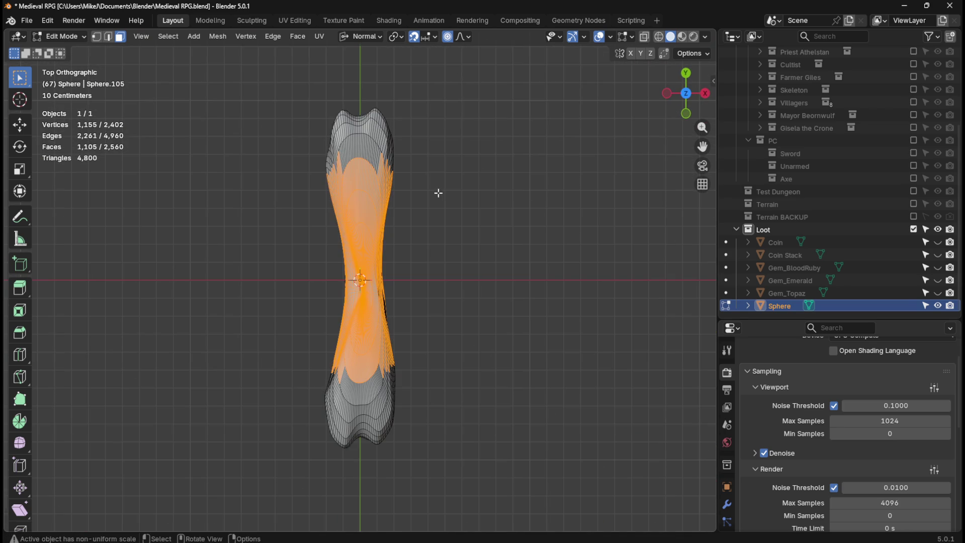
pyautogui.hotkey('alt', 'z')
pyautogui.click(307, 233)
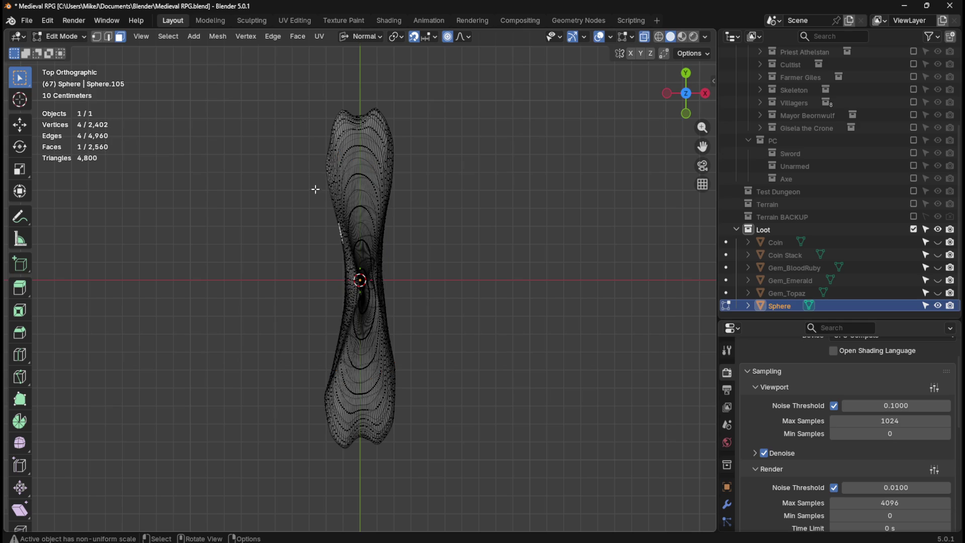
pyautogui.moveTo(306, 177)
pyautogui.mouseDown()
pyautogui.moveTo(435, 333)
pyautogui.moveTo(448, 375)
pyautogui.mouseUp()
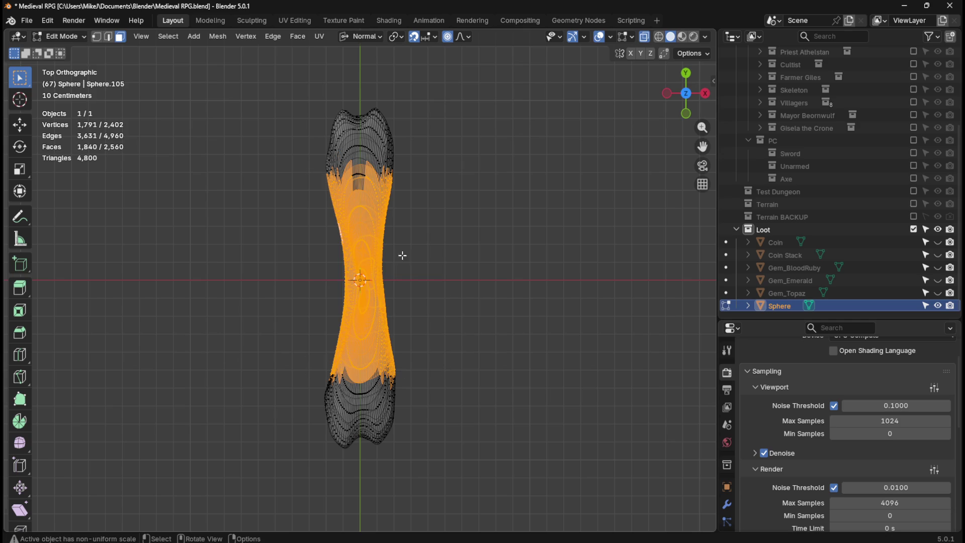
pyautogui.moveTo(307, 166)
pyautogui.mouseDown()
pyautogui.moveTo(436, 328)
pyautogui.moveTo(459, 377)
pyautogui.moveTo(446, 381)
pyautogui.mouseUp()
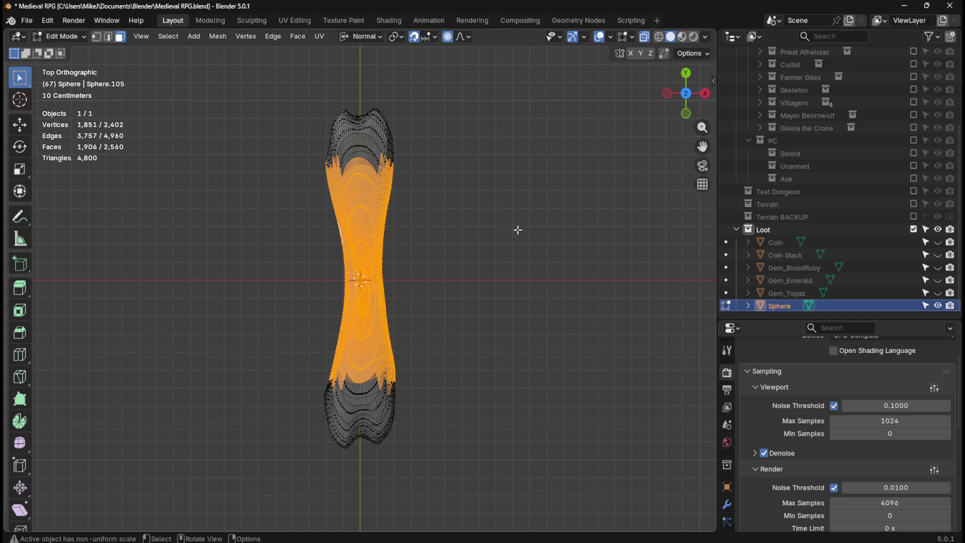
pyautogui.press('s')
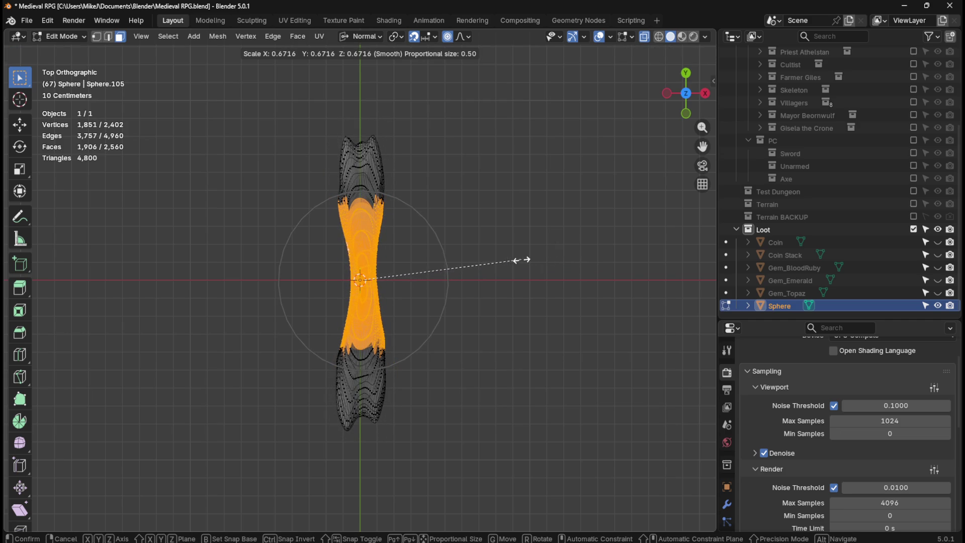
pyautogui.press('Escape')
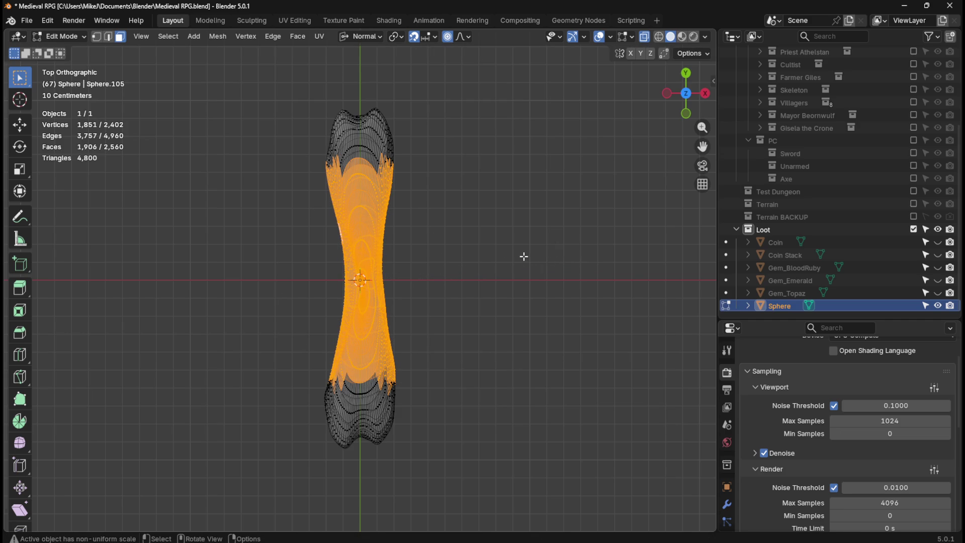
pyautogui.press('s')
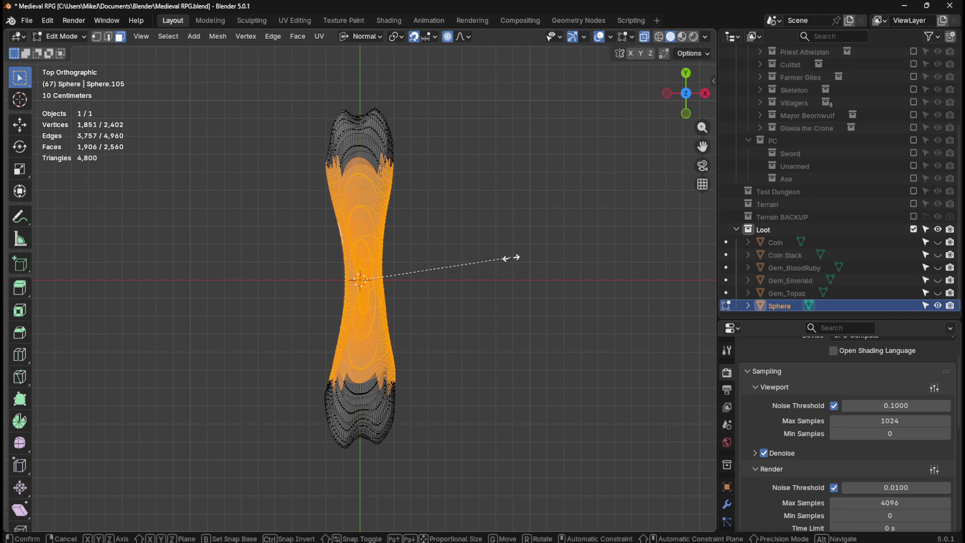
pyautogui.press('y')
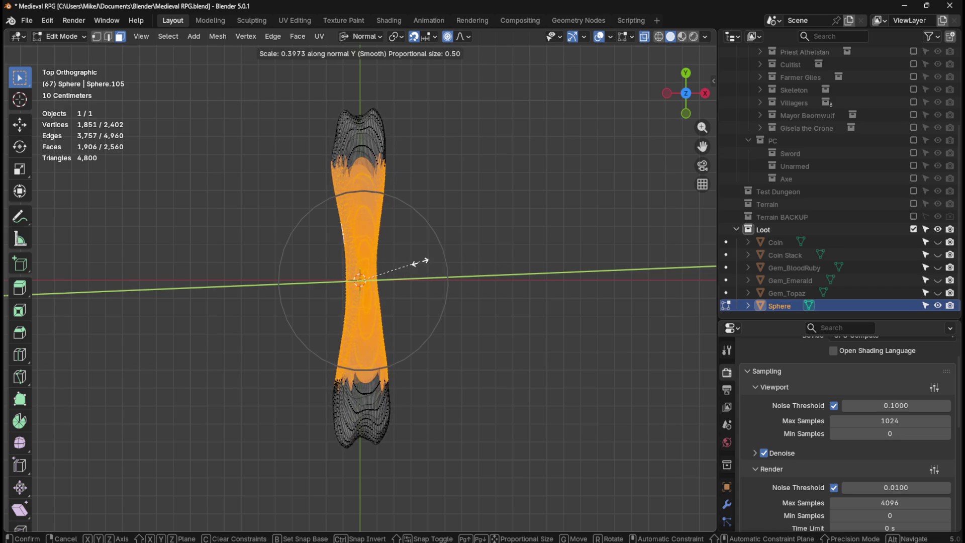
pyautogui.click(448, 257)
# Narrow the middle along the other axis, then stretch it along X to about 1.5.
pyautogui.press('s')
pyautogui.press('x')
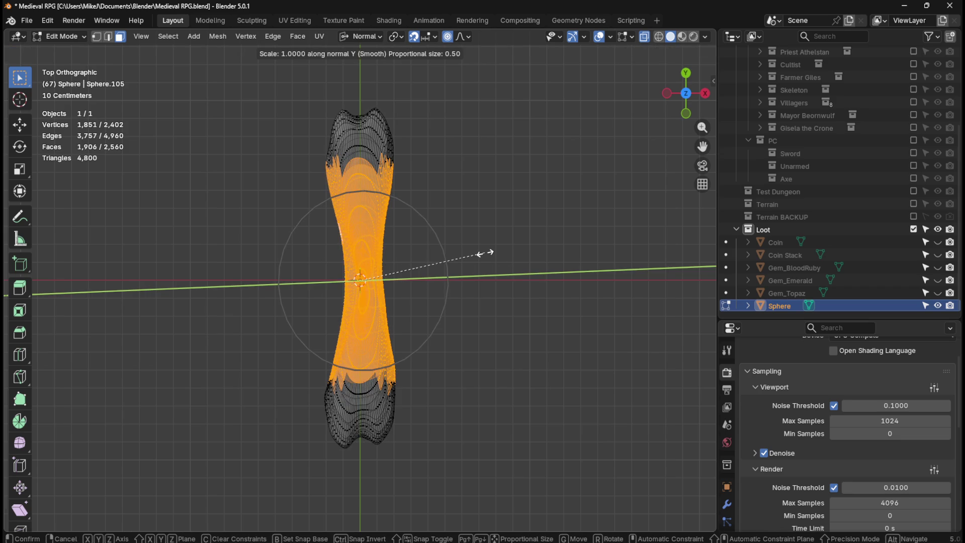
pyautogui.rightClick(423, 261)
pyautogui.press('s')
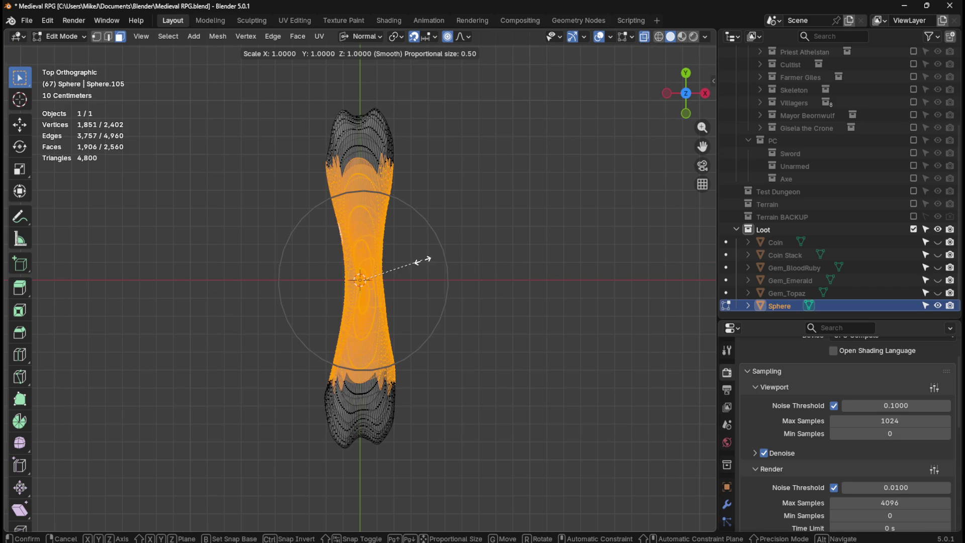
pyautogui.press('y')
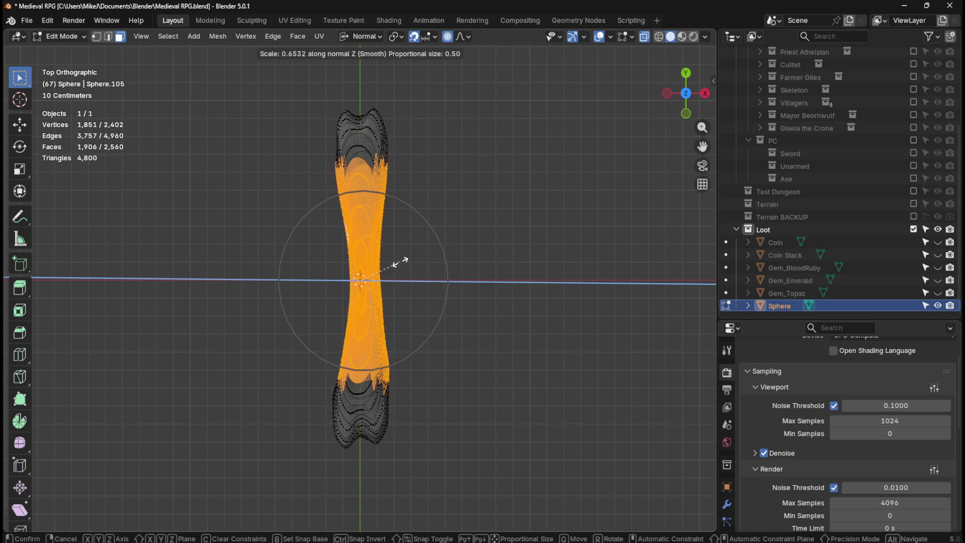
pyautogui.click(391, 263)
pyautogui.press('s')
pyautogui.press('x')
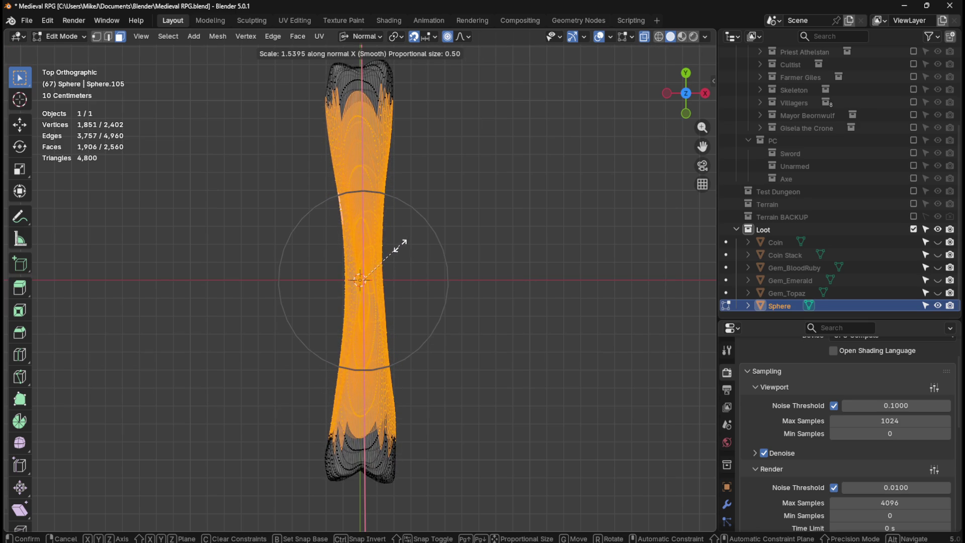
pyautogui.click(397, 246)
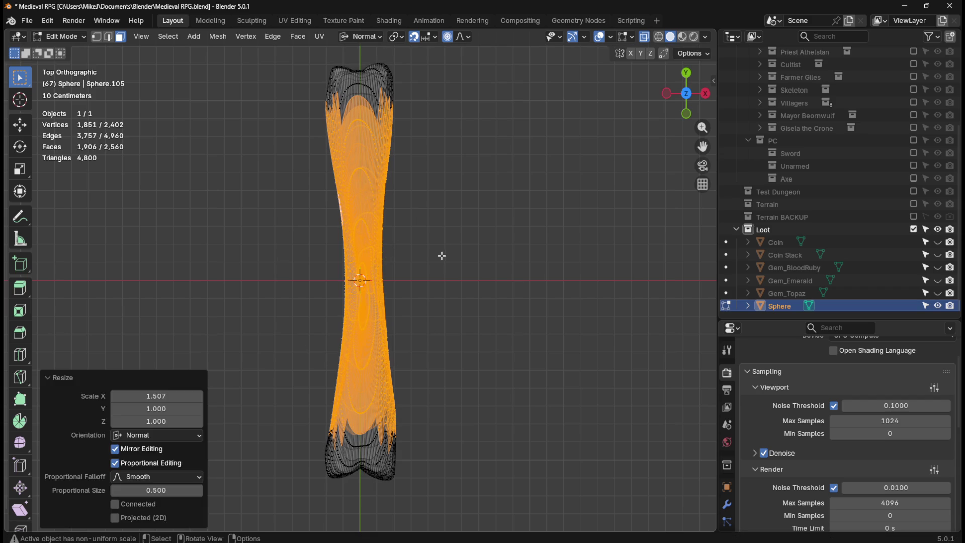
# Inspect the stretched bone in Object Mode from top view, then return to Edit Mode.
pyautogui.click(442, 257)
pyautogui.moveTo(409, 271)
pyautogui.mouseDown(button='middle')
pyautogui.moveTo(444, 249)
pyautogui.moveTo(349, 267)
pyautogui.moveTo(447, 258)
pyautogui.mouseUp(button='middle')
pyautogui.press('Tab')
pyautogui.press('KP_7')
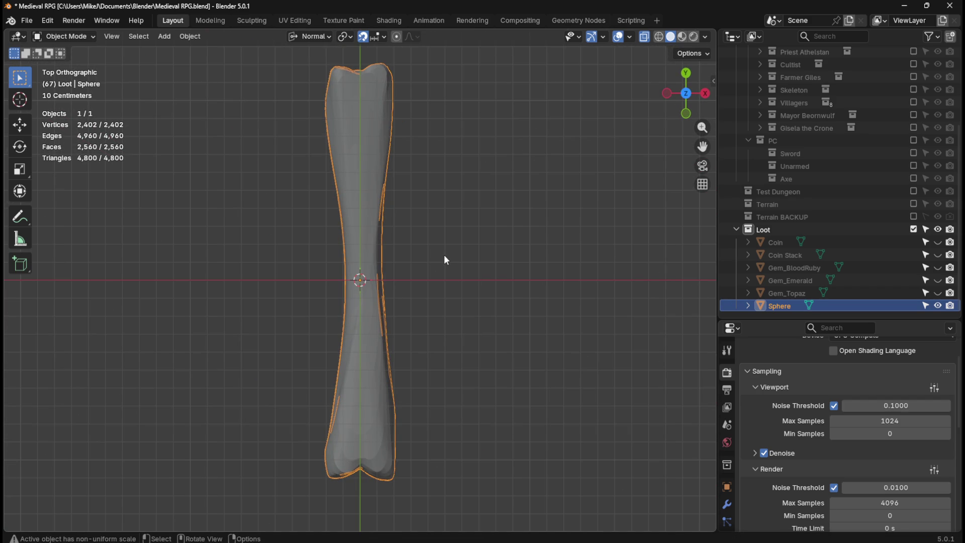
pyautogui.press('Tab')
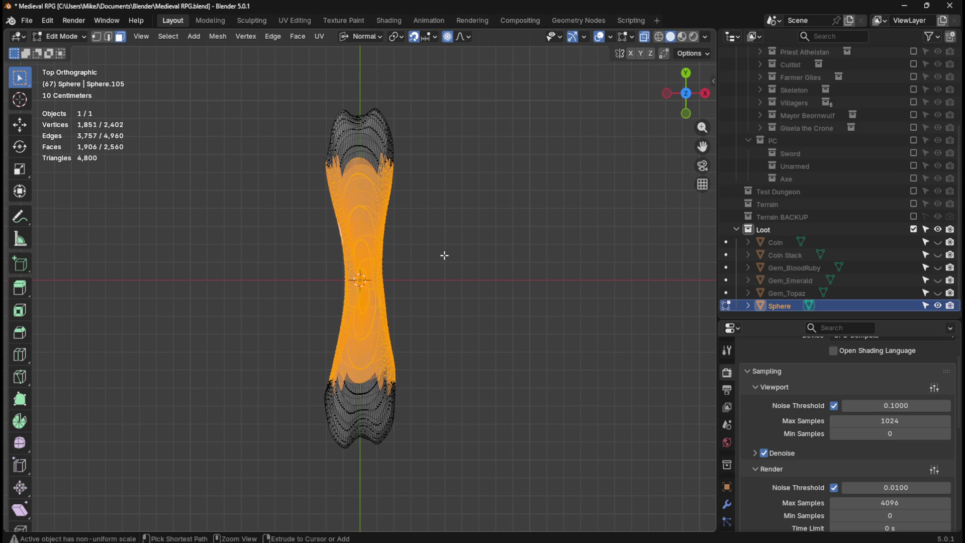
# Resize the selected middle faces lengthwise along the X axis.
pyautogui.press('s')
pyautogui.press('x')
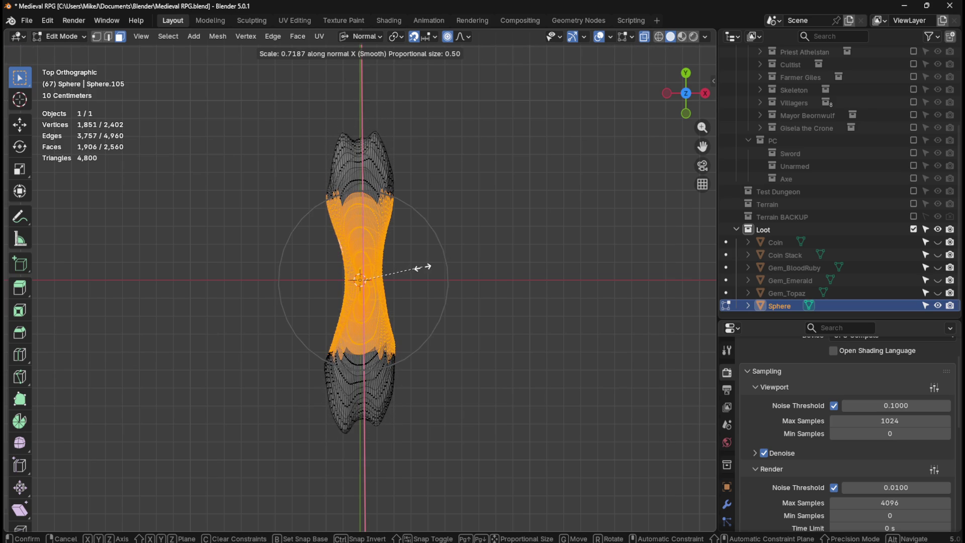
pyautogui.click(430, 263)
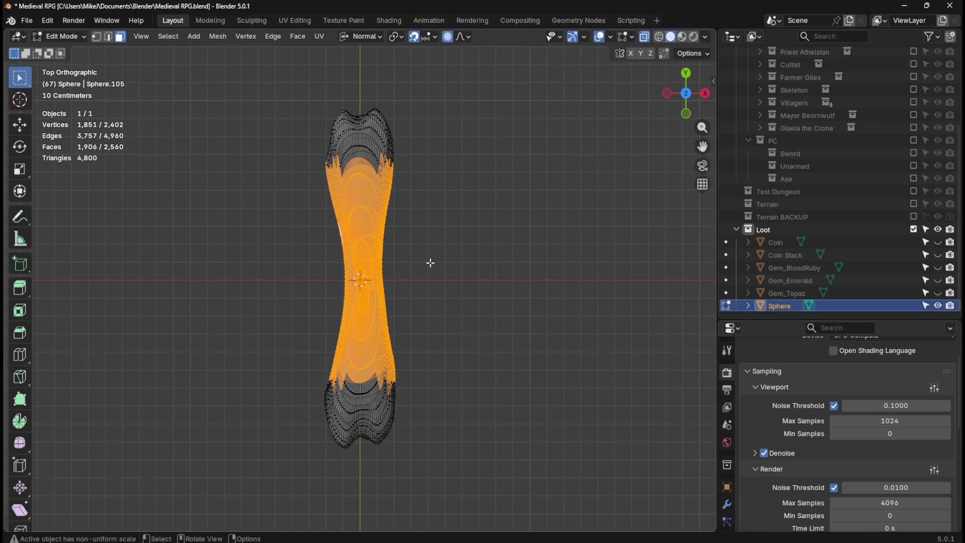
# Proportionally shrink the bone's upper end to 0.807 and its lower end to 0.778.
pyautogui.click(442, 228)
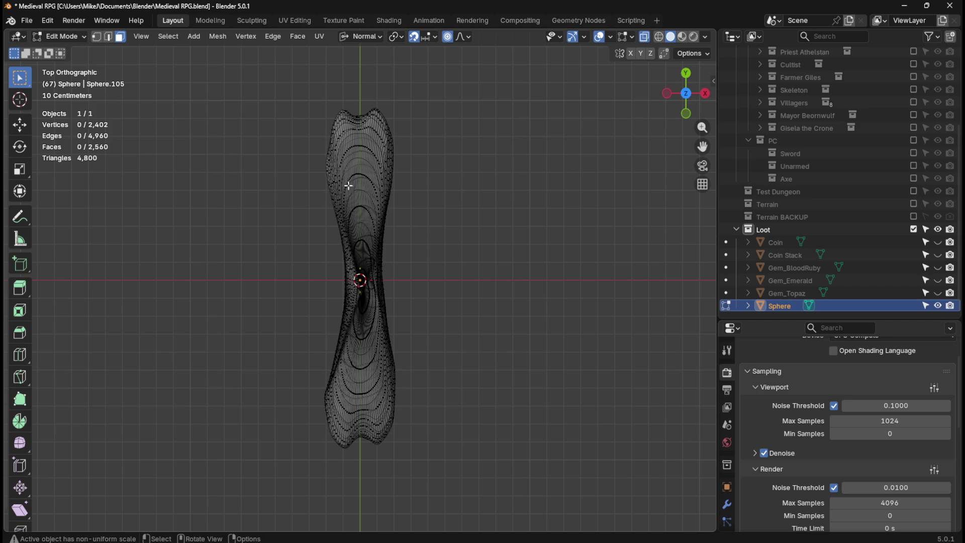
pyautogui.moveTo(307, 148)
pyautogui.mouseDown()
pyautogui.moveTo(442, 204)
pyautogui.moveTo(445, 223)
pyautogui.mouseUp()
pyautogui.press('s')
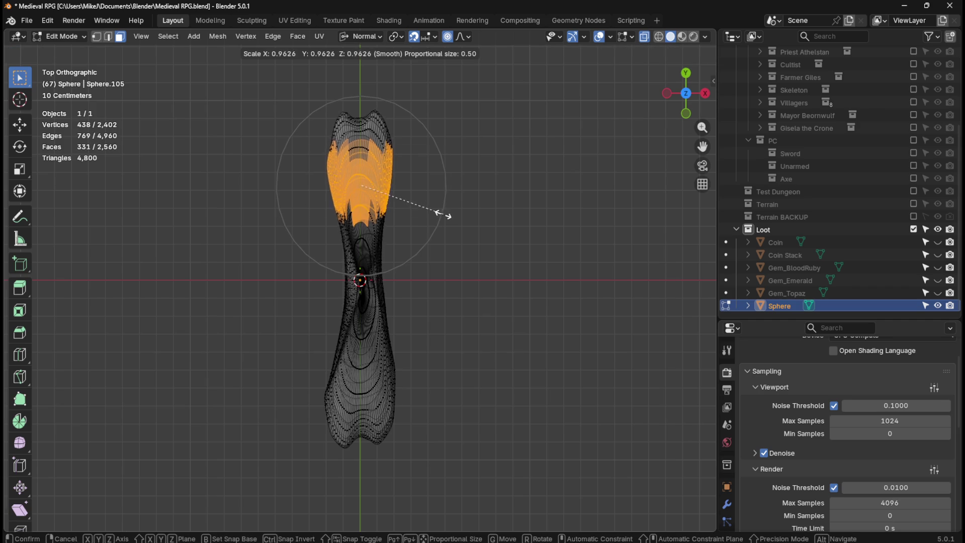
pyautogui.rightClick(432, 215)
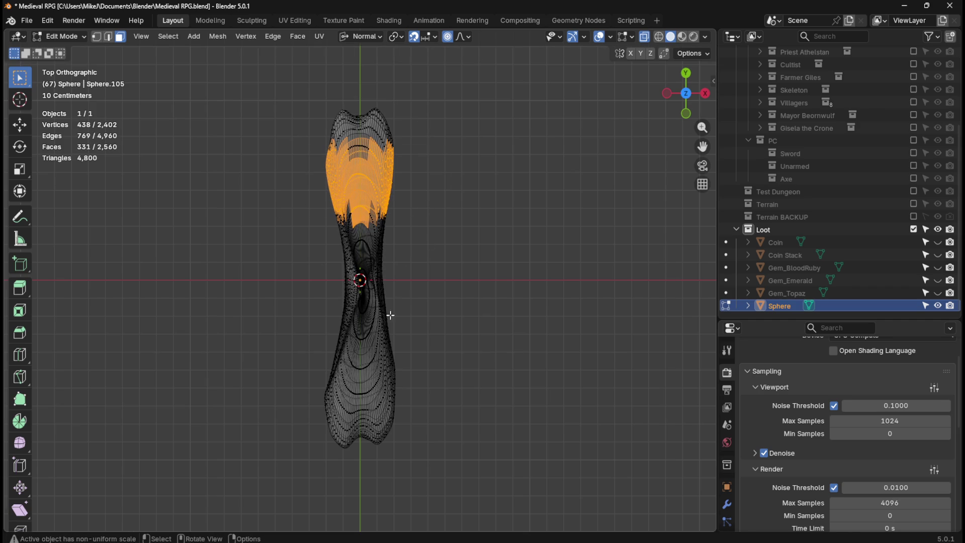
pyautogui.press('s')
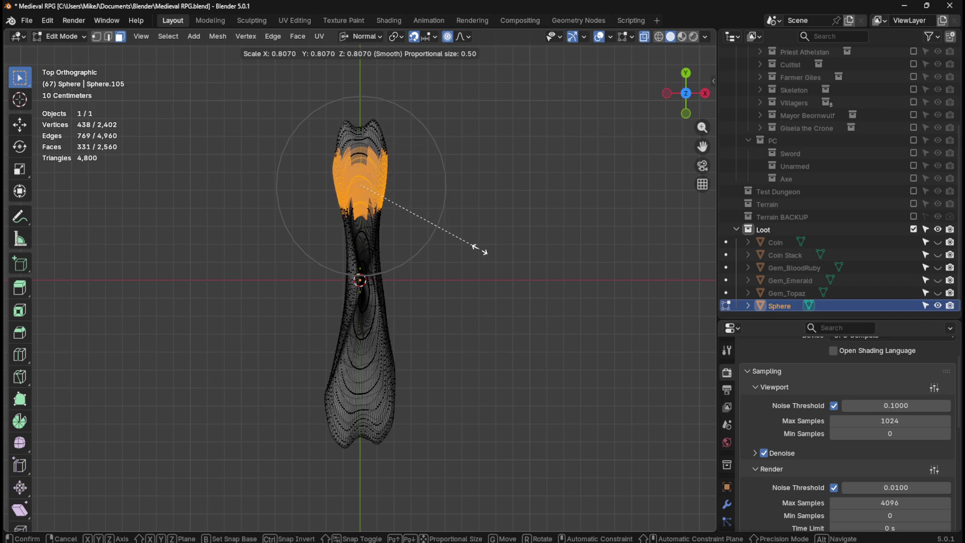
pyautogui.click(481, 250)
pyautogui.moveTo(298, 327); pyautogui.dragTo(426, 386)
pyautogui.press('s')
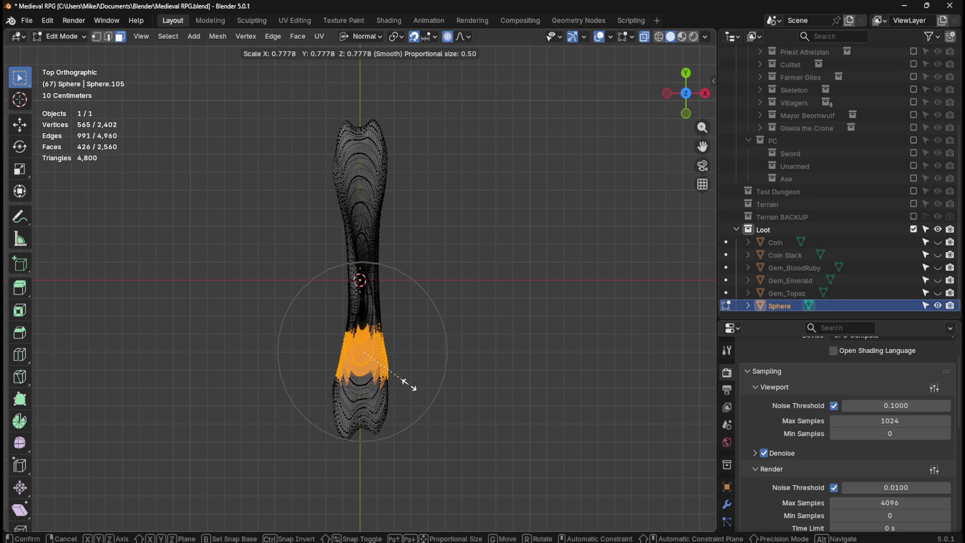
pyautogui.click(410, 385)
# With proportional editing off, uniformly rescale the middle section and return to Object Mode.
pyautogui.press('Tab')
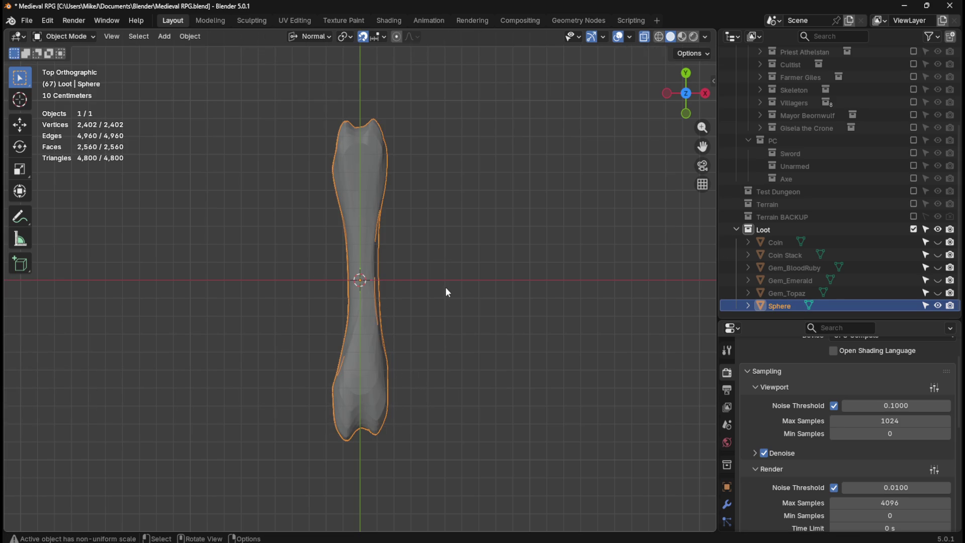
pyautogui.press('Tab')
pyautogui.moveTo(309, 210)
pyautogui.mouseDown()
pyautogui.moveTo(418, 300)
pyautogui.moveTo(431, 334)
pyautogui.mouseUp()
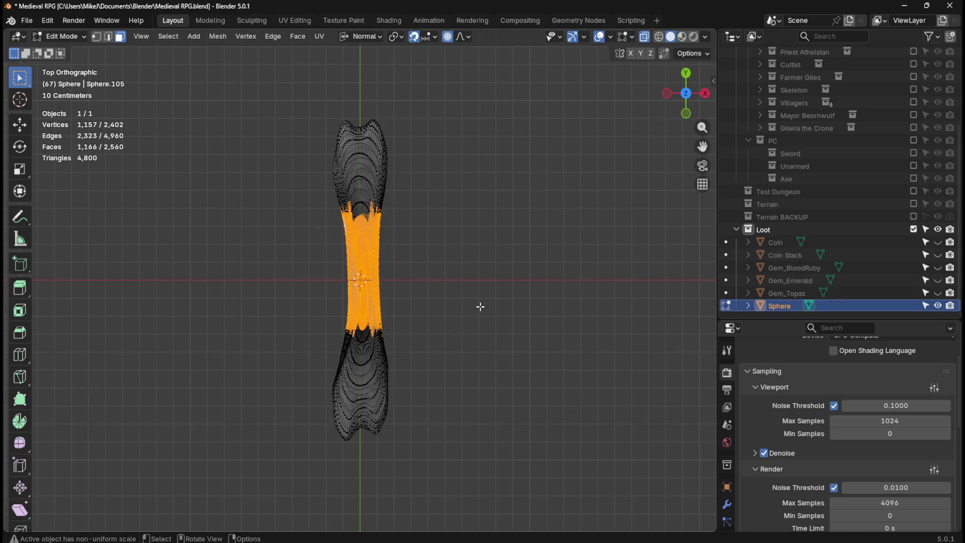
pyautogui.press('s')
pyautogui.press('Tab')
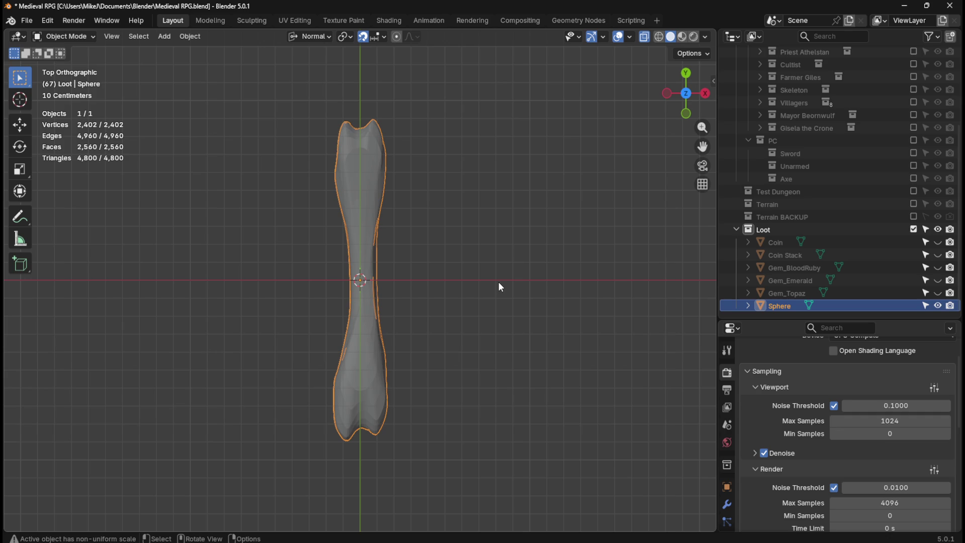
pyautogui.press('Tab')
pyautogui.press('o')
pyautogui.press('s')
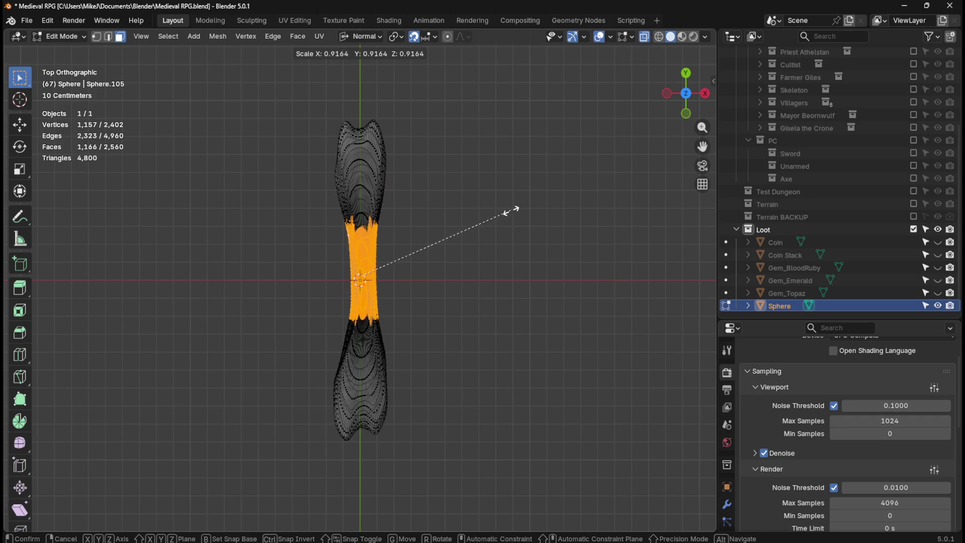
pyautogui.click(511, 210)
pyautogui.press('Tab')
# Select the bone's middle in Edit Mode and turn proportional editing back on.
pyautogui.moveTo(434, 279)
pyautogui.mouseDown(button='middle')
pyautogui.moveTo(501, 215)
pyautogui.moveTo(497, 196)
pyautogui.mouseUp(button='middle')
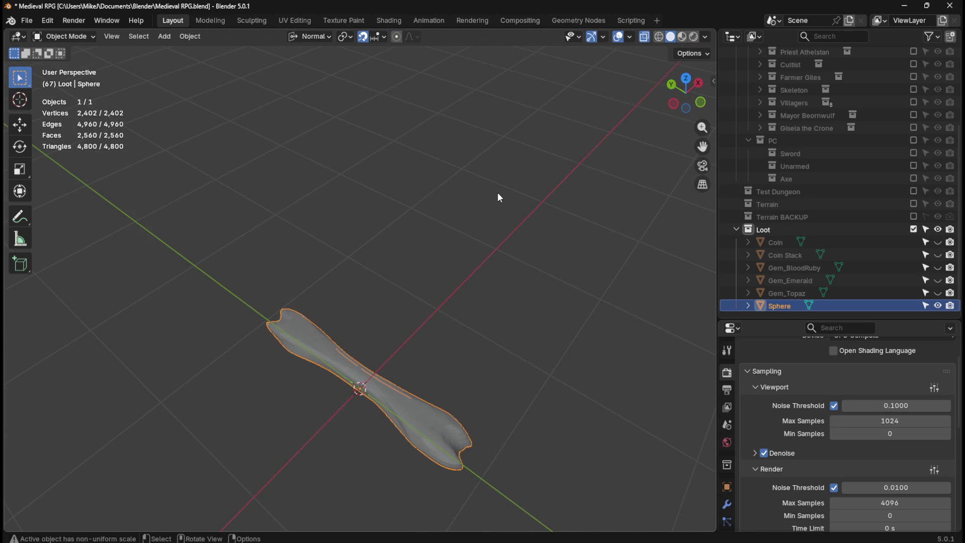
pyautogui.press('KP_7')
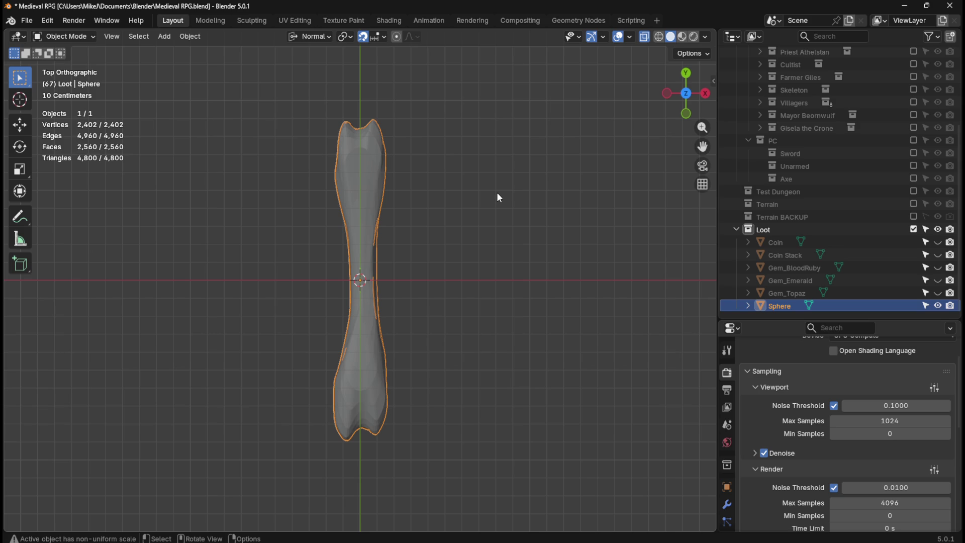
pyautogui.press('Tab')
pyautogui.moveTo(317, 210); pyautogui.dragTo(417, 338)
pyautogui.press('s')
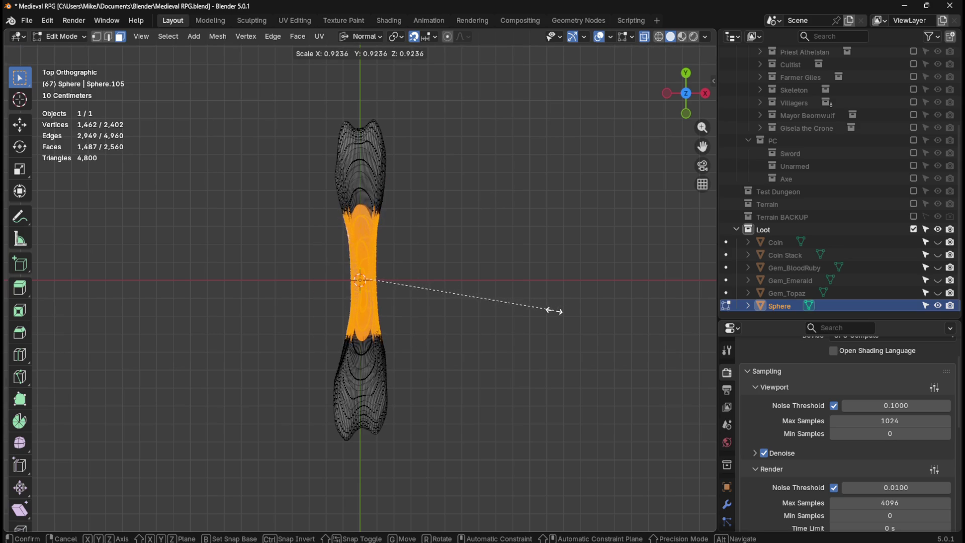
pyautogui.press('Escape')
pyautogui.press('o')
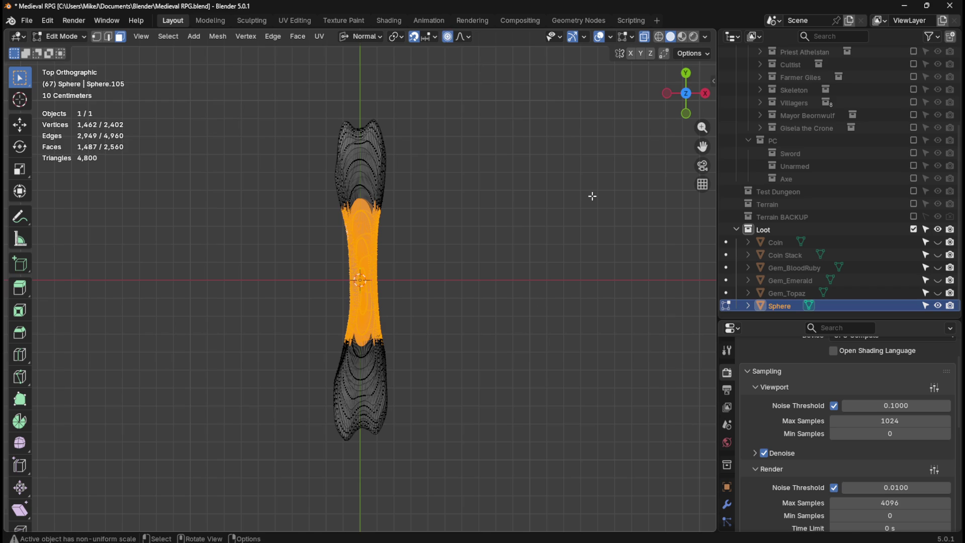
pyautogui.press('s')
pyautogui.press('Escape')
pyautogui.click(463, 37)
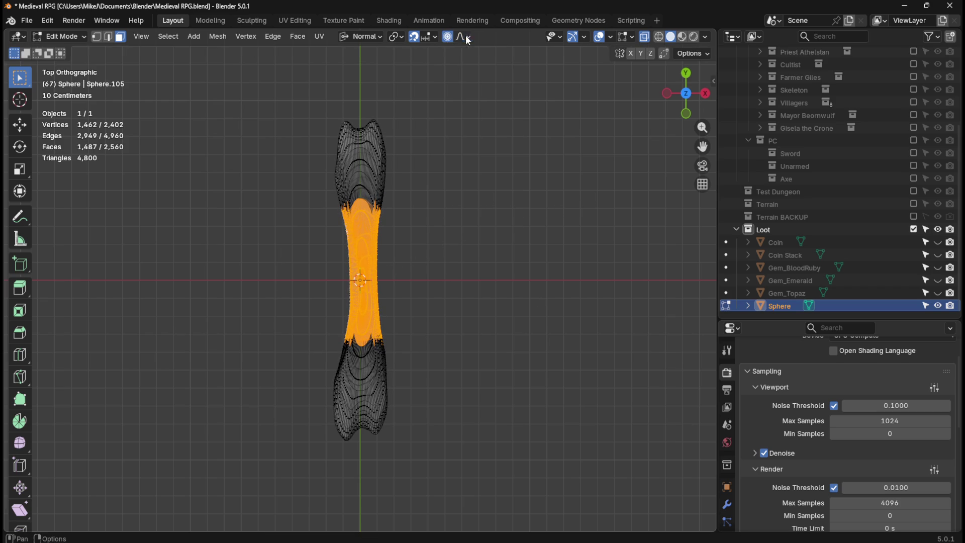
# Proportionally shrink most of the bone's shaft to about 0.86 and view the result.
pyautogui.moveTo(290, 157)
pyautogui.mouseDown()
pyautogui.moveTo(369, 233)
pyautogui.moveTo(472, 391)
pyautogui.mouseUp()
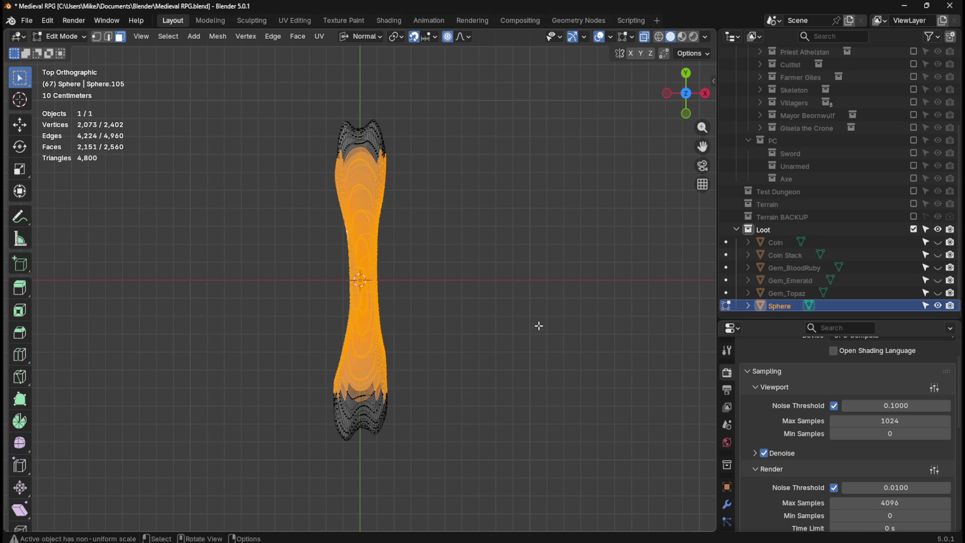
pyautogui.press('s')
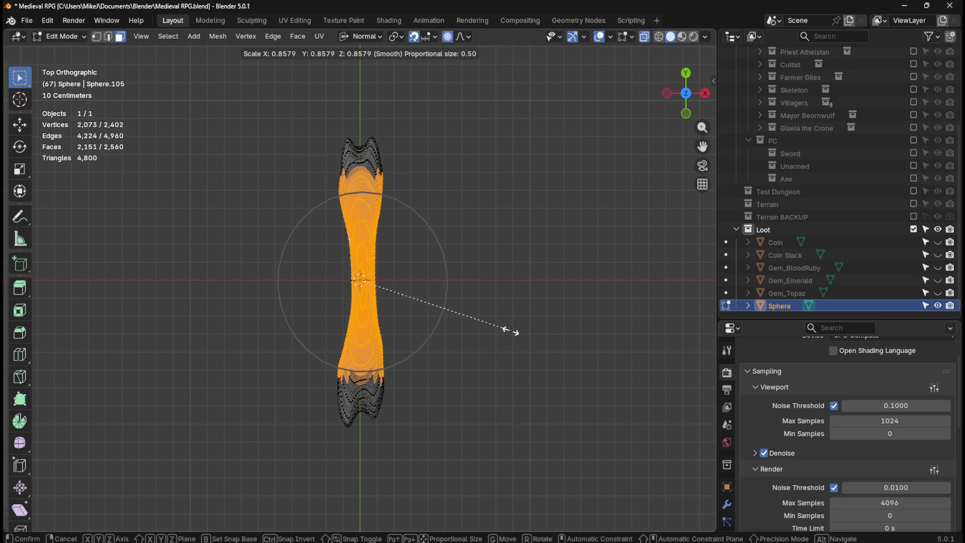
pyautogui.click(511, 331)
pyautogui.press('Tab')
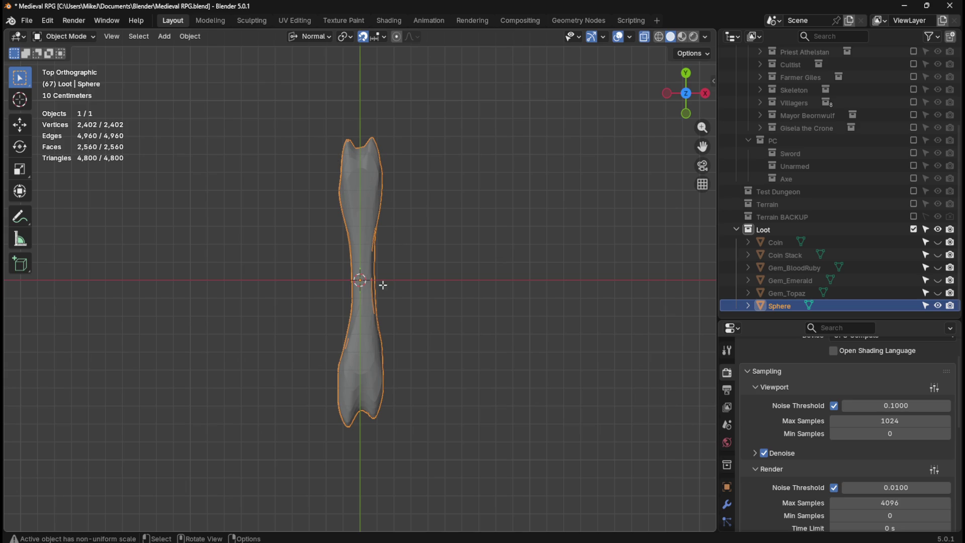
# Shrink the lower end to 0.873 and the top end, then return to Object Mode.
pyautogui.press('Tab')
pyautogui.moveTo(320, 326); pyautogui.dragTo(460, 449)
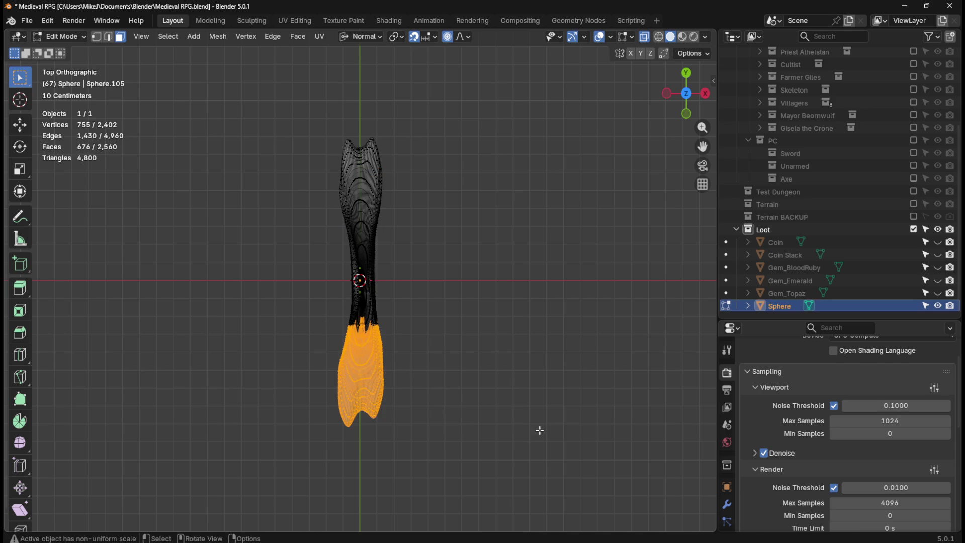
pyautogui.press('s')
pyautogui.click(512, 433)
pyautogui.moveTo(319, 119); pyautogui.dragTo(429, 198)
pyautogui.press('s')
pyautogui.click(423, 197)
pyautogui.press('Tab')
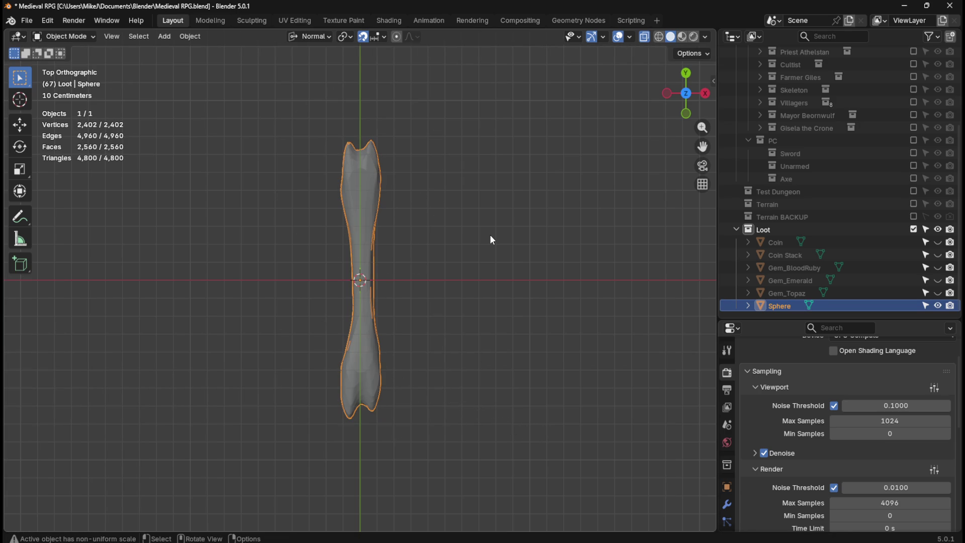
pyautogui.moveTo(504, 269)
pyautogui.mouseDown(button='middle')
pyautogui.moveTo(465, 226)
pyautogui.moveTo(703, 294)
pyautogui.mouseUp(button='middle')
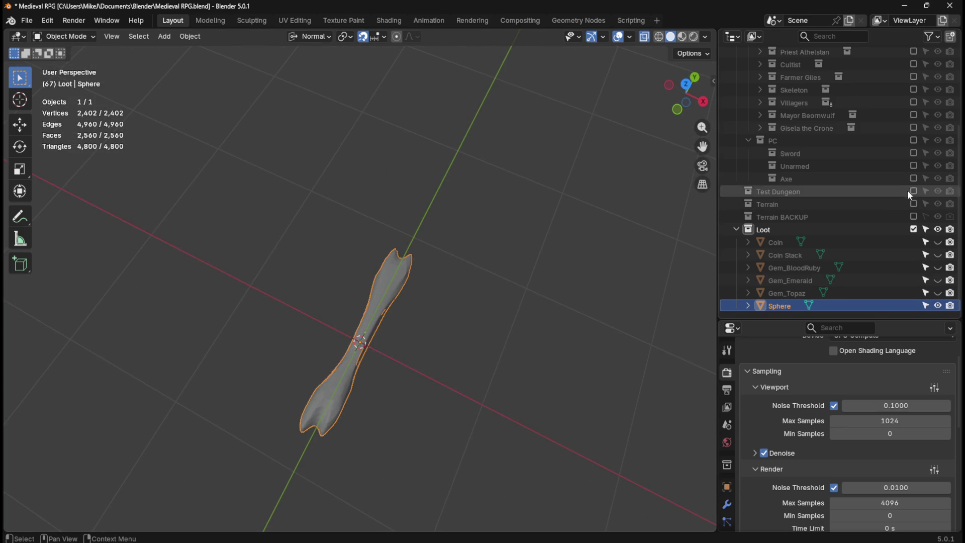
# Show the Sword collection, scale the bone down by 0.835 to suit the character, then hide it.
pyautogui.click(915, 153)
pyautogui.moveTo(517, 362); pyautogui.dragTo(582, 291, button='middle')
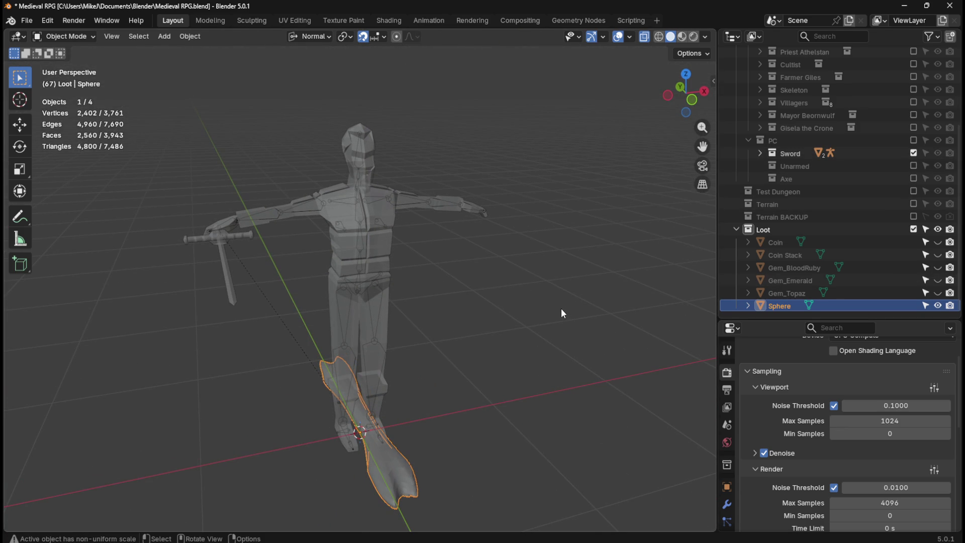
pyautogui.moveTo(508, 353)
pyautogui.mouseDown(button='middle')
pyautogui.moveTo(476, 355)
pyautogui.moveTo(501, 380)
pyautogui.moveTo(515, 355)
pyautogui.mouseUp(button='middle')
pyautogui.press('s')
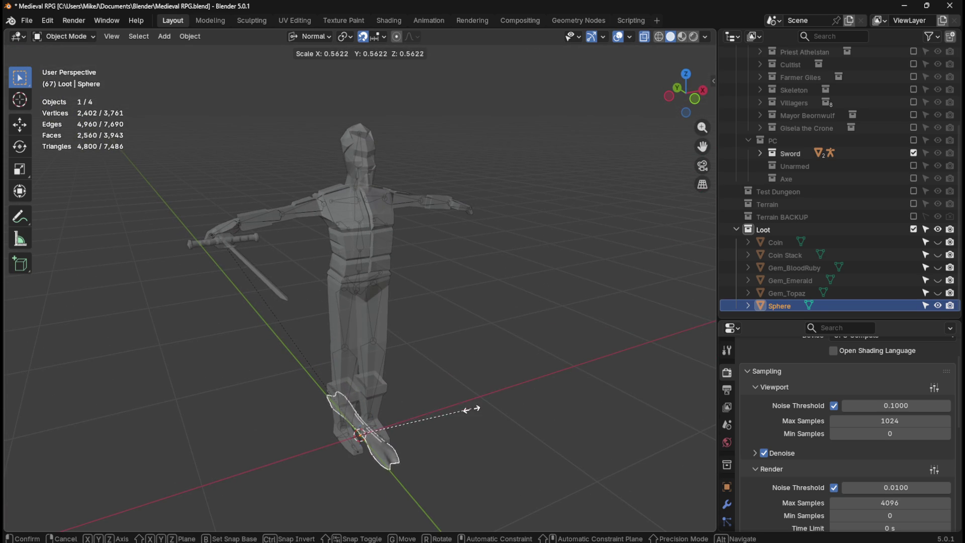
pyautogui.click(432, 427)
pyautogui.moveTo(432, 427)
pyautogui.mouseDown(button='middle')
pyautogui.moveTo(445, 418)
pyautogui.moveTo(368, 429)
pyautogui.moveTo(527, 425)
pyautogui.moveTo(551, 405)
pyautogui.moveTo(584, 418)
pyautogui.mouseUp(button='middle')
pyautogui.press('s')
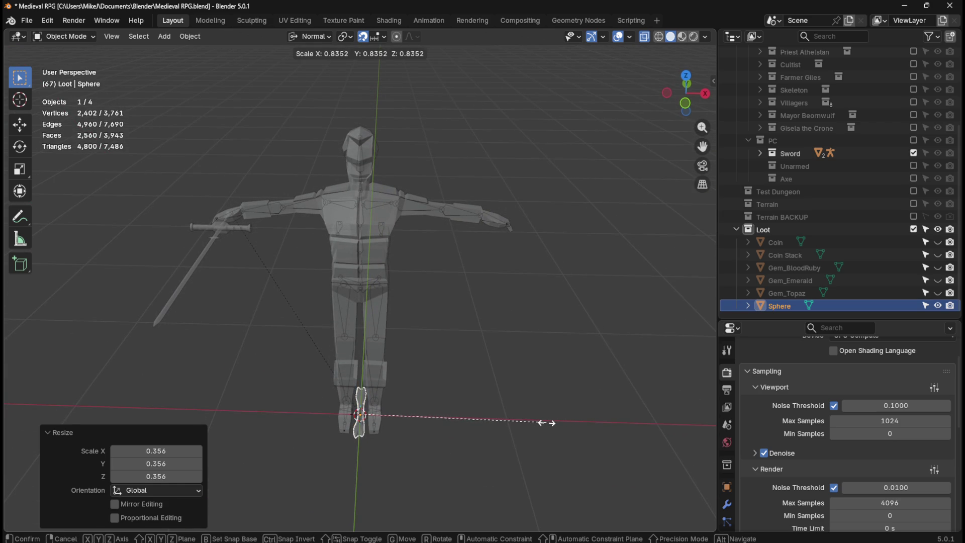
pyautogui.click(548, 422)
pyautogui.moveTo(560, 419)
pyautogui.mouseDown(button='middle')
pyautogui.moveTo(414, 413)
pyautogui.moveTo(499, 404)
pyautogui.moveTo(578, 411)
pyautogui.moveTo(534, 417)
pyautogui.moveTo(386, 402)
pyautogui.moveTo(547, 415)
pyautogui.moveTo(463, 403)
pyautogui.moveTo(496, 418)
pyautogui.moveTo(484, 412)
pyautogui.mouseUp(button='middle')
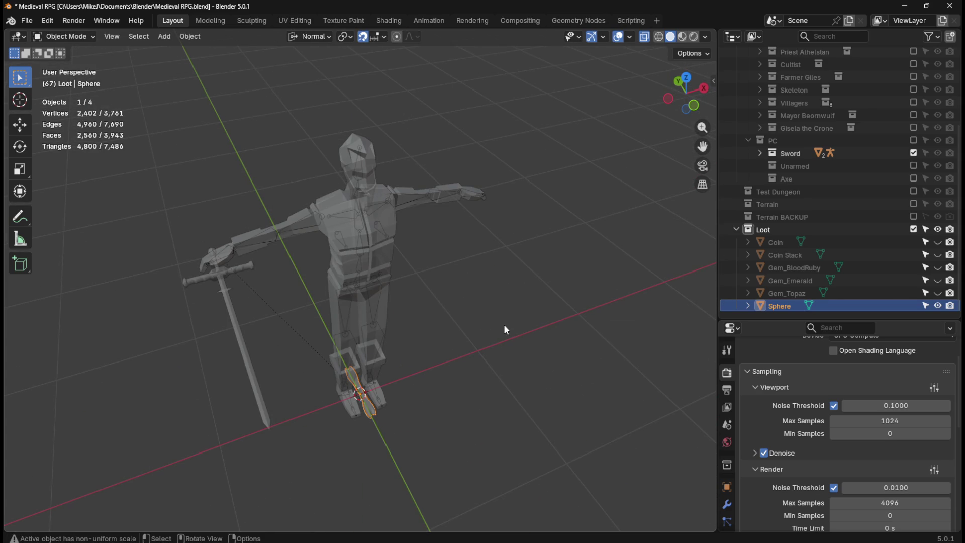
pyautogui.click(914, 153)
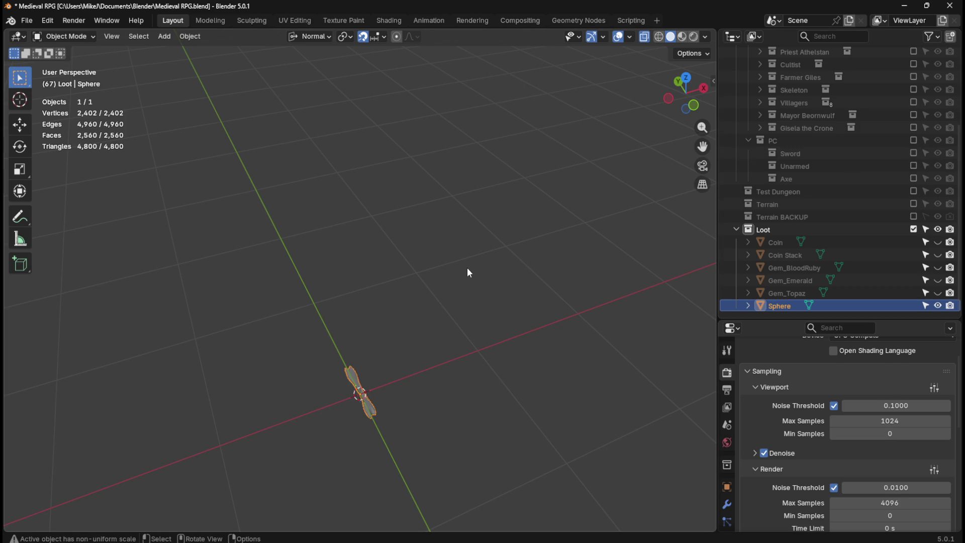
# Frame the bone object in the view and save the blend file.
pyautogui.press('KP_Decimal')
pyautogui.hotkey('ctrl', 's')
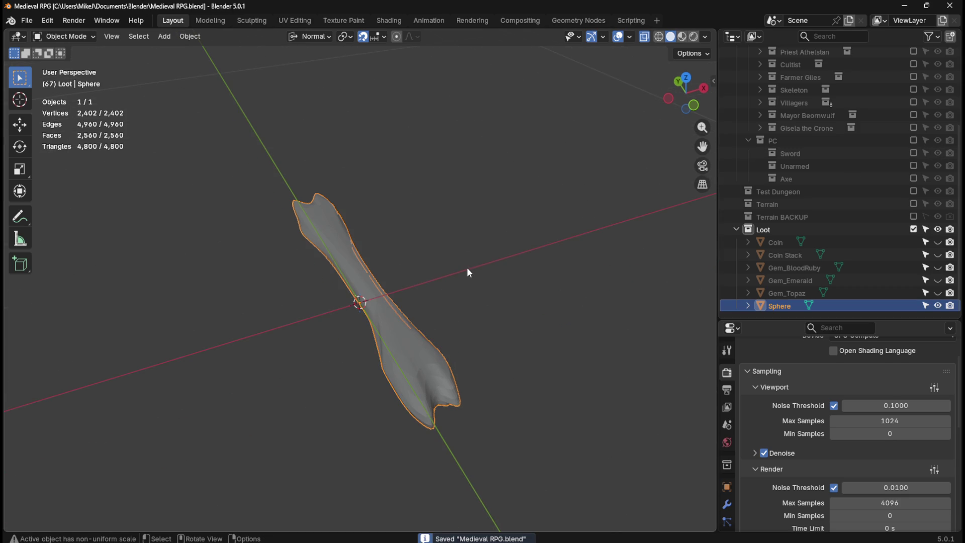
pyautogui.scroll(3, 467, 268)
pyautogui.press('Tab')
pyautogui.press('Tab')
pyautogui.press('Tab')
pyautogui.press('Tab')
pyautogui.hotkey('ctrl', 's')
pyautogui.press('Tab')
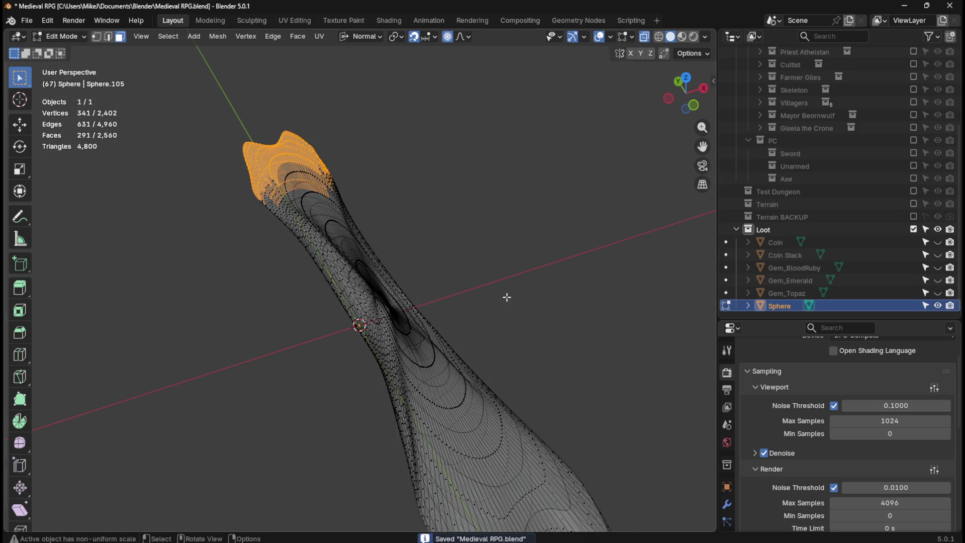
# Rename the Sphere object to Bone.
pyautogui.doubleClick(786, 302)
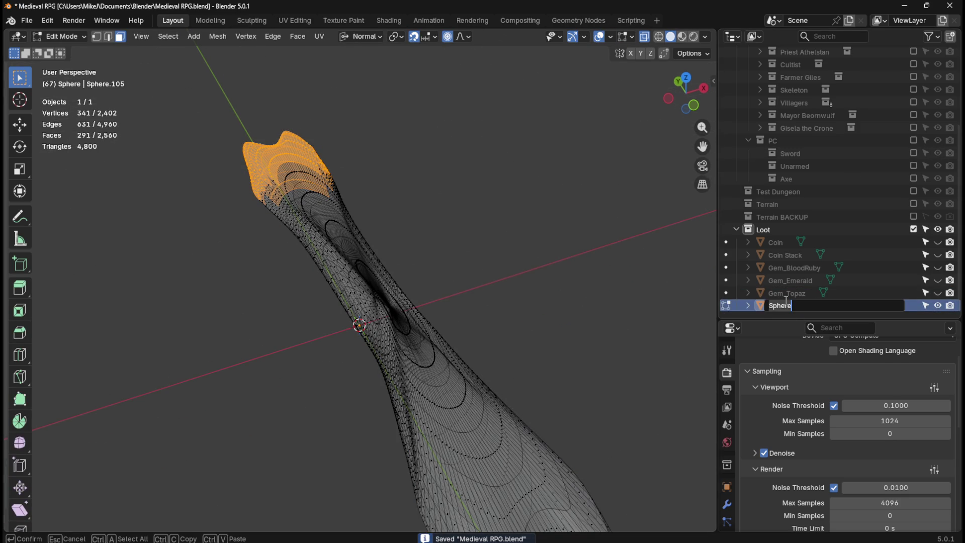
pyautogui.write('Bone')
pyautogui.press('Return')
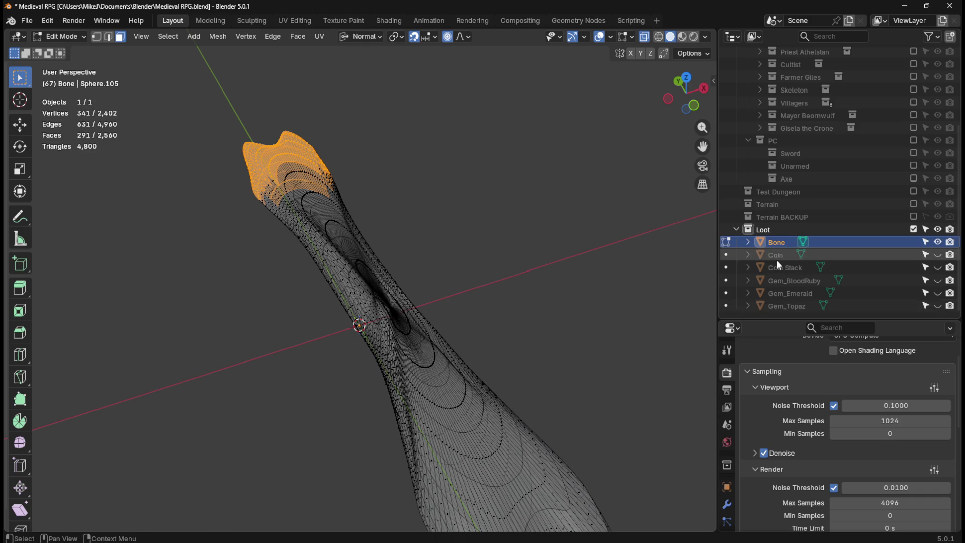
pyautogui.click(787, 249)
# Cancel a stray mesh duplicate in Edit Mode and return to Object Mode.
pyautogui.hotkey('shift', 'd')
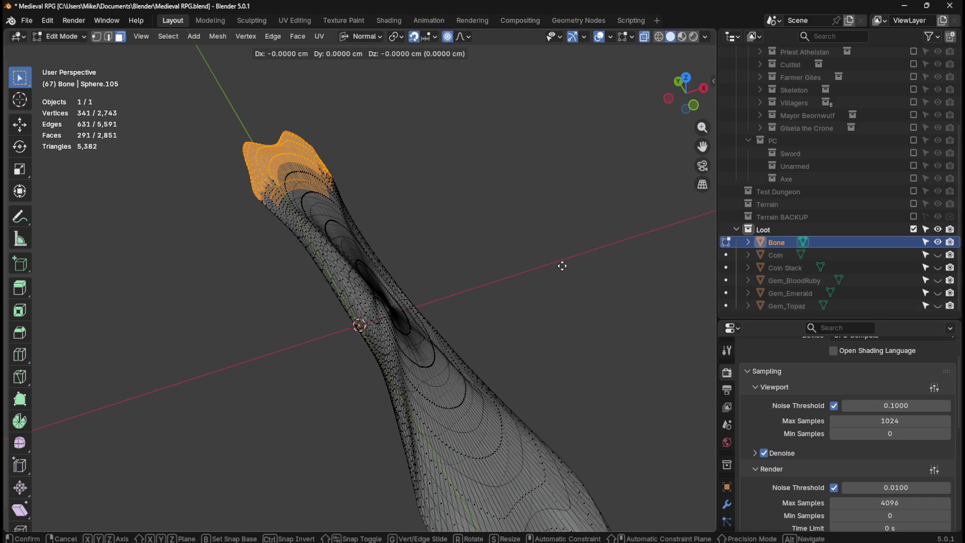
pyautogui.rightClick(552, 267)
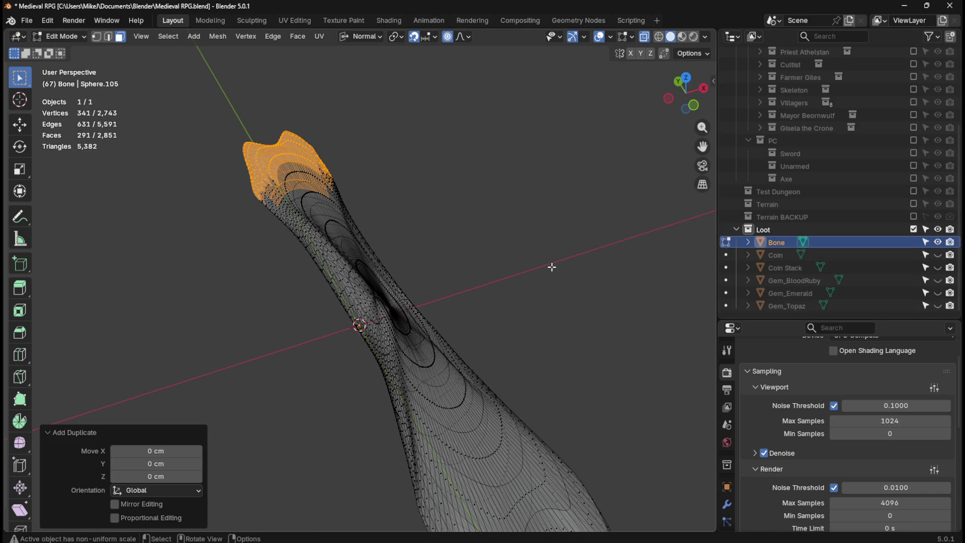
pyautogui.hotkey('alt', 'a')
pyautogui.press('Tab')
# Duplicate Bone in place as a hidden backup Bone.001, keeping the original Bone selected.
pyautogui.keyDown('ctrl'); pyautogui.click(783, 243); pyautogui.keyUp('ctrl')
pyautogui.click(783, 243)
pyautogui.hotkey('shift', 'd')
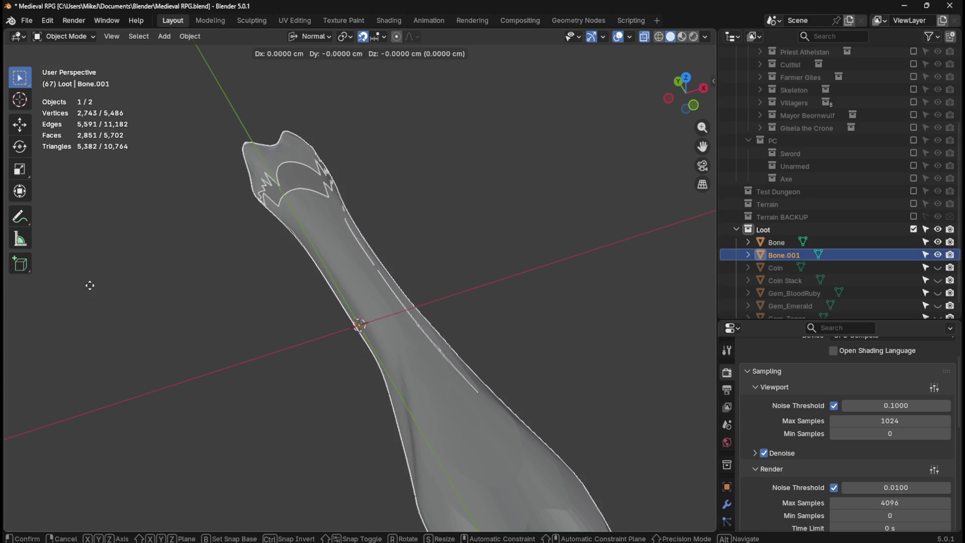
pyautogui.rightClick(384, 229)
pyautogui.click(938, 255)
pyautogui.click(781, 241)
pyautogui.press('Tab')
pyautogui.press('Tab')
pyautogui.scroll(3, 775, 432)
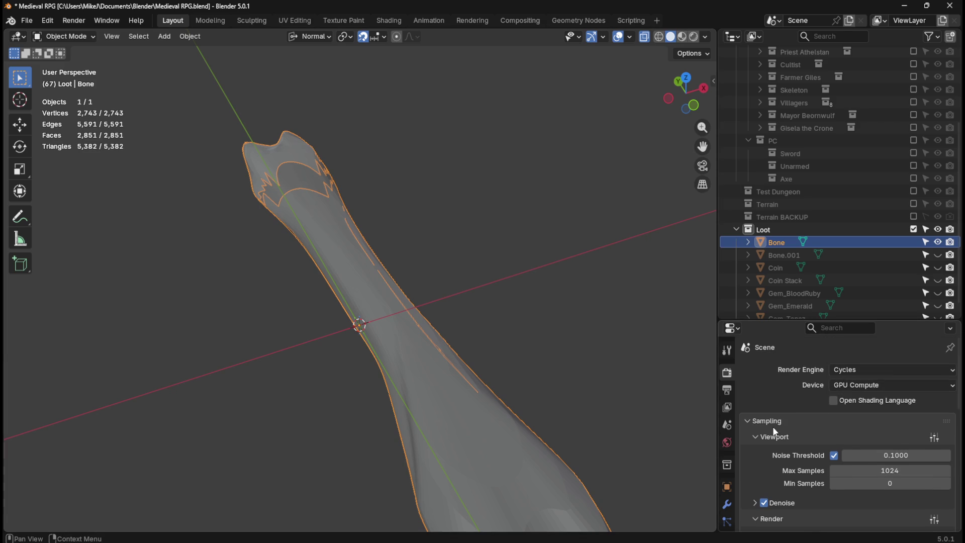
# Add a Decimate modifier to Bone and drag its Ratio sharply down.
pyautogui.click(728, 500)
pyautogui.click(858, 371)
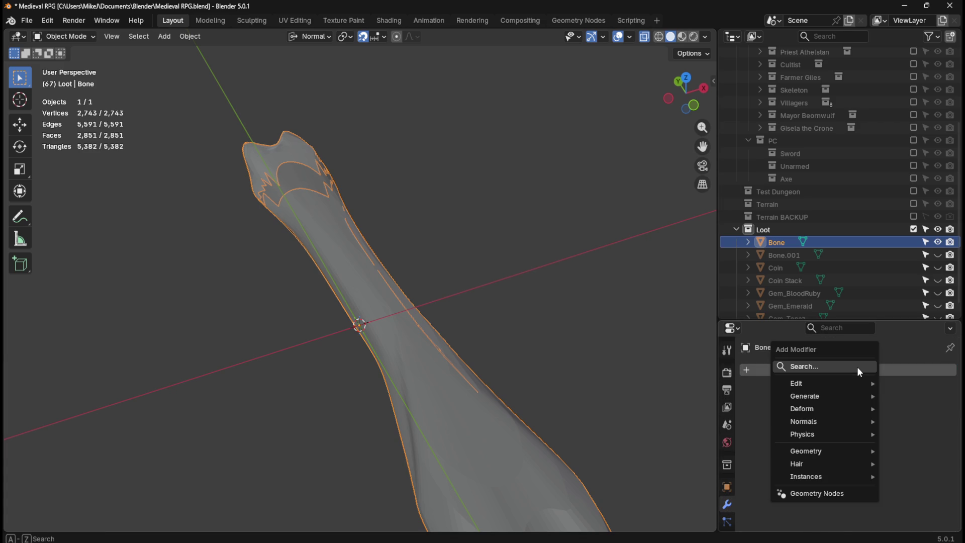
pyautogui.write('d')
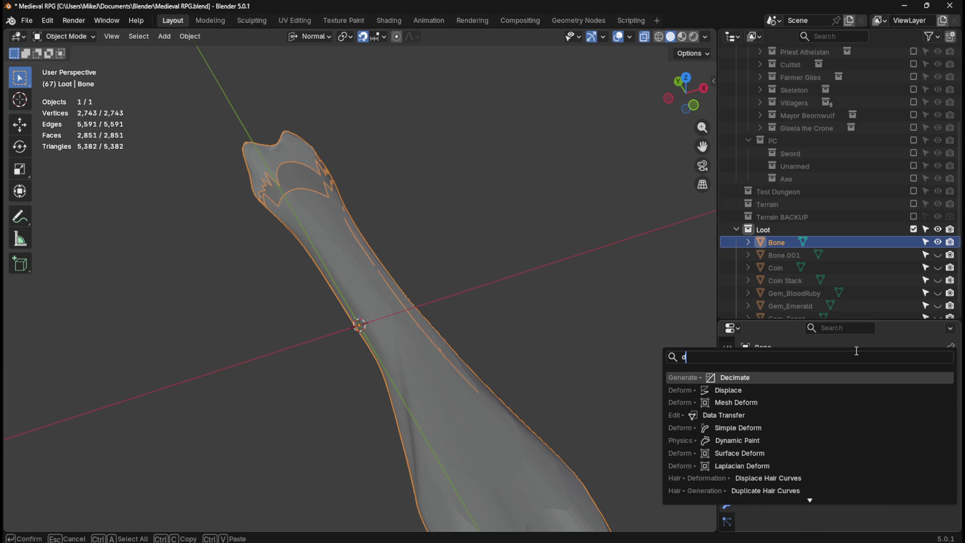
pyautogui.write('e')
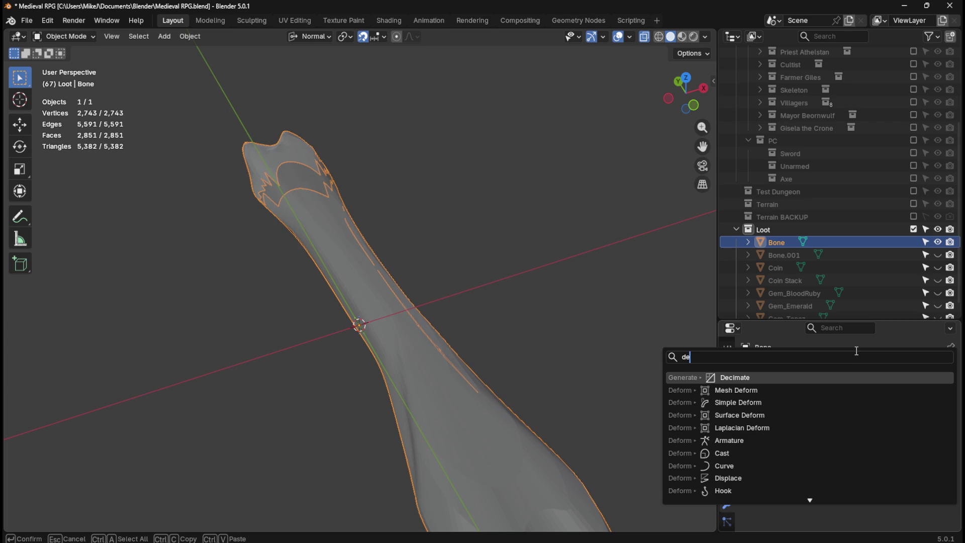
pyautogui.write('cim')
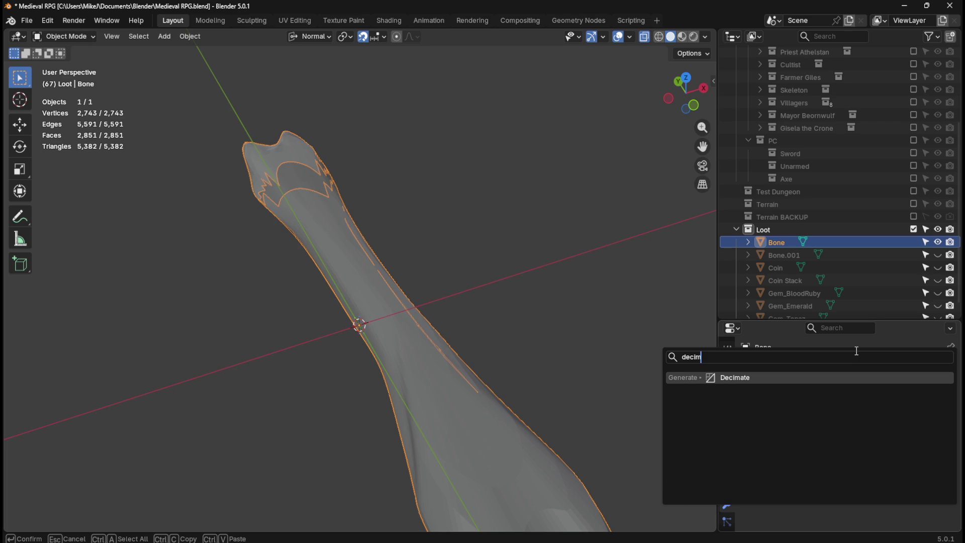
pyautogui.press('Return')
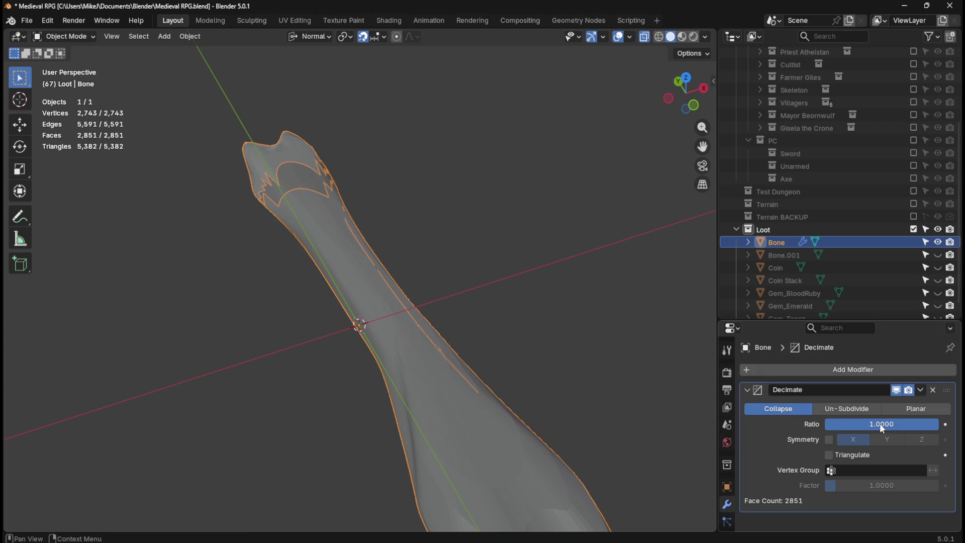
pyautogui.moveTo(882, 425)
pyautogui.mouseDown()
pyautogui.moveTo(798, 425)
pyautogui.moveTo(833, 424)
pyautogui.moveTo(823, 425)
pyautogui.mouseUp()
# Settle the Decimate ratio at 0.0174 for a 93-face bone and inspect the low-poly result.
pyautogui.moveTo(580, 320)
pyautogui.mouseDown(button='middle')
pyautogui.moveTo(476, 313)
pyautogui.moveTo(535, 345)
pyautogui.mouseUp(button='middle')
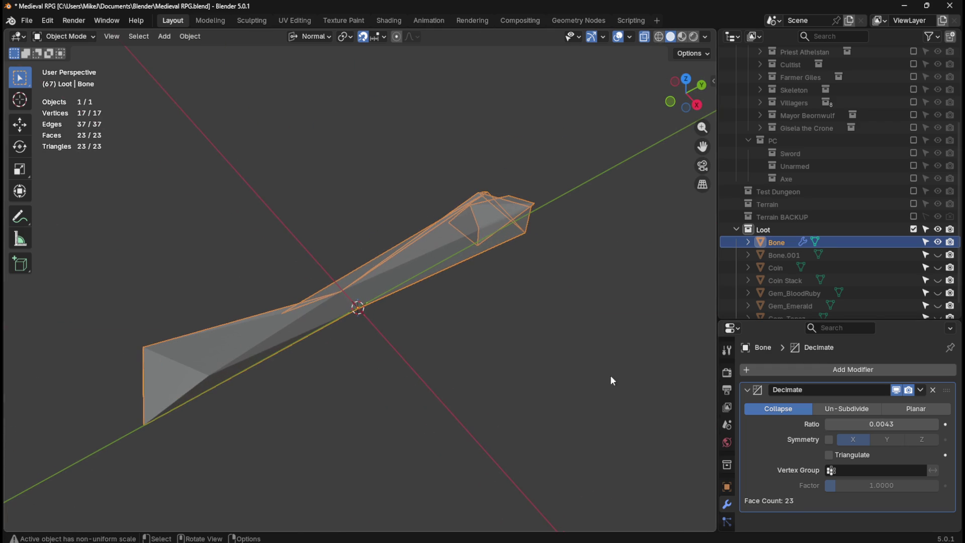
pyautogui.moveTo(882, 426); pyautogui.dragTo(885, 427)
pyautogui.moveTo(482, 382)
pyautogui.mouseDown(button='middle')
pyautogui.moveTo(596, 342)
pyautogui.moveTo(617, 301)
pyautogui.moveTo(503, 329)
pyautogui.moveTo(536, 347)
pyautogui.moveTo(568, 339)
pyautogui.moveTo(614, 392)
pyautogui.moveTo(451, 315)
pyautogui.moveTo(538, 249)
pyautogui.mouseUp(button='middle')
pyautogui.moveTo(879, 425)
pyautogui.mouseDown()
pyautogui.moveTo(907, 425)
pyautogui.moveTo(829, 424)
pyautogui.mouseUp()
pyautogui.moveTo(523, 352)
pyautogui.mouseDown(button='middle')
pyautogui.moveTo(366, 330)
pyautogui.moveTo(515, 278)
pyautogui.moveTo(453, 263)
pyautogui.mouseUp(button='middle')
pyautogui.press('Tab')
pyautogui.moveTo(523, 267); pyautogui.dragTo(441, 330, button='middle')
pyautogui.press('Tab')
pyautogui.click(419, 378)
pyautogui.moveTo(566, 384)
pyautogui.mouseDown(button='middle')
pyautogui.moveTo(517, 345)
pyautogui.moveTo(484, 287)
pyautogui.moveTo(486, 136)
pyautogui.moveTo(431, 280)
pyautogui.moveTo(494, 385)
pyautogui.moveTo(472, 385)
pyautogui.moveTo(493, 344)
pyautogui.moveTo(567, 286)
pyautogui.moveTo(499, 303)
pyautogui.moveTo(416, 345)
pyautogui.moveTo(545, 332)
pyautogui.moveTo(375, 344)
pyautogui.moveTo(449, 278)
pyautogui.moveTo(463, 244)
pyautogui.moveTo(500, 278)
pyautogui.mouseUp(button='middle')
pyautogui.moveTo(343, 317)
pyautogui.mouseDown(button='middle')
pyautogui.moveTo(448, 371)
pyautogui.moveTo(513, 360)
pyautogui.moveTo(497, 395)
pyautogui.moveTo(405, 323)
pyautogui.moveTo(444, 329)
pyautogui.moveTo(441, 350)
pyautogui.moveTo(491, 363)
pyautogui.mouseUp(button='middle')
pyautogui.press('Tab')
pyautogui.press('Tab')
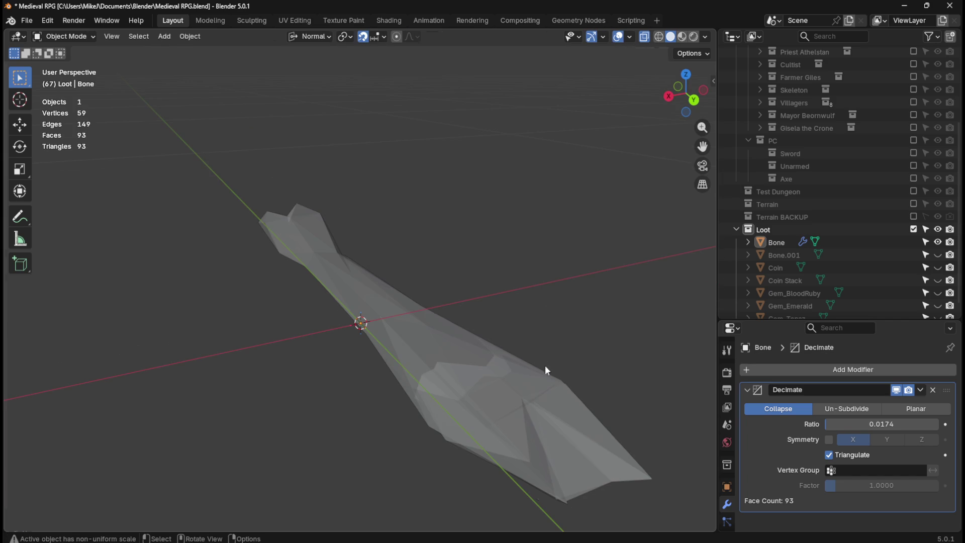
# Try the Un-Subdivide and Planar decimation methods, then return to Collapse.
pyautogui.click(866, 410)
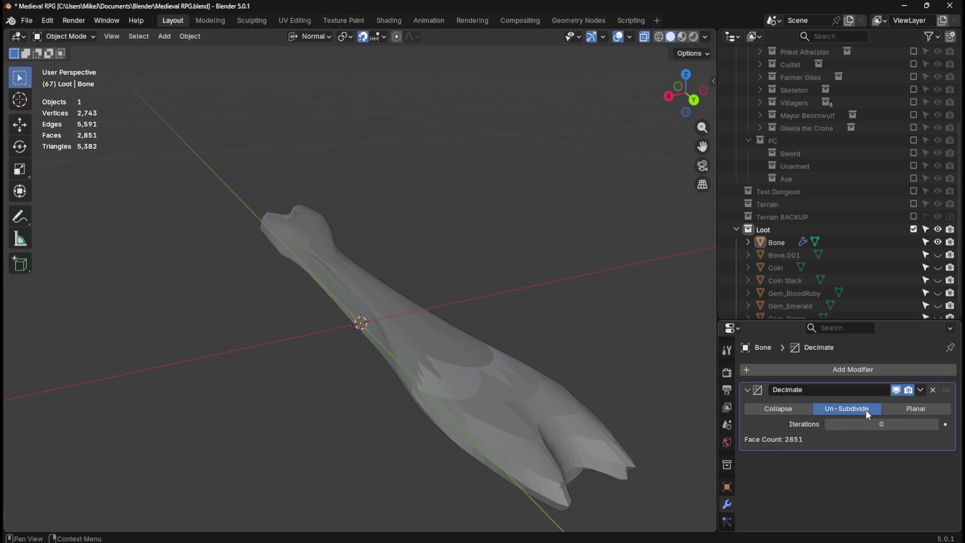
pyautogui.click(788, 410)
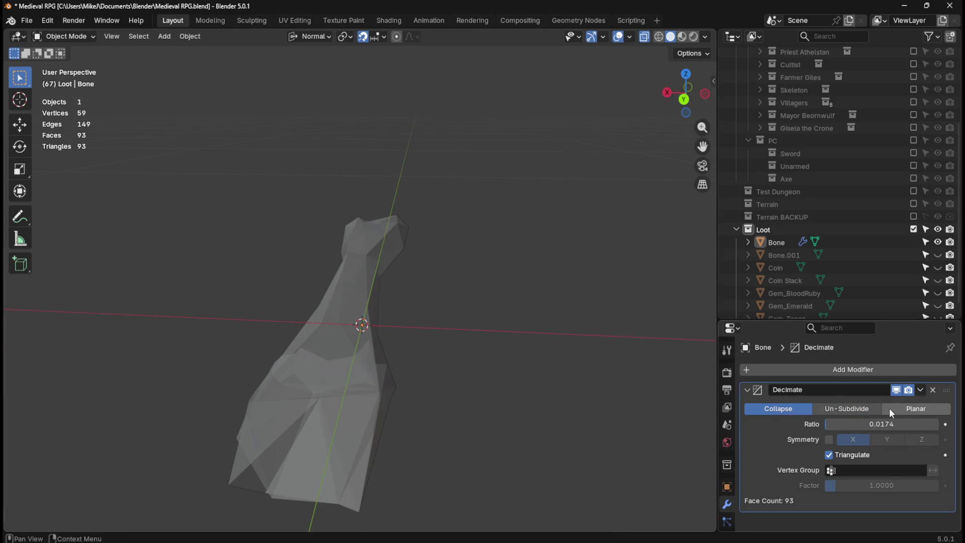
pyautogui.click(891, 411)
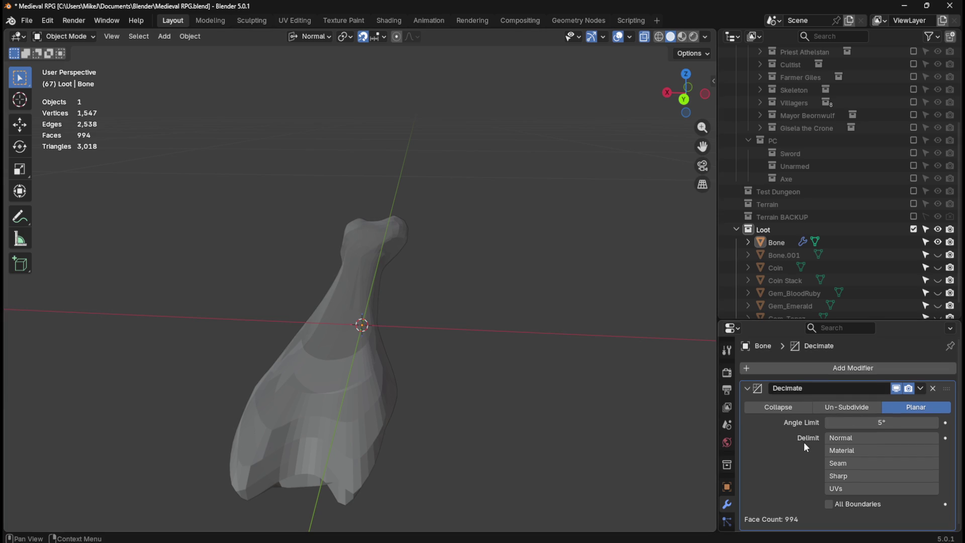
pyautogui.click(790, 412)
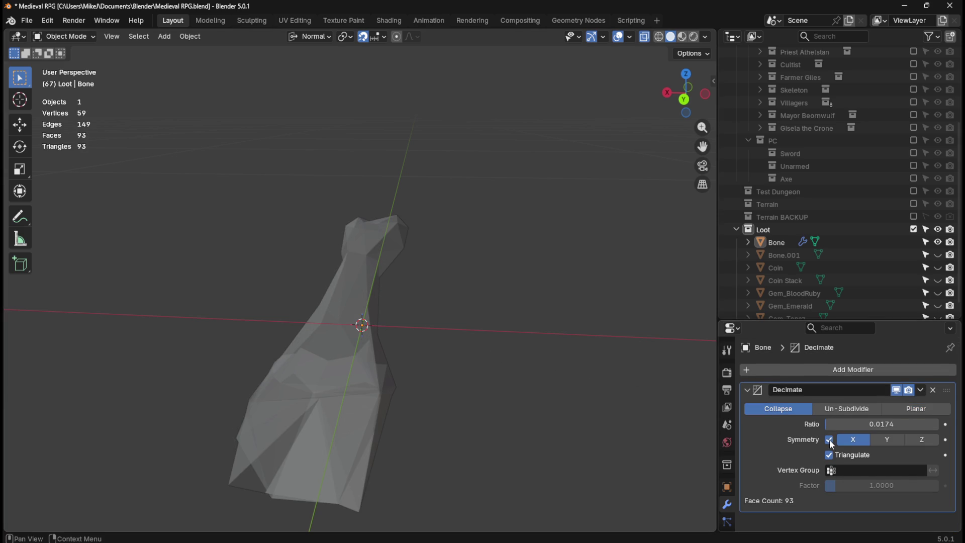
pyautogui.moveTo(520, 357)
pyautogui.mouseDown(button='middle')
pyautogui.moveTo(512, 363)
pyautogui.moveTo(577, 370)
pyautogui.moveTo(592, 395)
pyautogui.mouseUp(button='middle')
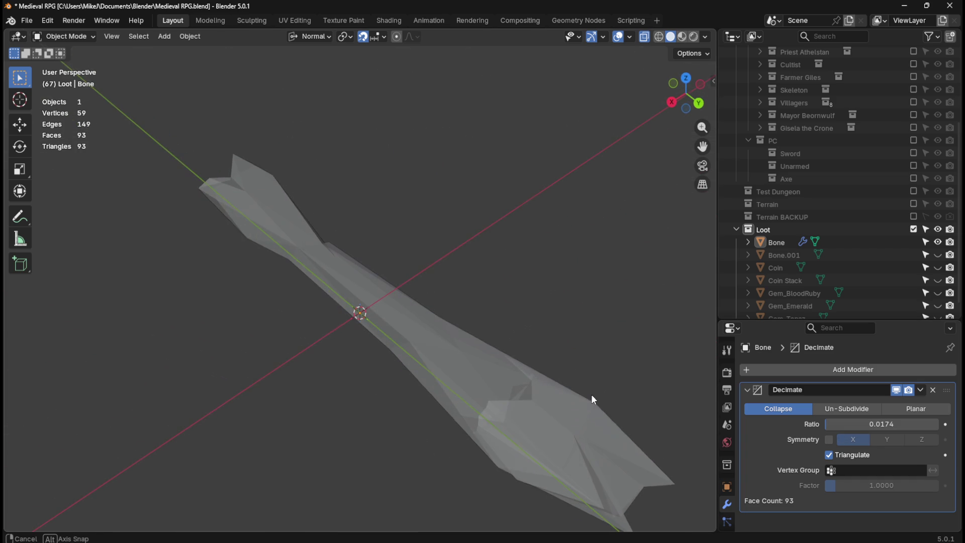
# Apply the Decimate modifier and open Bone in Edit Mode.
pyautogui.click(920, 390)
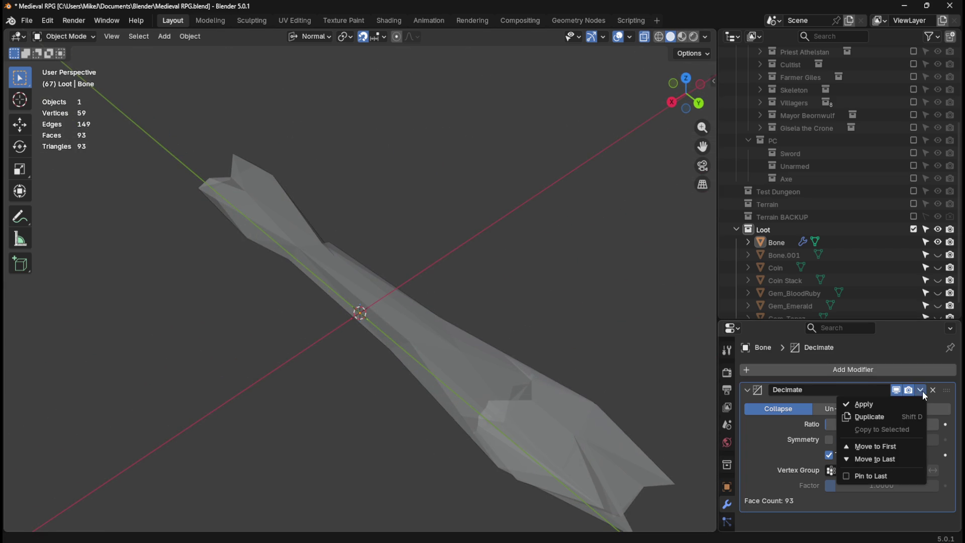
pyautogui.click(895, 406)
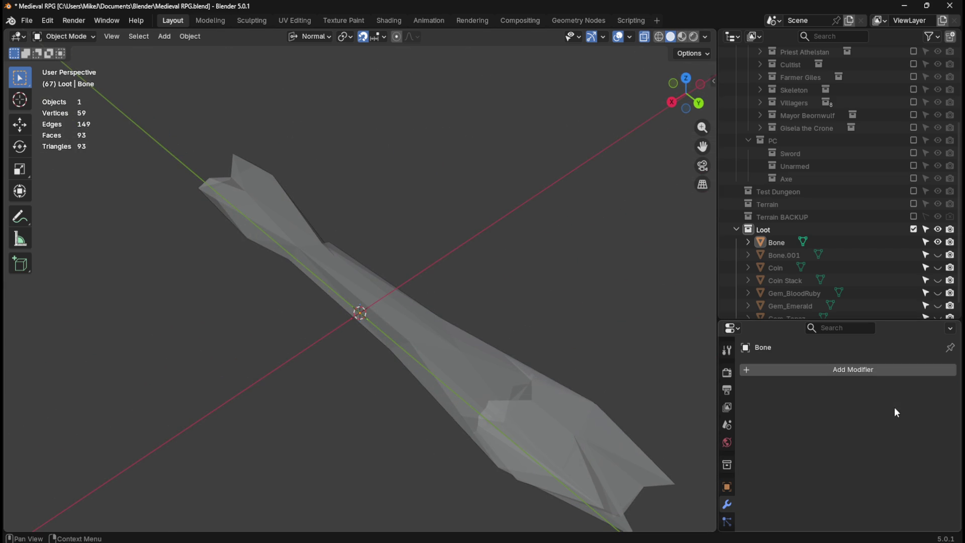
pyautogui.click(433, 328)
pyautogui.press('Tab')
# Select all and merge vertices by distance, taking Bone from 59 to 57 vertices.
pyautogui.moveTo(565, 364)
pyautogui.mouseDown(button='middle')
pyautogui.moveTo(543, 328)
pyautogui.moveTo(543, 302)
pyautogui.moveTo(573, 257)
pyautogui.moveTo(496, 206)
pyautogui.moveTo(394, 208)
pyautogui.moveTo(350, 248)
pyautogui.moveTo(344, 293)
pyautogui.moveTo(463, 285)
pyautogui.moveTo(442, 325)
pyautogui.moveTo(457, 308)
pyautogui.moveTo(417, 317)
pyautogui.moveTo(361, 244)
pyautogui.moveTo(409, 328)
pyautogui.moveTo(457, 345)
pyautogui.moveTo(439, 323)
pyautogui.moveTo(452, 308)
pyautogui.moveTo(417, 345)
pyautogui.moveTo(438, 352)
pyautogui.moveTo(446, 319)
pyautogui.moveTo(414, 301)
pyautogui.mouseUp(button='middle')
pyautogui.press('Tab')
pyautogui.press('Tab')
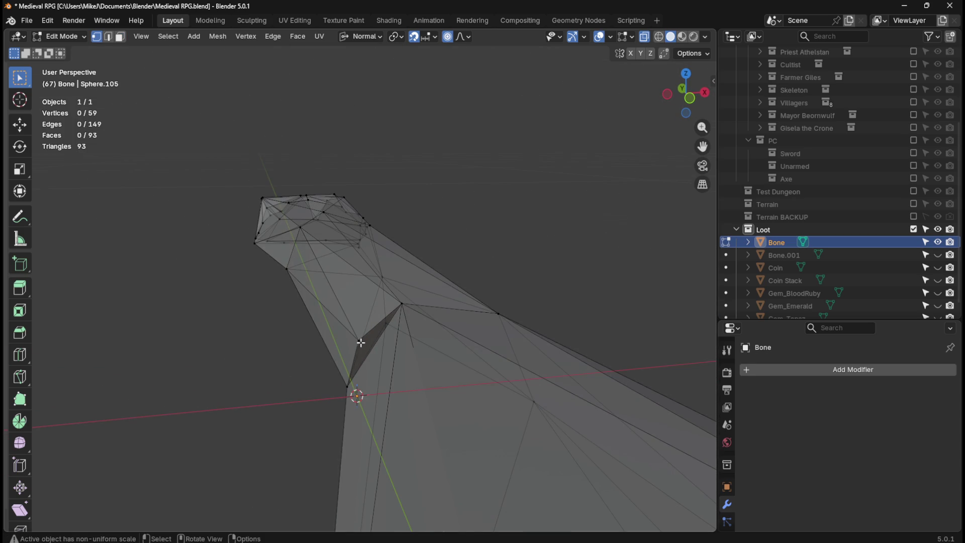
pyautogui.click(434, 299)
pyautogui.press('a')
pyautogui.press('m')
pyautogui.click(432, 299)
pyautogui.hotkey('alt', 'a')
pyautogui.moveTo(514, 281)
pyautogui.mouseDown(button='middle')
pyautogui.moveTo(498, 276)
pyautogui.moveTo(531, 273)
pyautogui.moveTo(545, 248)
pyautogui.moveTo(549, 216)
pyautogui.moveTo(531, 184)
pyautogui.moveTo(508, 194)
pyautogui.moveTo(439, 297)
pyautogui.moveTo(484, 342)
pyautogui.moveTo(521, 253)
pyautogui.moveTo(440, 168)
pyautogui.moveTo(563, 240)
pyautogui.moveTo(459, 262)
pyautogui.moveTo(420, 212)
pyautogui.moveTo(444, 209)
pyautogui.moveTo(573, 288)
pyautogui.moveTo(474, 285)
pyautogui.moveTo(295, 160)
pyautogui.mouseUp(button='middle')
# Browse the View and Select menus and try selecting interior faces.
pyautogui.press('Tab')
pyautogui.press('Tab')
pyautogui.moveTo(383, 218); pyautogui.dragTo(425, 202, button='middle')
pyautogui.press('a')
pyautogui.hotkey('alt', 'a')
pyautogui.click(143, 37)
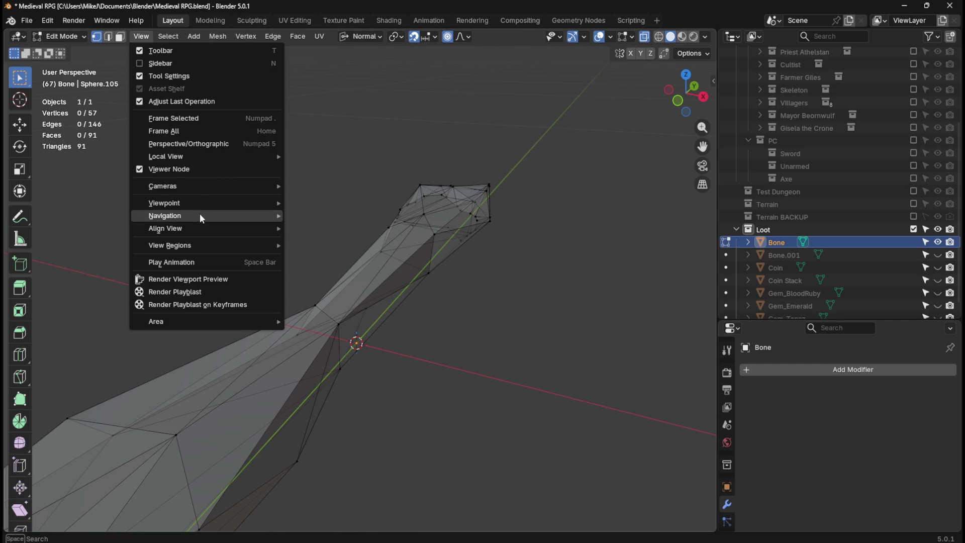
pyautogui.moveTo(204, 228)
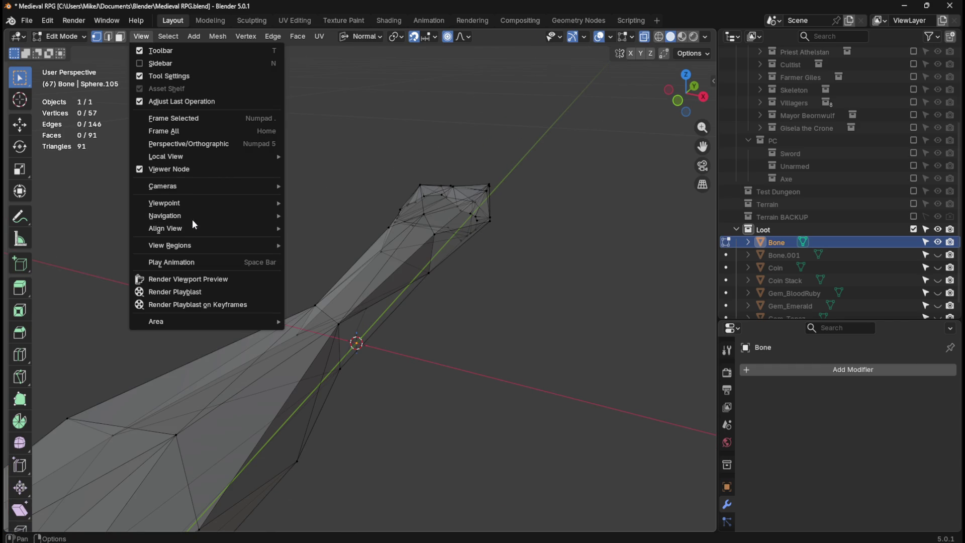
pyautogui.click(170, 37)
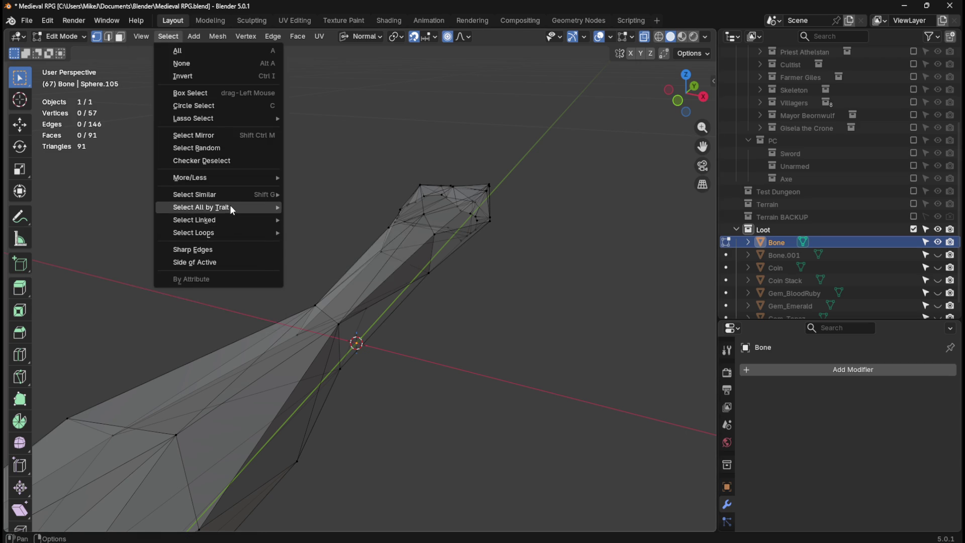
pyautogui.moveTo(231, 207)
pyautogui.click(339, 232)
pyautogui.moveTo(499, 295)
pyautogui.mouseDown(button='middle')
pyautogui.moveTo(303, 257)
pyautogui.moveTo(293, 263)
pyautogui.moveTo(306, 285)
pyautogui.mouseUp(button='middle')
pyautogui.moveTo(428, 340)
pyautogui.mouseDown(button='middle')
pyautogui.moveTo(511, 356)
pyautogui.moveTo(493, 338)
pyautogui.mouseUp(button='middle')
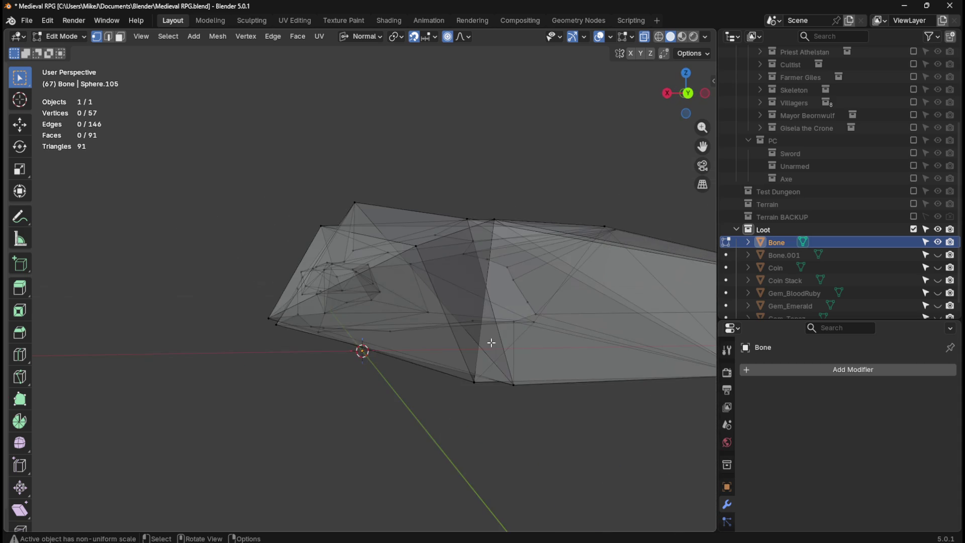
pyautogui.scroll(4, 490, 337)
pyautogui.scroll(-2, 487, 336)
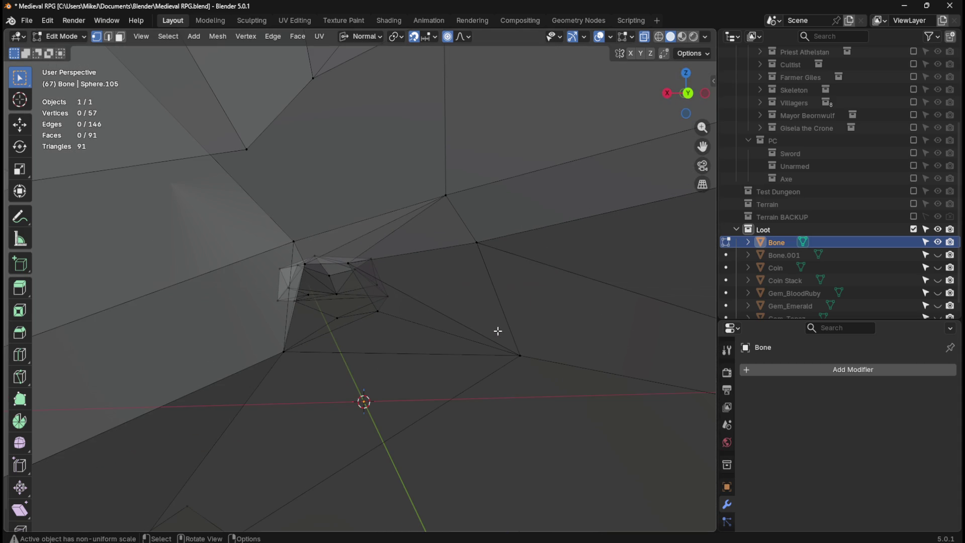
# Turn off X-ray and inspect the bone's solid faces from several angles.
pyautogui.click(643, 36)
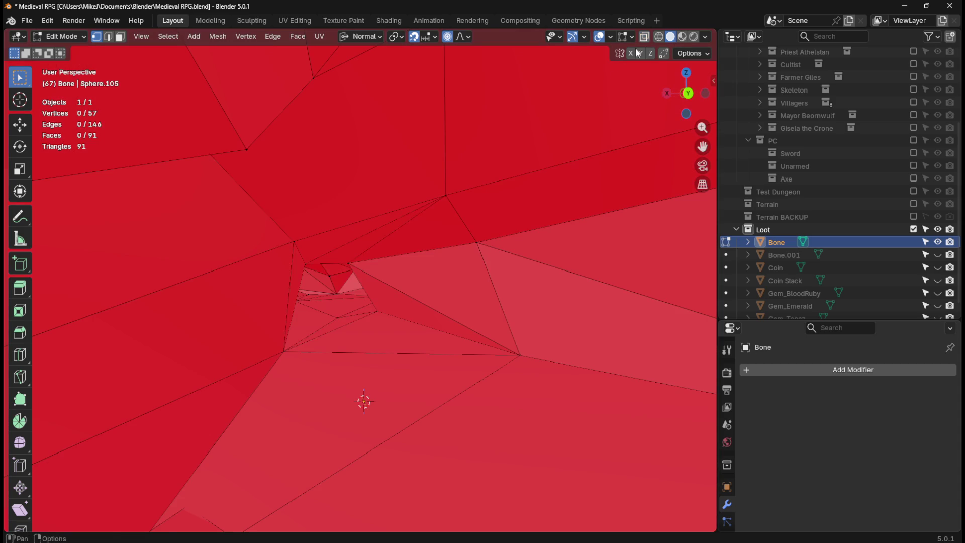
pyautogui.moveTo(435, 288)
pyautogui.mouseDown(button='middle')
pyautogui.moveTo(442, 299)
pyautogui.moveTo(423, 284)
pyautogui.moveTo(444, 315)
pyautogui.moveTo(438, 299)
pyautogui.moveTo(443, 311)
pyautogui.moveTo(458, 312)
pyautogui.mouseUp(button='middle')
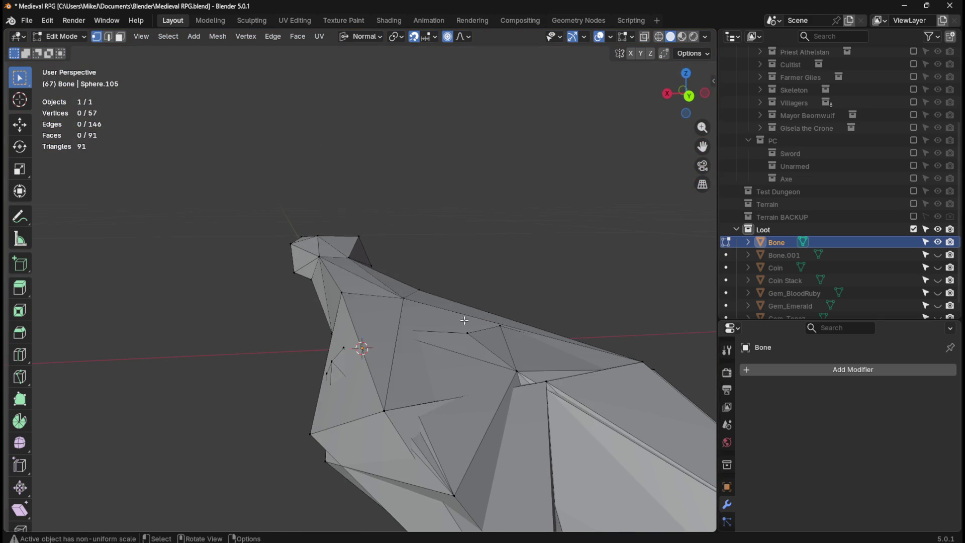
pyautogui.moveTo(491, 348)
pyautogui.mouseDown(button='middle')
pyautogui.moveTo(498, 336)
pyautogui.moveTo(513, 354)
pyautogui.moveTo(454, 330)
pyautogui.moveTo(487, 352)
pyautogui.moveTo(478, 361)
pyautogui.mouseUp(button='middle')
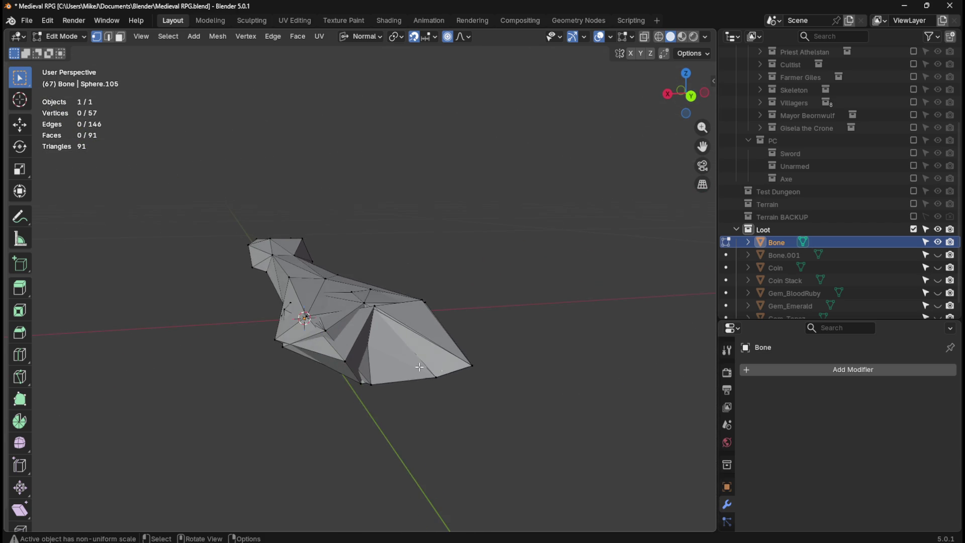
pyautogui.scroll(2, 427, 367)
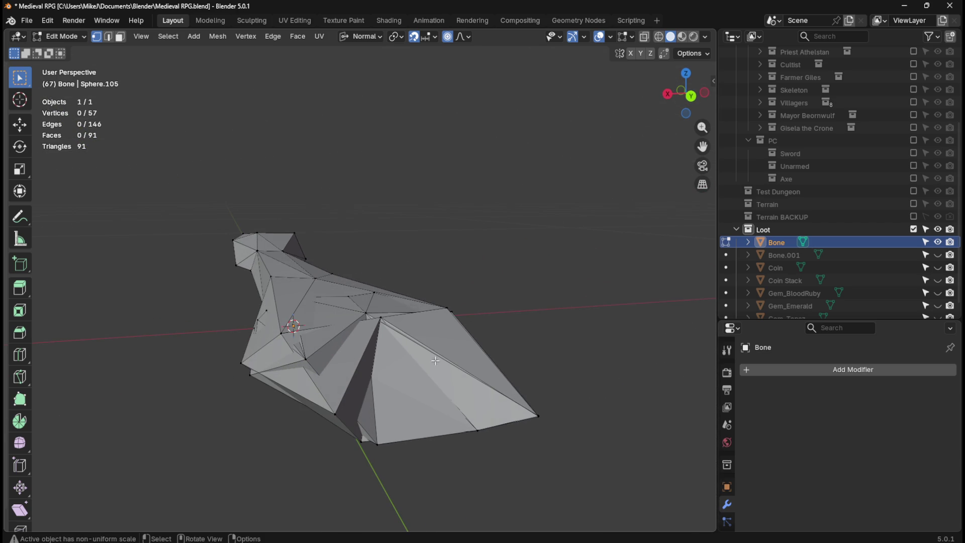
pyautogui.scroll(2, 399, 358)
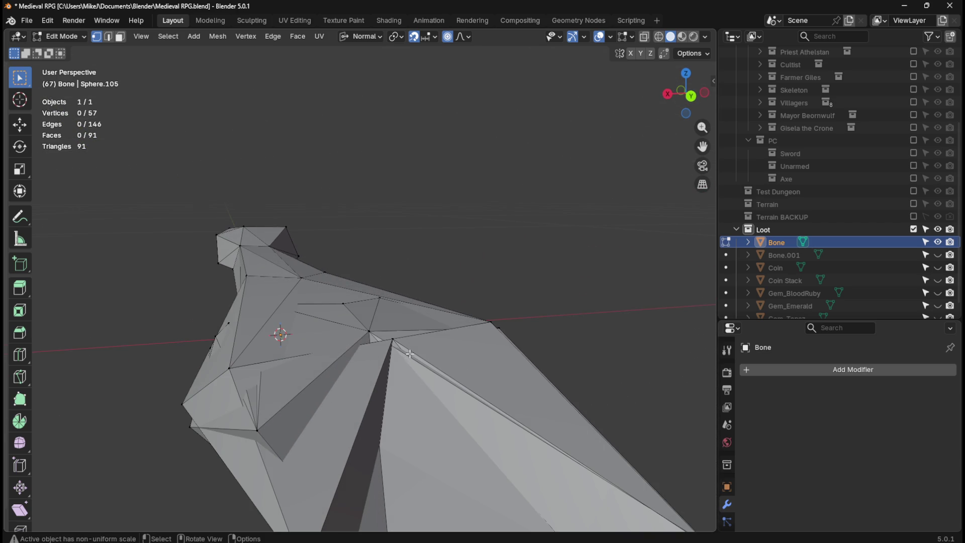
pyautogui.scroll(-2, 410, 354)
pyautogui.moveTo(352, 341)
pyautogui.mouseDown(button='middle')
pyautogui.moveTo(439, 371)
pyautogui.moveTo(416, 302)
pyautogui.moveTo(416, 282)
pyautogui.moveTo(429, 274)
pyautogui.mouseUp(button='middle')
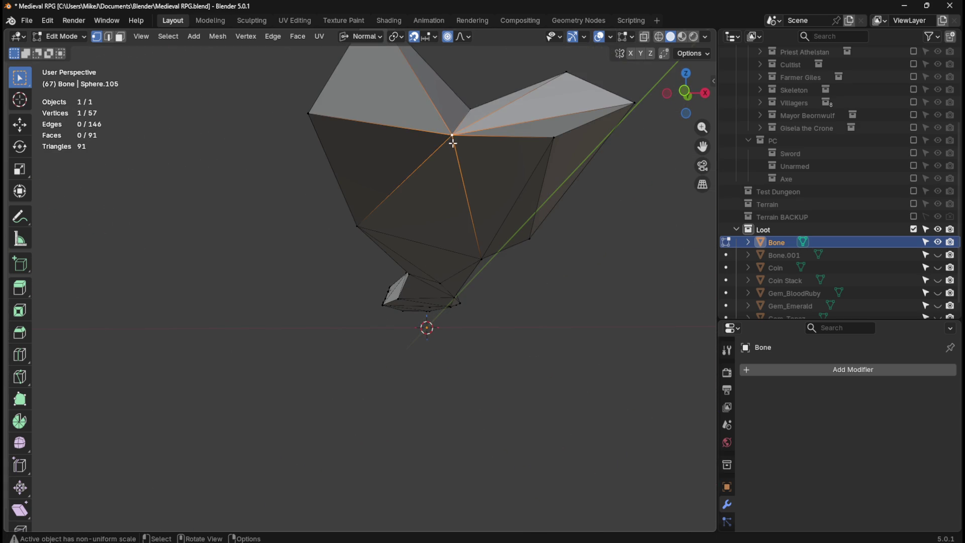
pyautogui.click(457, 166)
pyautogui.moveTo(457, 166)
pyautogui.mouseDown(button='middle')
pyautogui.moveTo(478, 183)
pyautogui.moveTo(495, 175)
pyautogui.moveTo(470, 190)
pyautogui.moveTo(524, 232)
pyautogui.moveTo(433, 241)
pyautogui.moveTo(364, 217)
pyautogui.mouseUp(button='middle')
# Turn X-ray back on and box-select the tangled interior vertex cluster.
pyautogui.press('Tab')
pyautogui.press('Tab')
pyautogui.click(644, 38)
pyautogui.moveTo(556, 170)
pyautogui.mouseDown(button='middle')
pyautogui.moveTo(515, 276)
pyautogui.moveTo(557, 287)
pyautogui.moveTo(528, 247)
pyautogui.moveTo(476, 243)
pyautogui.moveTo(524, 308)
pyautogui.moveTo(522, 330)
pyautogui.moveTo(469, 300)
pyautogui.moveTo(538, 308)
pyautogui.moveTo(567, 291)
pyautogui.moveTo(575, 281)
pyautogui.moveTo(499, 263)
pyautogui.moveTo(536, 327)
pyautogui.moveTo(513, 297)
pyautogui.moveTo(452, 302)
pyautogui.moveTo(526, 292)
pyautogui.mouseUp(button='middle')
pyautogui.moveTo(582, 362); pyautogui.dragTo(582, 362)
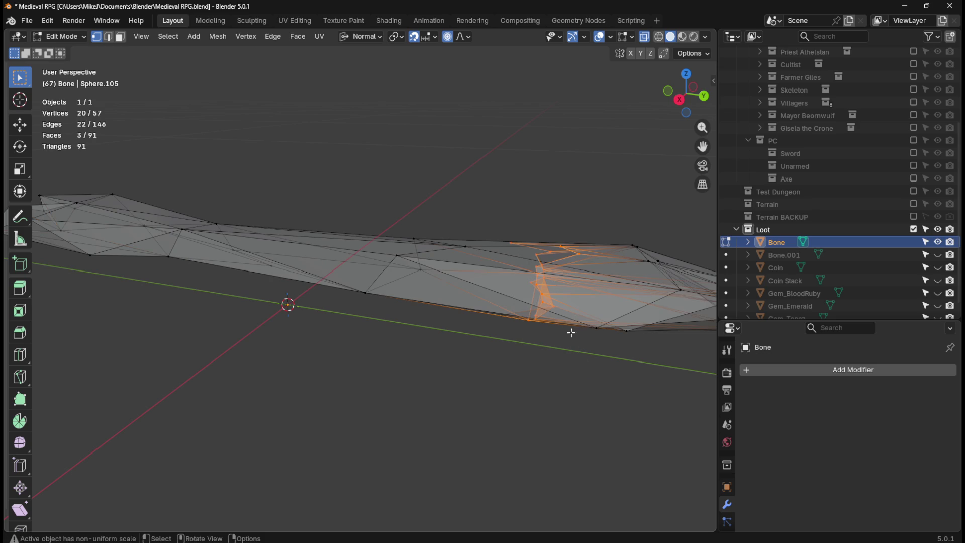
# Dissolve the selected interior vertices, leaving 39 vertices and 59 faces, and inspect the bone.
pyautogui.press('x')
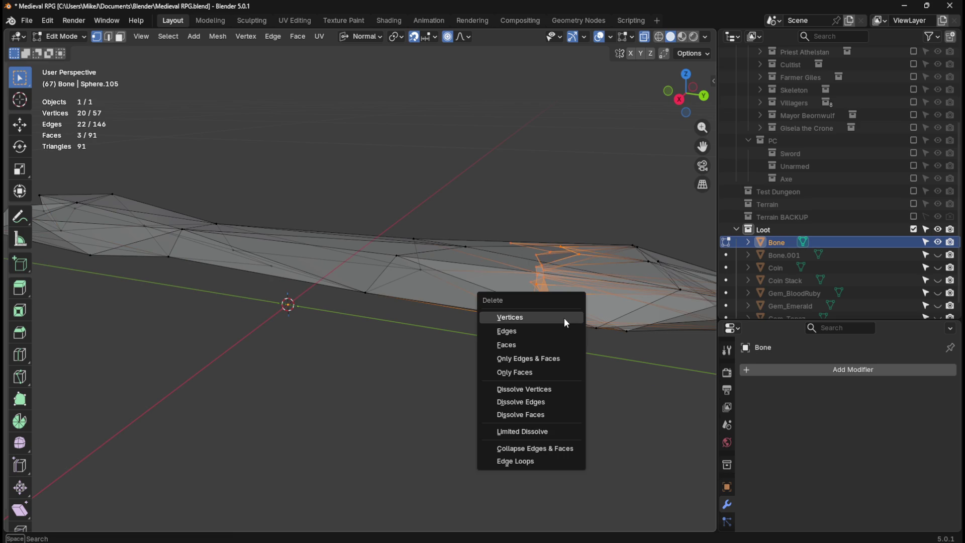
pyautogui.click(544, 391)
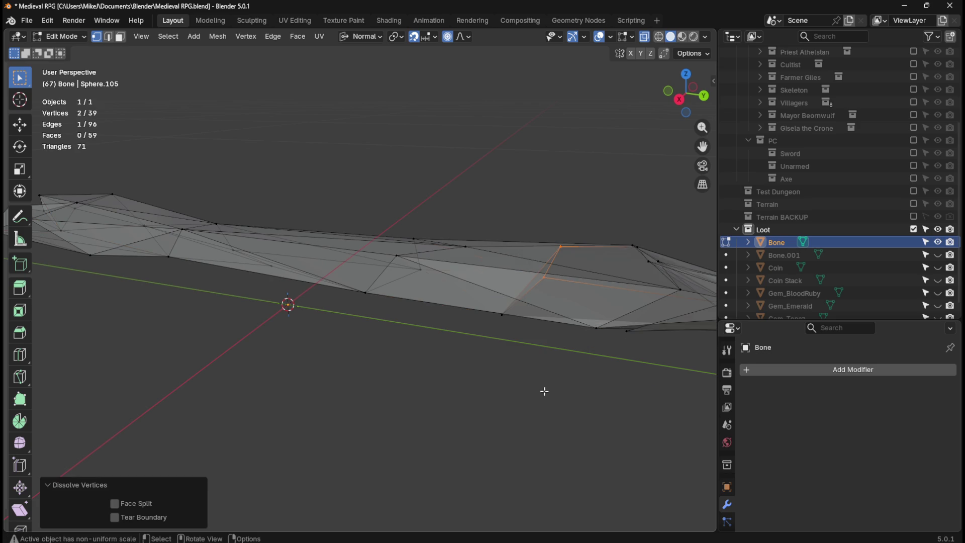
pyautogui.moveTo(582, 365)
pyautogui.mouseDown(button='middle')
pyautogui.moveTo(548, 375)
pyautogui.moveTo(517, 362)
pyautogui.moveTo(552, 351)
pyautogui.moveTo(563, 323)
pyautogui.moveTo(571, 185)
pyautogui.moveTo(567, 175)
pyautogui.moveTo(542, 200)
pyautogui.moveTo(513, 121)
pyautogui.moveTo(536, 345)
pyautogui.moveTo(544, 313)
pyautogui.mouseUp(button='middle')
pyautogui.press('Tab')
pyautogui.press('Tab')
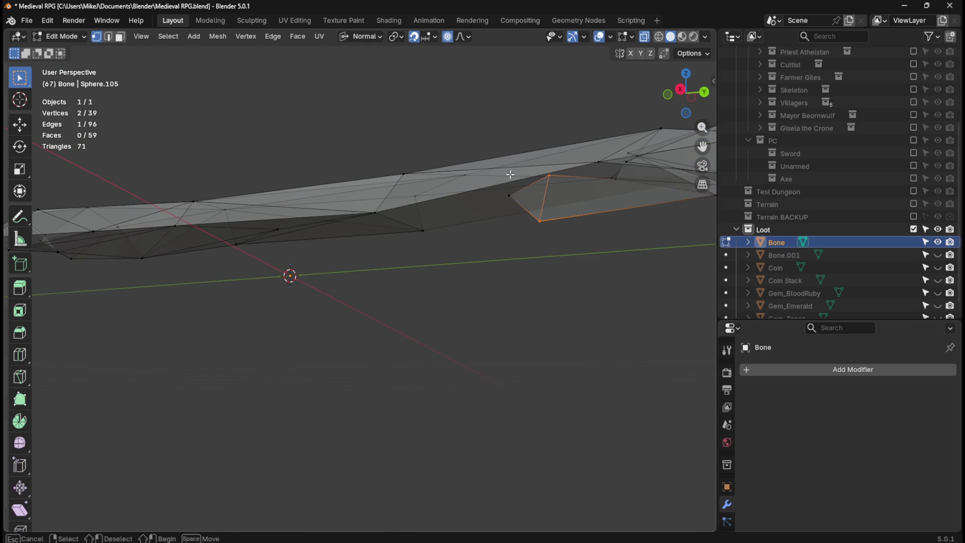
pyautogui.moveTo(564, 256)
pyautogui.mouseDown(button='middle')
pyautogui.moveTo(511, 317)
pyautogui.moveTo(526, 239)
pyautogui.moveTo(505, 194)
pyautogui.moveTo(448, 172)
pyautogui.moveTo(339, 231)
pyautogui.moveTo(357, 272)
pyautogui.moveTo(424, 285)
pyautogui.moveTo(440, 314)
pyautogui.moveTo(427, 309)
pyautogui.mouseUp(button='middle')
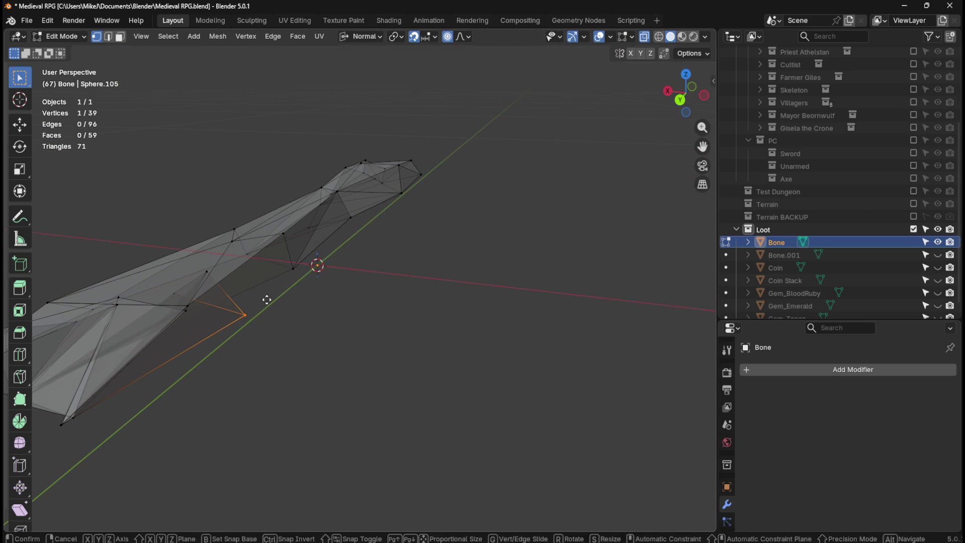
pyautogui.moveTo(290, 309); pyautogui.dragTo(317, 304, button='middle')
pyautogui.press('g')
pyautogui.press('Escape')
pyautogui.moveTo(334, 307)
pyautogui.mouseDown(button='middle')
pyautogui.moveTo(459, 323)
pyautogui.moveTo(427, 311)
pyautogui.moveTo(473, 283)
pyautogui.moveTo(491, 302)
pyautogui.moveTo(491, 289)
pyautogui.moveTo(507, 389)
pyautogui.moveTo(520, 335)
pyautogui.moveTo(459, 312)
pyautogui.moveTo(425, 313)
pyautogui.moveTo(423, 324)
pyautogui.moveTo(429, 274)
pyautogui.moveTo(426, 298)
pyautogui.moveTo(428, 287)
pyautogui.mouseUp(button='middle')
pyautogui.moveTo(465, 393); pyautogui.dragTo(467, 384, button='middle')
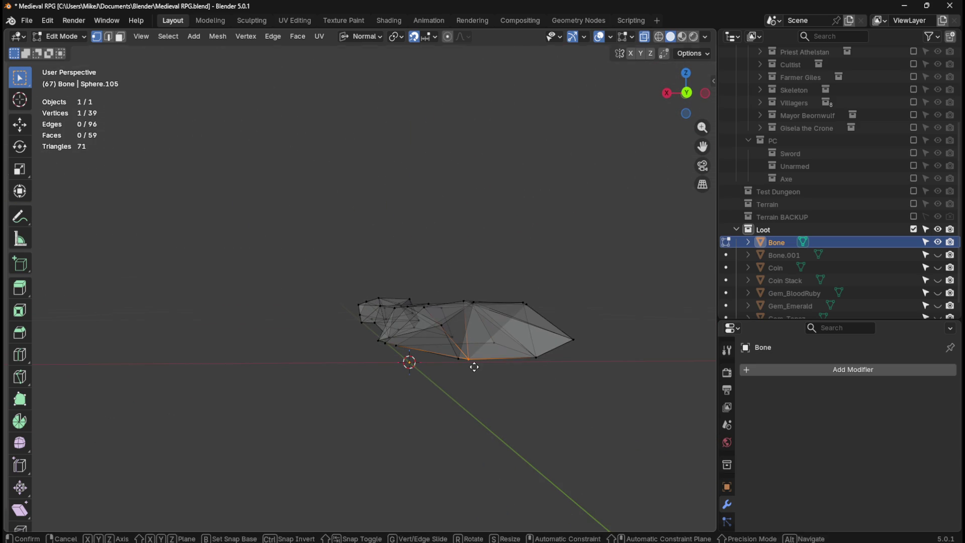
# Set snapping to Vertex and snap a stray vertex onto its neighbour.
pyautogui.click(429, 36)
pyautogui.click(412, 129)
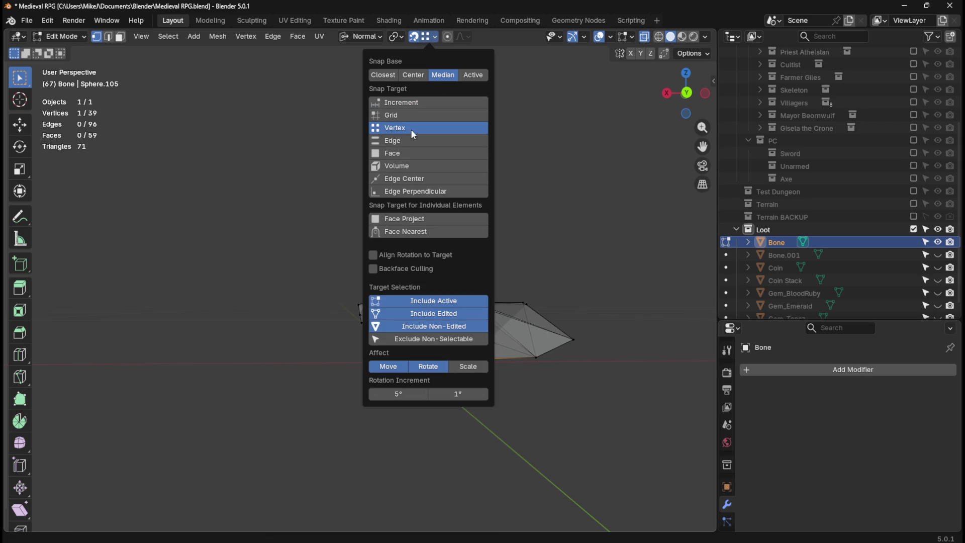
pyautogui.moveTo(606, 268)
pyautogui.mouseDown(button='middle')
pyautogui.moveTo(580, 283)
pyautogui.moveTo(581, 300)
pyautogui.mouseUp(button='middle')
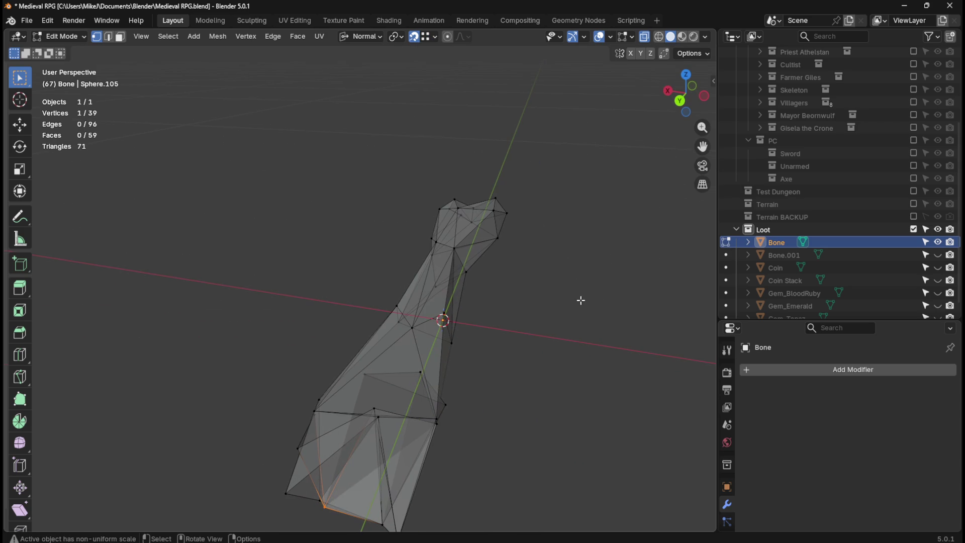
pyautogui.moveTo(467, 417)
pyautogui.mouseDown(button='middle')
pyautogui.moveTo(420, 390)
pyautogui.moveTo(318, 364)
pyautogui.moveTo(346, 424)
pyautogui.moveTo(402, 410)
pyautogui.moveTo(429, 424)
pyautogui.moveTo(421, 380)
pyautogui.mouseUp(button='middle')
pyautogui.press('g')
pyautogui.click(326, 413)
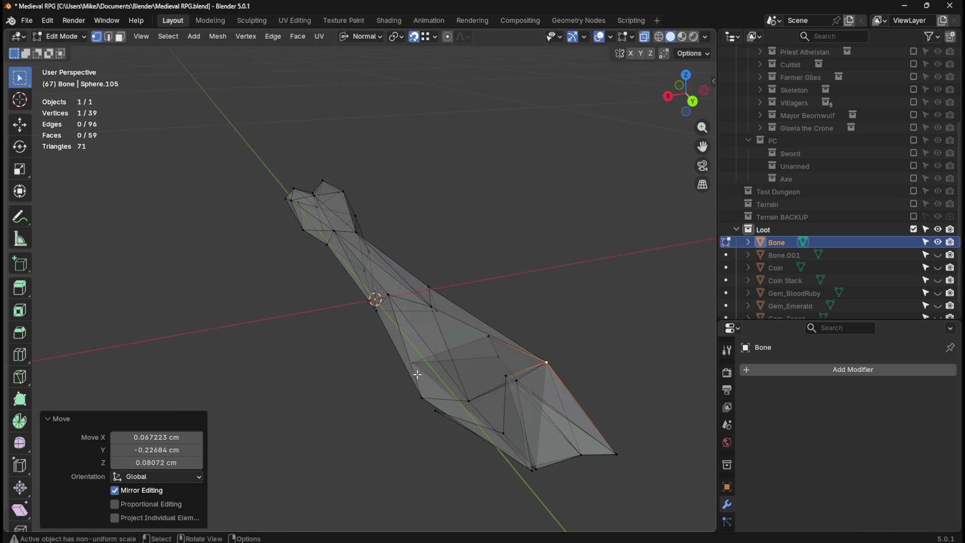
pyautogui.press('g')
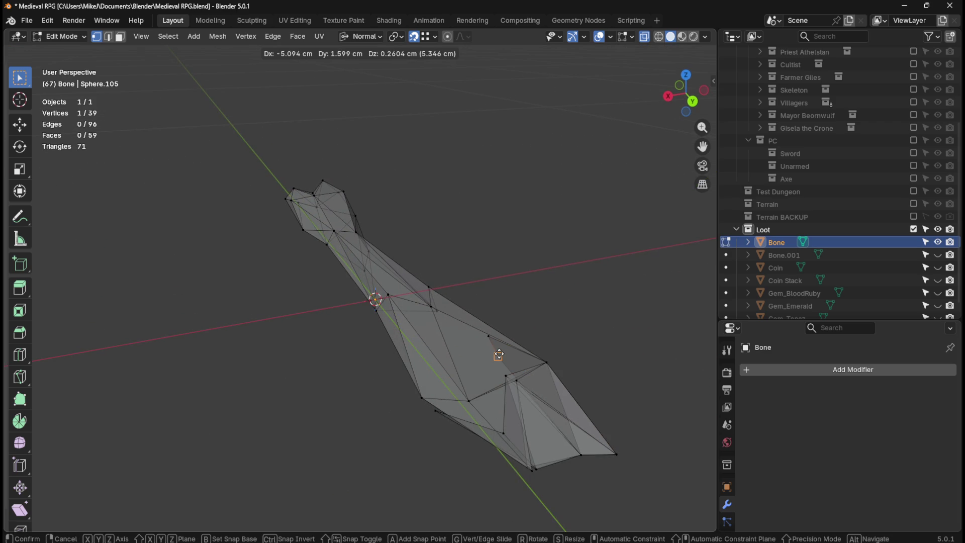
pyautogui.click(503, 358)
# Reposition another stray vertex, retrying the move until it sits correctly.
pyautogui.moveTo(558, 379)
pyautogui.mouseDown(button='middle')
pyautogui.moveTo(478, 352)
pyautogui.moveTo(334, 336)
pyautogui.mouseUp(button='middle')
pyautogui.click(329, 343)
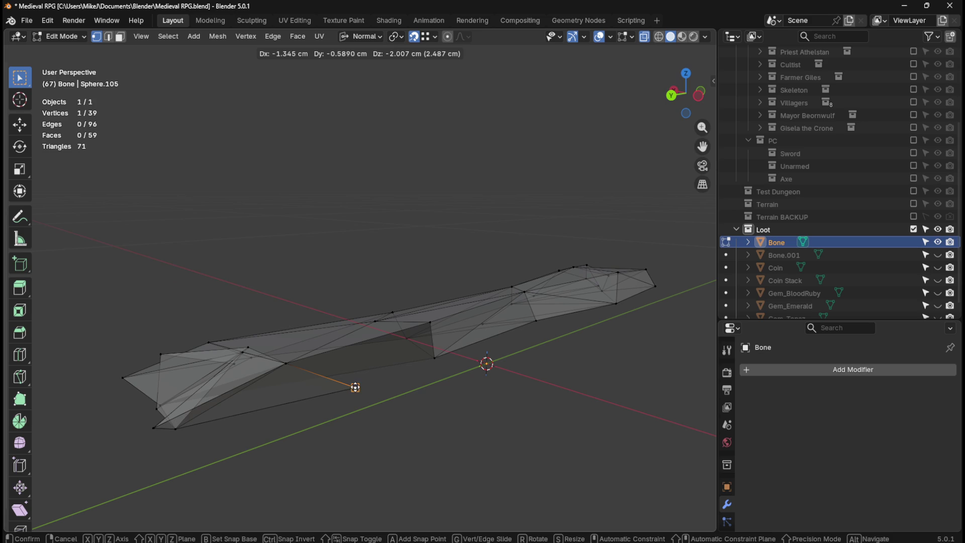
pyautogui.click(286, 363)
pyautogui.press('g')
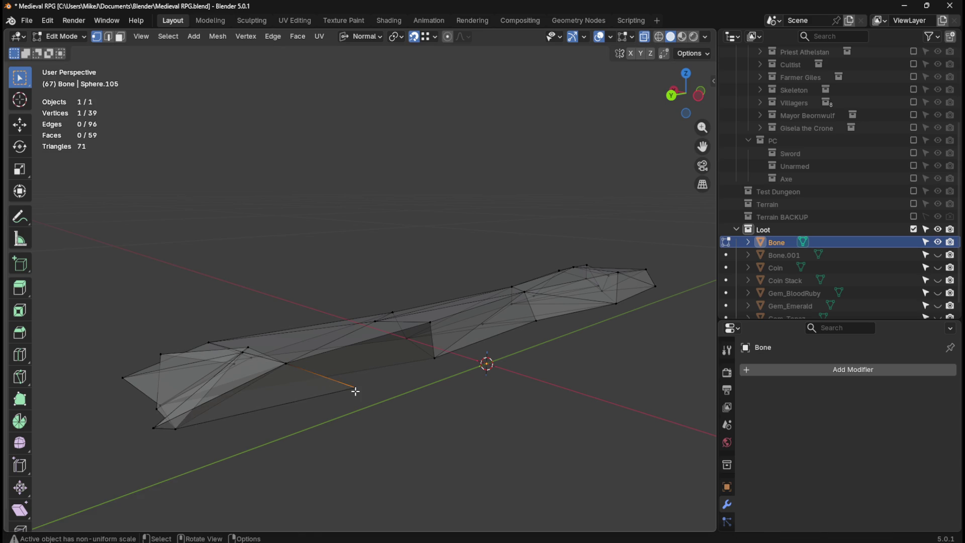
pyautogui.click(283, 364)
pyautogui.hotkey('ctrl', 'z')
pyautogui.press('g')
pyautogui.rightClick(305, 384)
pyautogui.moveTo(337, 403)
pyautogui.mouseDown(button='middle')
pyautogui.moveTo(384, 319)
pyautogui.moveTo(447, 321)
pyautogui.moveTo(478, 371)
pyautogui.moveTo(483, 364)
pyautogui.moveTo(424, 310)
pyautogui.moveTo(382, 315)
pyautogui.moveTo(401, 331)
pyautogui.mouseUp(button='middle')
pyautogui.press('g')
pyautogui.click(463, 326)
# Snap two more stray vertices onto neighbours and merge by distance, down to 33 vertices.
pyautogui.moveTo(511, 269)
pyautogui.mouseDown(button='middle')
pyautogui.moveTo(539, 347)
pyautogui.moveTo(528, 370)
pyautogui.mouseUp(button='middle')
pyautogui.click(492, 375)
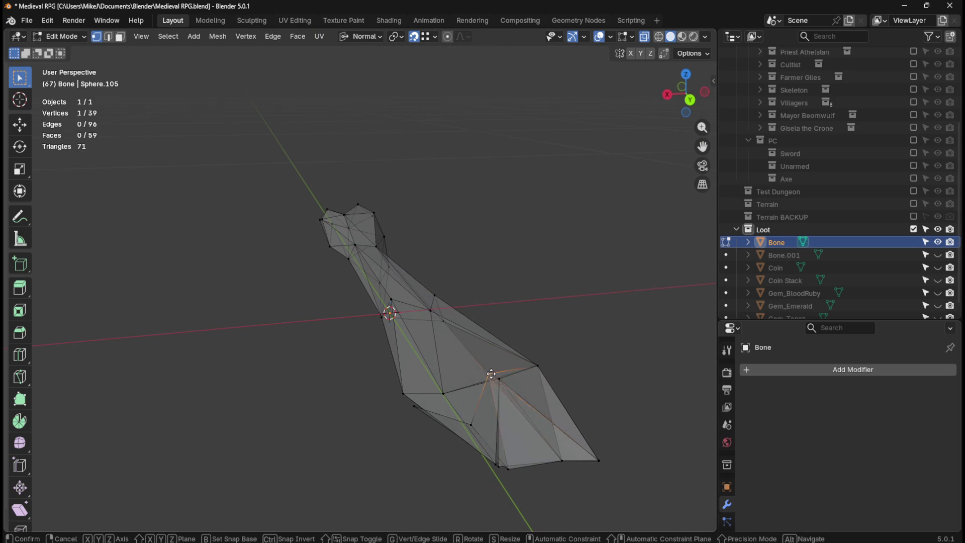
pyautogui.press('g')
pyautogui.click(502, 379)
pyautogui.moveTo(478, 395)
pyautogui.mouseDown(button='middle')
pyautogui.moveTo(505, 367)
pyautogui.moveTo(486, 342)
pyautogui.moveTo(490, 376)
pyautogui.moveTo(461, 392)
pyautogui.mouseUp(button='middle')
pyautogui.press('g')
pyautogui.click(463, 341)
pyautogui.press('a')
pyautogui.press('m')
pyautogui.click(491, 376)
# Nudge the lower-right vertex toward the mesh centre.
pyautogui.press('Tab')
pyautogui.moveTo(401, 407)
pyautogui.mouseDown(button='middle')
pyautogui.moveTo(488, 423)
pyautogui.moveTo(490, 441)
pyautogui.moveTo(467, 436)
pyautogui.moveTo(462, 402)
pyautogui.mouseUp(button='middle')
pyautogui.moveTo(444, 393); pyautogui.dragTo(464, 422, button='middle')
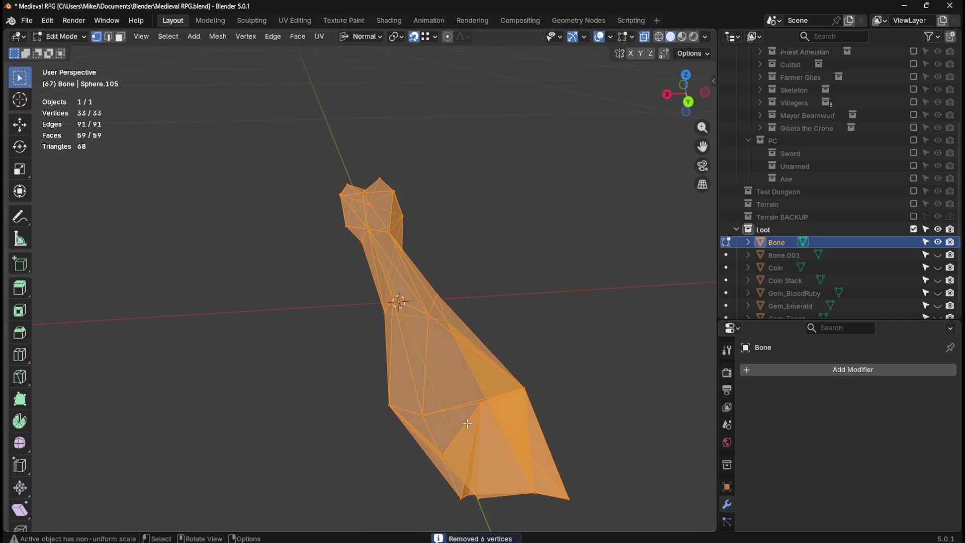
pyautogui.click(486, 408)
pyautogui.moveTo(530, 419)
pyautogui.mouseDown(button='middle')
pyautogui.moveTo(541, 379)
pyautogui.moveTo(422, 420)
pyautogui.moveTo(493, 366)
pyautogui.moveTo(461, 362)
pyautogui.moveTo(508, 362)
pyautogui.moveTo(529, 330)
pyautogui.moveTo(528, 293)
pyautogui.moveTo(499, 265)
pyautogui.moveTo(461, 286)
pyautogui.moveTo(440, 322)
pyautogui.moveTo(448, 353)
pyautogui.moveTo(482, 386)
pyautogui.moveTo(513, 384)
pyautogui.moveTo(517, 359)
pyautogui.mouseUp(button='middle')
pyautogui.press('g')
pyautogui.click(416, 450)
pyautogui.moveTo(478, 403); pyautogui.dragTo(434, 344)
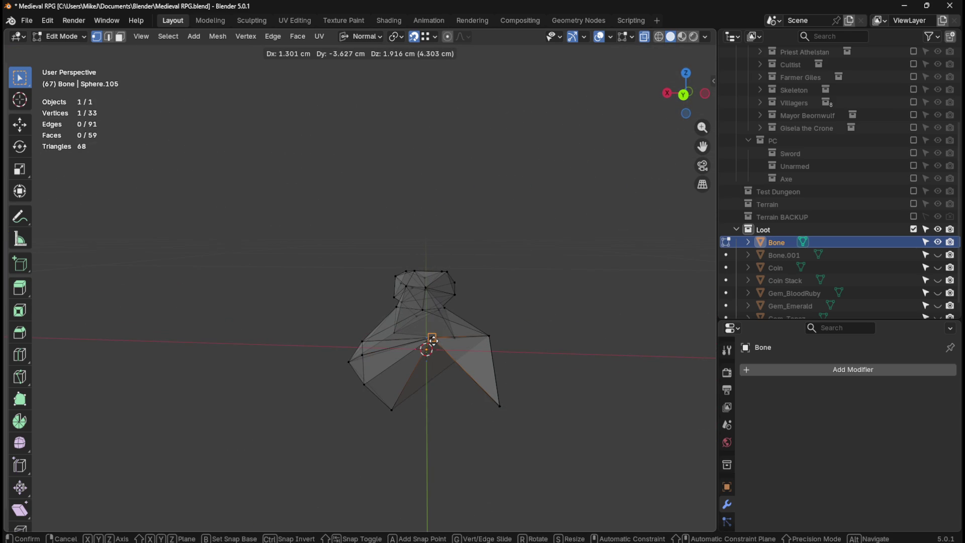
# Cancel the pending vertex move and slide the selected edges along the surface.
pyautogui.rightClick(434, 340)
pyautogui.moveTo(504, 396)
pyautogui.mouseDown(button='middle')
pyautogui.moveTo(412, 261)
pyautogui.moveTo(509, 393)
pyautogui.mouseUp(button='middle')
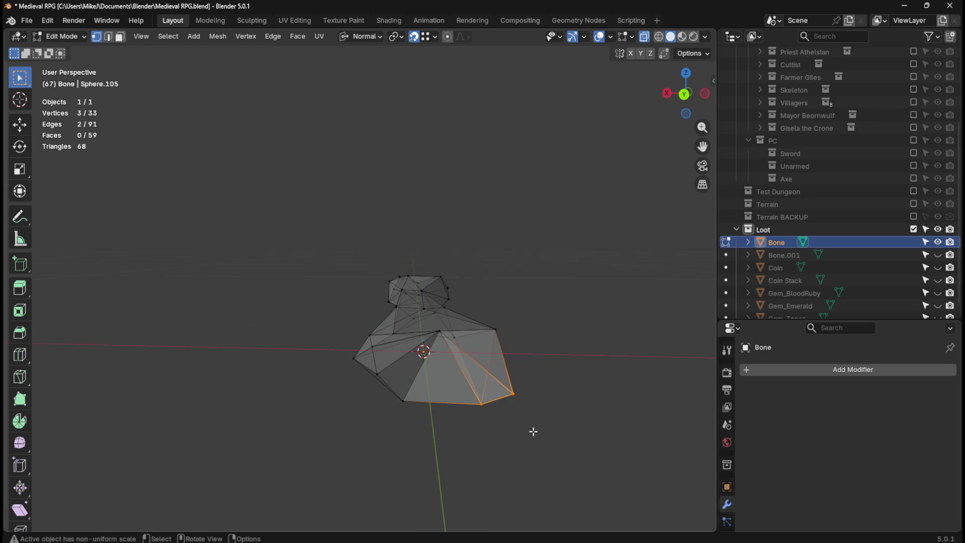
pyautogui.press('g')
pyautogui.press('g')
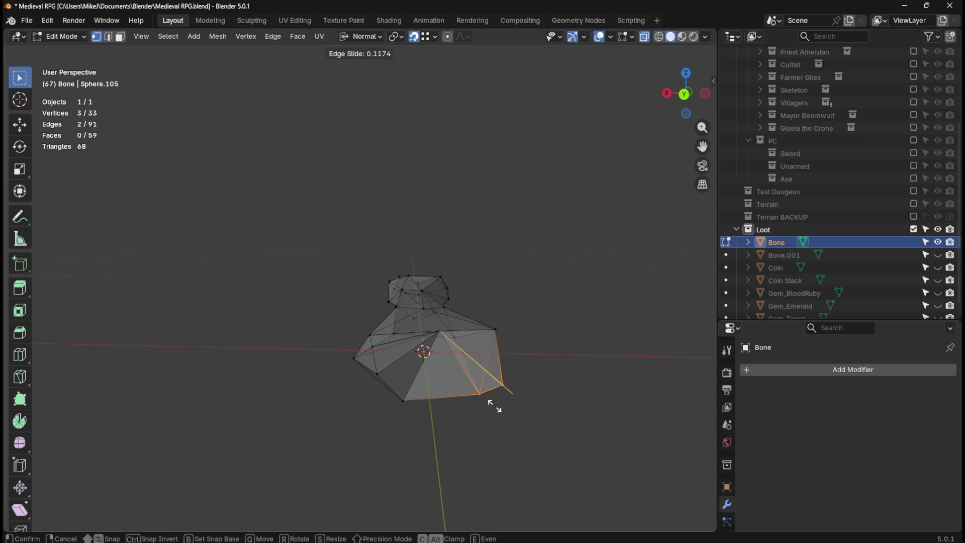
pyautogui.click(497, 412)
# Vertex-slide two stray vertices at the pointed end along their edges.
pyautogui.moveTo(528, 340)
pyautogui.mouseDown(button='middle')
pyautogui.moveTo(476, 379)
pyautogui.moveTo(471, 348)
pyautogui.moveTo(556, 295)
pyautogui.moveTo(452, 336)
pyautogui.moveTo(475, 332)
pyautogui.mouseUp(button='middle')
pyautogui.click(484, 316)
pyautogui.press('g')
pyautogui.press('g')
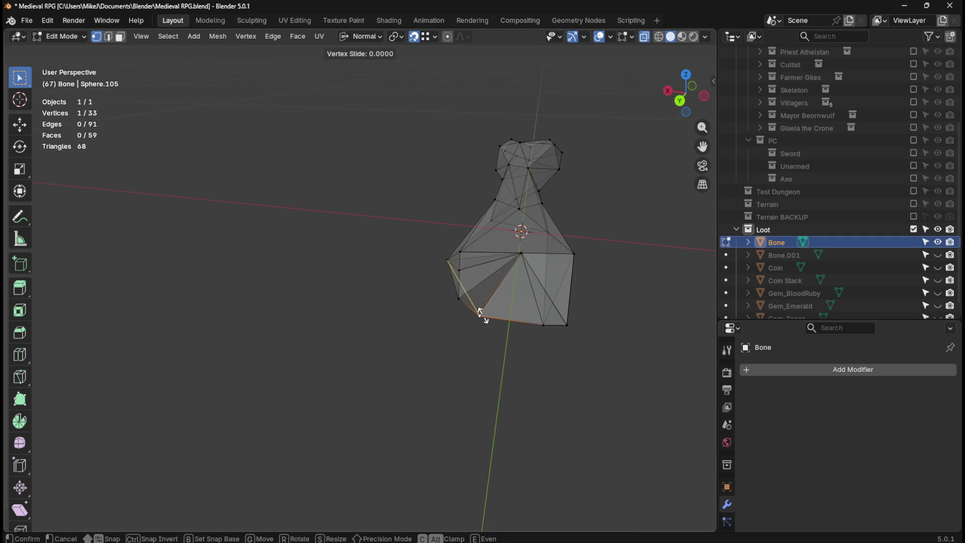
pyautogui.click(508, 324)
pyautogui.press('g')
pyautogui.press('g')
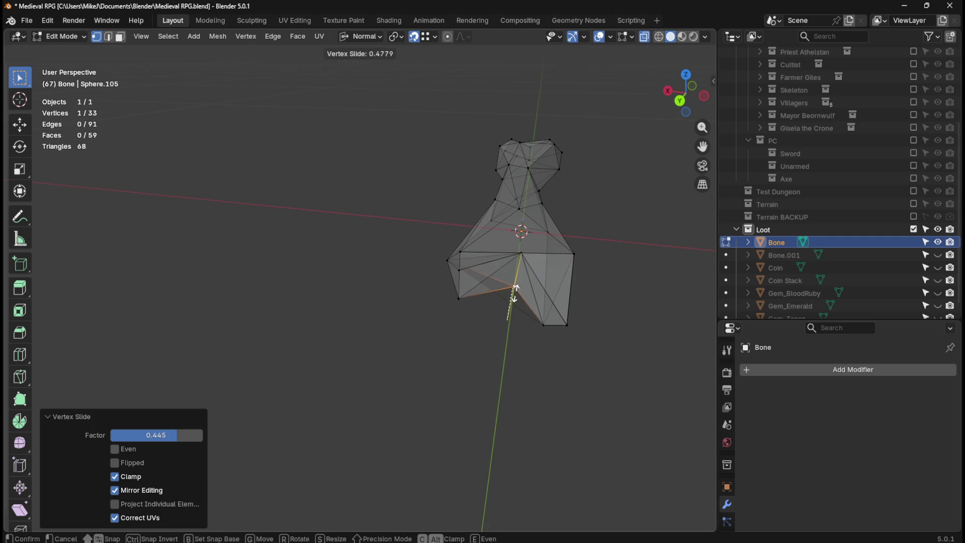
pyautogui.click(517, 284)
# Slide the bone-end vertex and the next stray vertex along their edges with Shift+V.
pyautogui.moveTo(516, 285)
pyautogui.mouseDown(button='middle')
pyautogui.moveTo(551, 275)
pyautogui.moveTo(541, 319)
pyautogui.moveTo(526, 320)
pyautogui.mouseUp(button='middle')
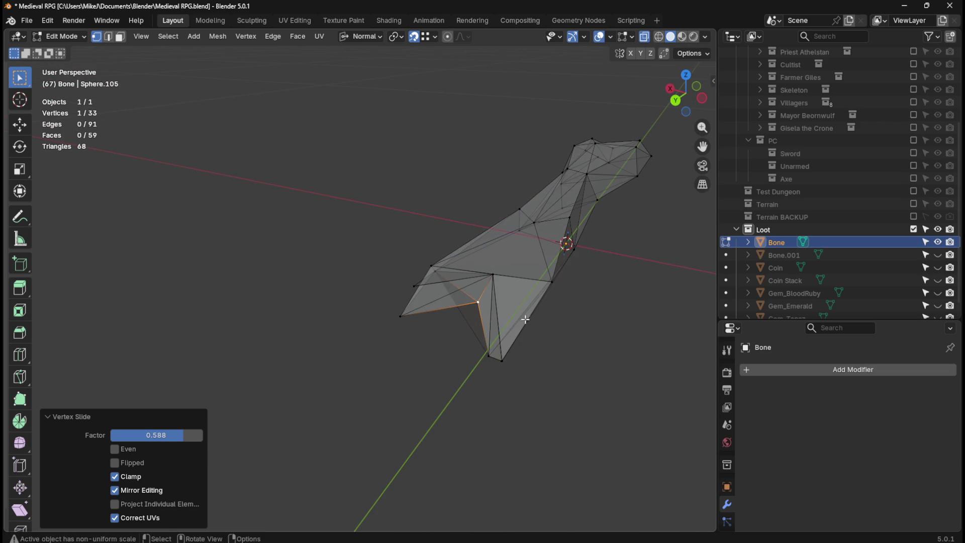
pyautogui.click(488, 356)
pyautogui.hotkey('shift', 'v')
pyautogui.click(503, 360)
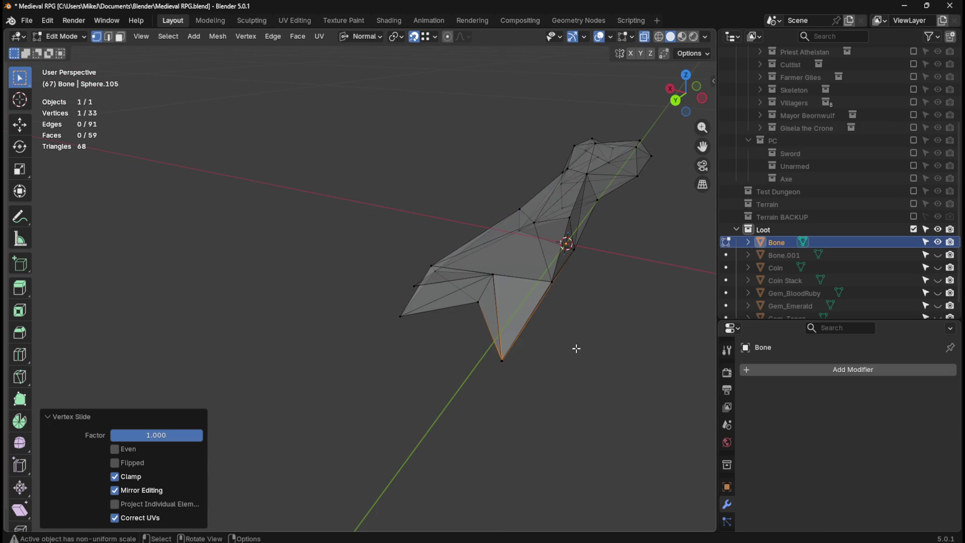
pyautogui.scroll(3, 563, 351)
pyautogui.moveTo(538, 371)
pyautogui.mouseDown(button='middle')
pyautogui.moveTo(517, 388)
pyautogui.moveTo(474, 377)
pyautogui.mouseUp(button='middle')
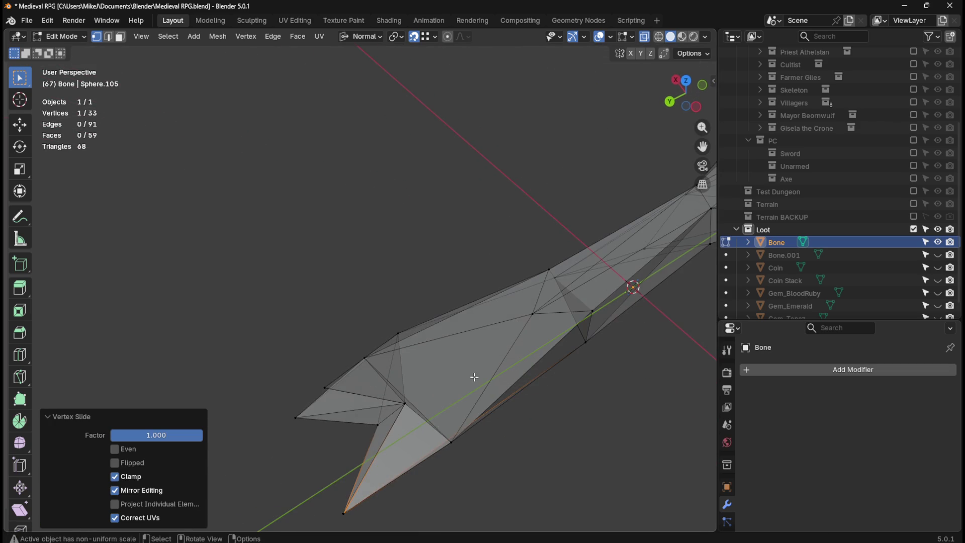
pyautogui.click(324, 388)
pyautogui.hotkey('shift', 'v')
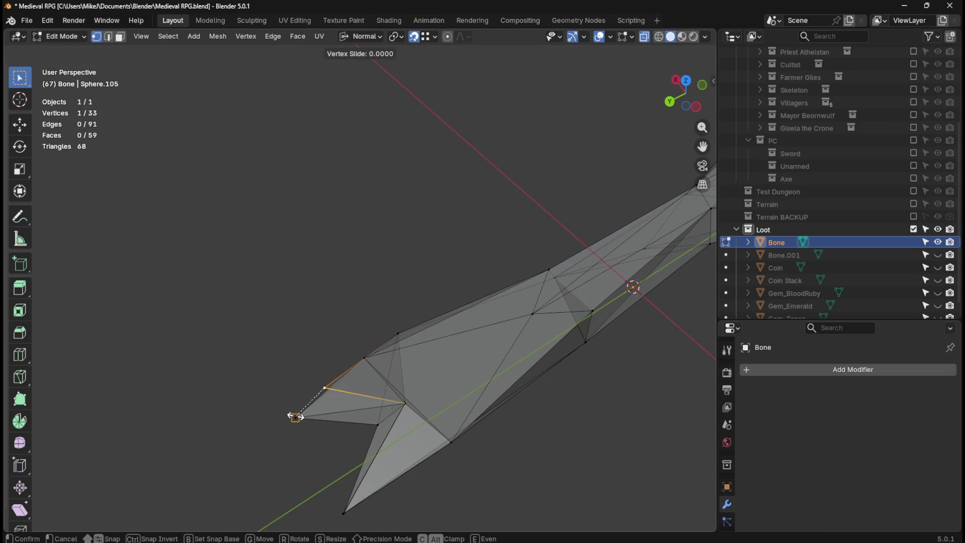
pyautogui.click(295, 417)
# Move the selected vertex by 0.304 cm X and -2.414 cm Y.
pyautogui.moveTo(303, 380)
pyautogui.mouseDown(button='middle')
pyautogui.moveTo(347, 354)
pyautogui.moveTo(372, 356)
pyautogui.mouseUp(button='middle')
pyautogui.press('g')
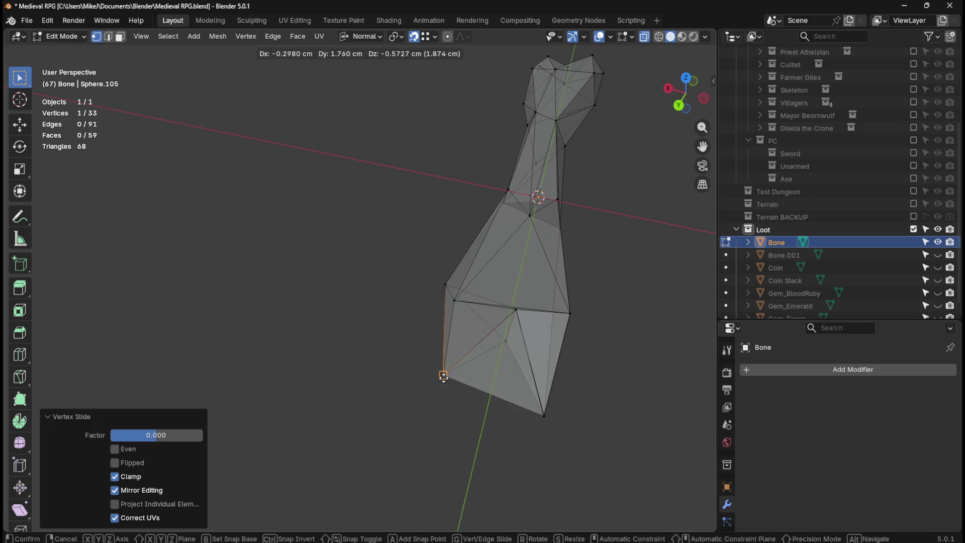
pyautogui.click(455, 303)
pyautogui.moveTo(483, 326)
pyautogui.mouseDown(button='middle')
pyautogui.moveTo(446, 352)
pyautogui.moveTo(431, 395)
pyautogui.moveTo(431, 370)
pyautogui.moveTo(347, 332)
pyautogui.moveTo(371, 347)
pyautogui.moveTo(441, 338)
pyautogui.moveTo(466, 318)
pyautogui.moveTo(337, 362)
pyautogui.moveTo(249, 315)
pyautogui.mouseUp(button='middle')
pyautogui.scroll(8, 190, 252)
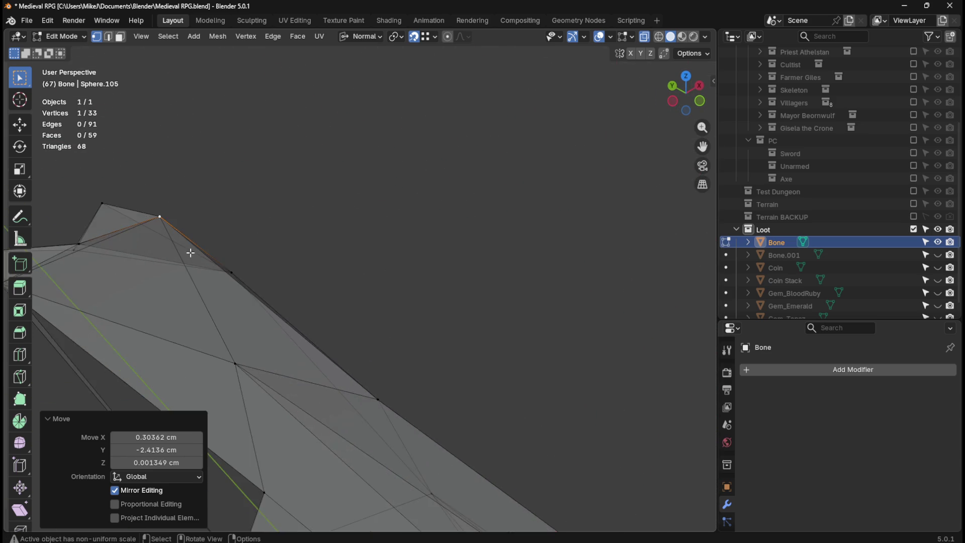
pyautogui.moveTo(322, 308)
pyautogui.keyDown('shift'); pyautogui.mouseDown(button='middle')
pyautogui.moveTo(317, 322)
pyautogui.moveTo(416, 233)
pyautogui.moveTo(453, 261)
pyautogui.moveTo(450, 289)
pyautogui.moveTo(478, 270)
pyautogui.mouseUp(button='middle'); pyautogui.keyUp('shift')
# Merge the whole mesh's overlapping vertices By Distance.
pyautogui.press('a')
pyautogui.press('m')
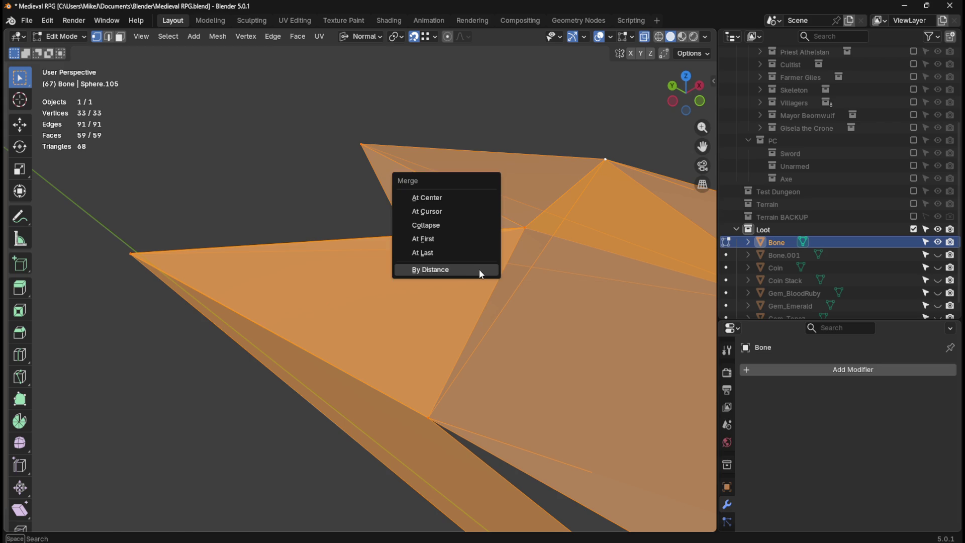
pyautogui.click(478, 270)
pyautogui.press('Tab')
pyautogui.press('Tab')
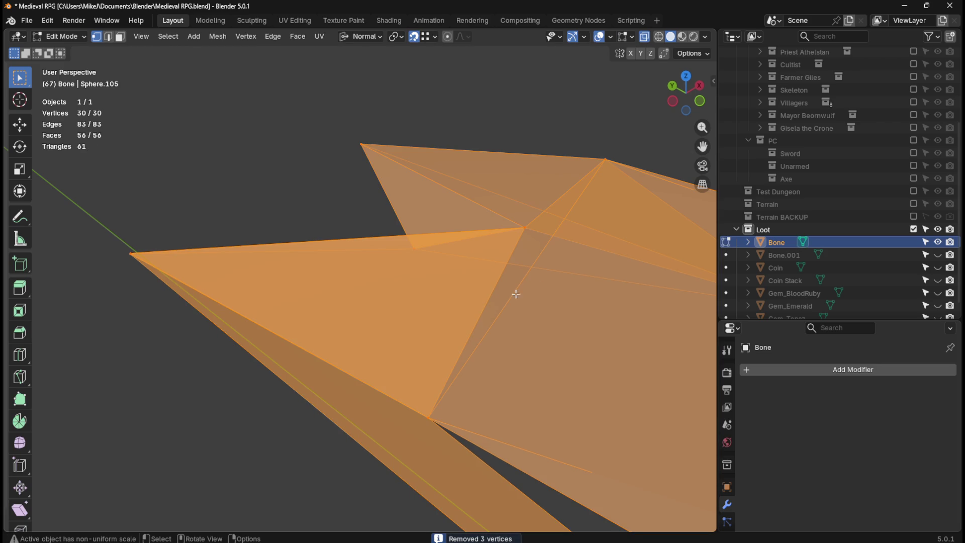
# Dissolve the single stray edge in edge select mode.
pyautogui.press('2')
pyautogui.click(510, 302)
pyautogui.moveTo(508, 362)
pyautogui.mouseDown(button='middle')
pyautogui.moveTo(513, 311)
pyautogui.moveTo(536, 304)
pyautogui.moveTo(537, 285)
pyautogui.moveTo(519, 375)
pyautogui.moveTo(490, 307)
pyautogui.moveTo(554, 349)
pyautogui.moveTo(504, 371)
pyautogui.moveTo(454, 354)
pyautogui.moveTo(449, 341)
pyautogui.mouseUp(button='middle')
pyautogui.press('x')
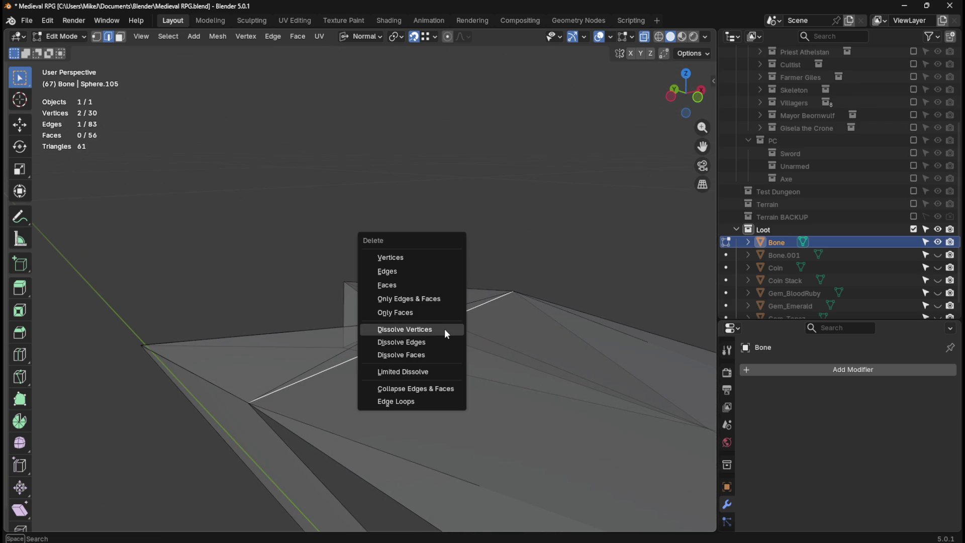
pyautogui.click(445, 342)
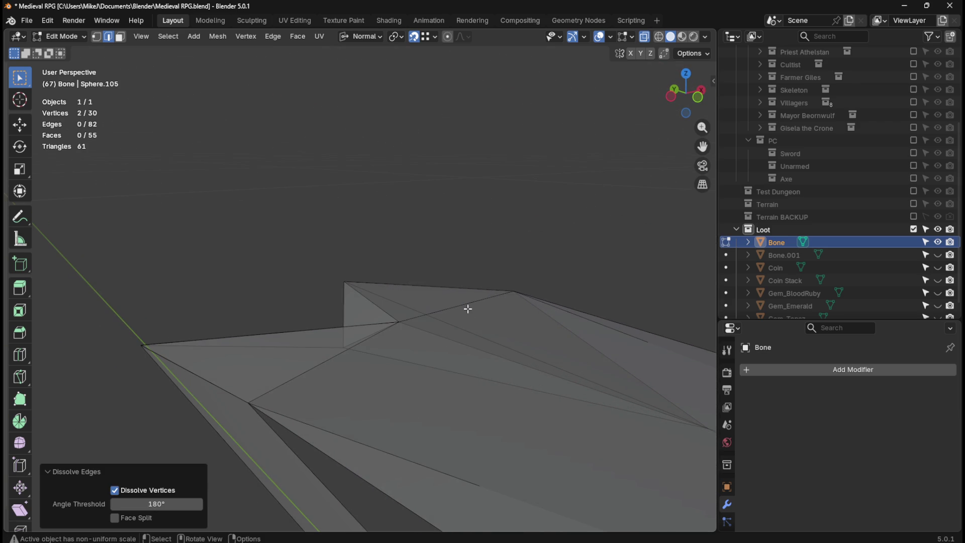
# Merge remaining duplicate vertices By Distance again and inspect the Bone in Object Mode.
pyautogui.press('a')
pyautogui.press('m')
pyautogui.click(468, 309)
pyautogui.press('Tab')
pyautogui.moveTo(351, 312)
pyautogui.mouseDown(button='middle')
pyautogui.moveTo(249, 271)
pyautogui.moveTo(242, 278)
pyautogui.moveTo(314, 291)
pyautogui.mouseUp(button='middle')
pyautogui.scroll(-3, 315, 291)
pyautogui.click(357, 330)
pyautogui.moveTo(388, 360)
pyautogui.mouseDown(button='middle')
pyautogui.moveTo(408, 392)
pyautogui.moveTo(372, 328)
pyautogui.moveTo(378, 365)
pyautogui.moveTo(353, 402)
pyautogui.moveTo(382, 362)
pyautogui.mouseUp(button='middle')
# Back in Edit Mode, switch to Material Preview to reveal the red flipped face.
pyautogui.press('Tab')
pyautogui.click(349, 397)
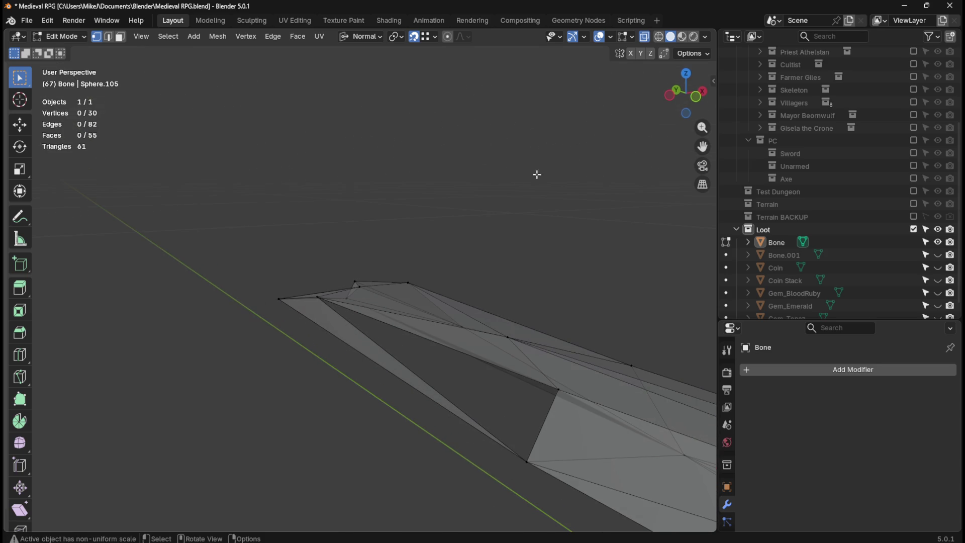
pyautogui.click(682, 43)
pyautogui.moveTo(537, 265)
pyautogui.mouseDown(button='middle')
pyautogui.moveTo(366, 308)
pyautogui.moveTo(446, 261)
pyautogui.moveTo(490, 211)
pyautogui.moveTo(420, 301)
pyautogui.moveTo(448, 374)
pyautogui.mouseUp(button='middle')
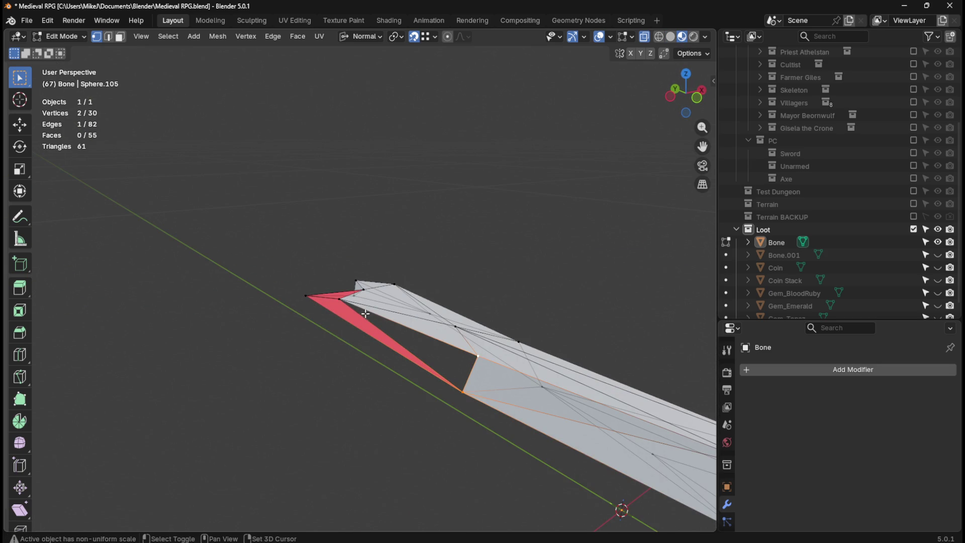
# Fill a new face across the three selected vertices in the blade's gap.
pyautogui.press('f')
pyautogui.click(279, 333)
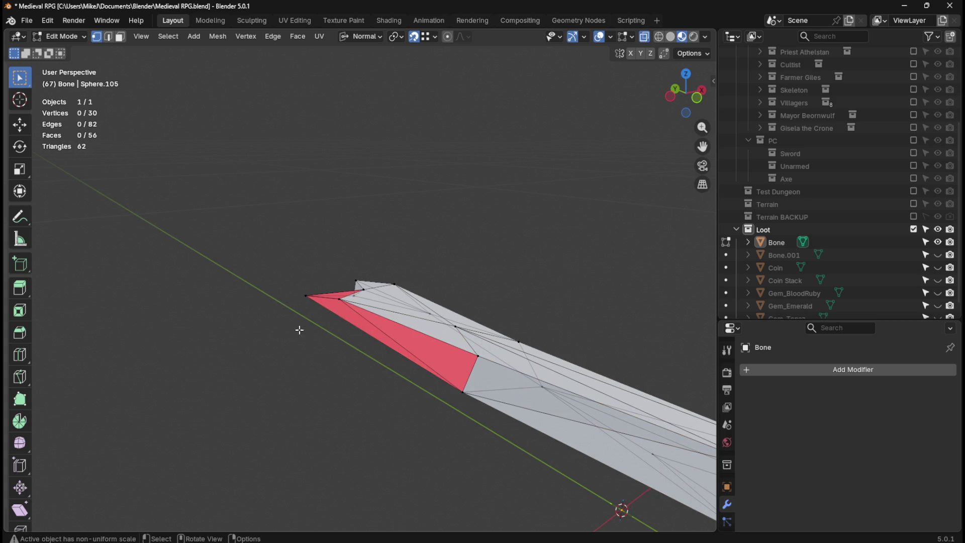
pyautogui.click(357, 323)
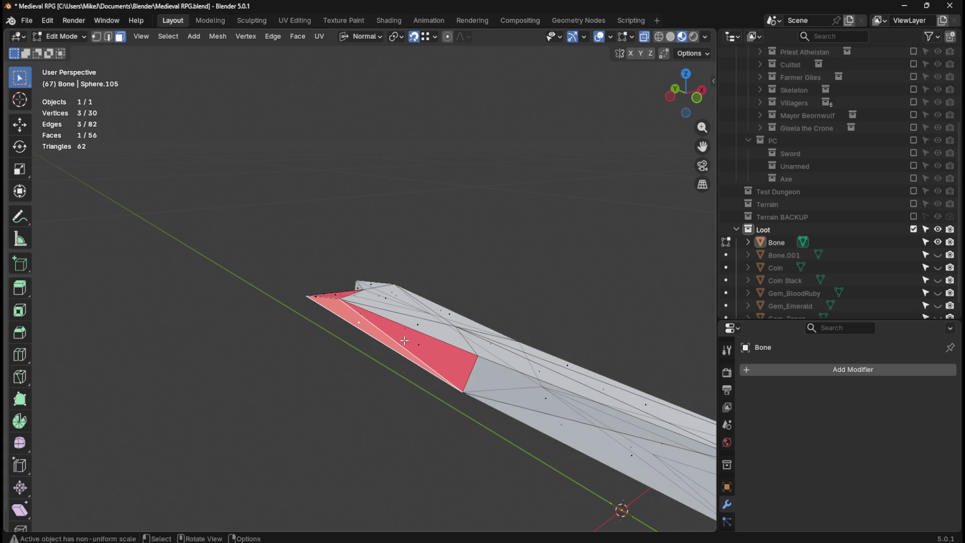
# Select the whole mesh and browse the Face menu without applying anything.
pyautogui.press('a')
pyautogui.hotkey('ctrl', 'f')
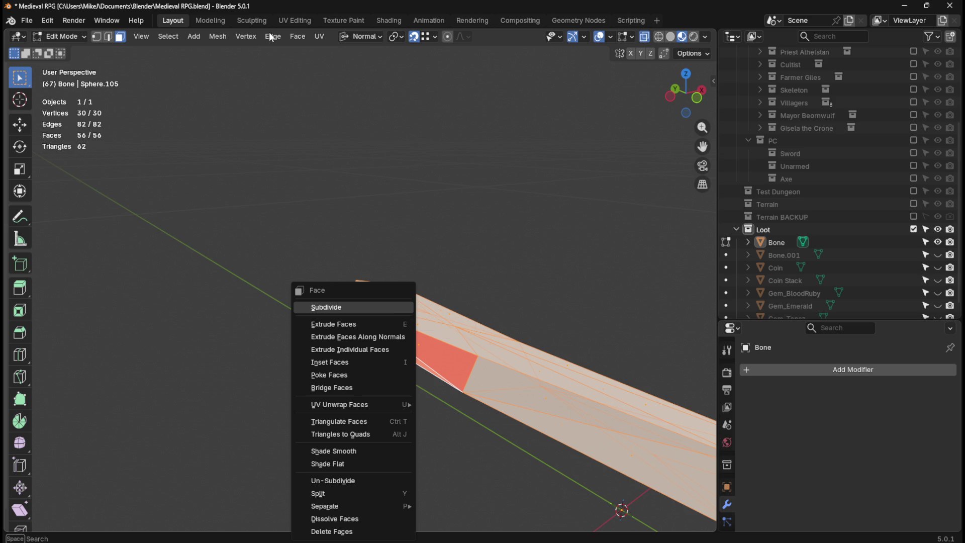
pyautogui.click(291, 36)
pyautogui.click(298, 36)
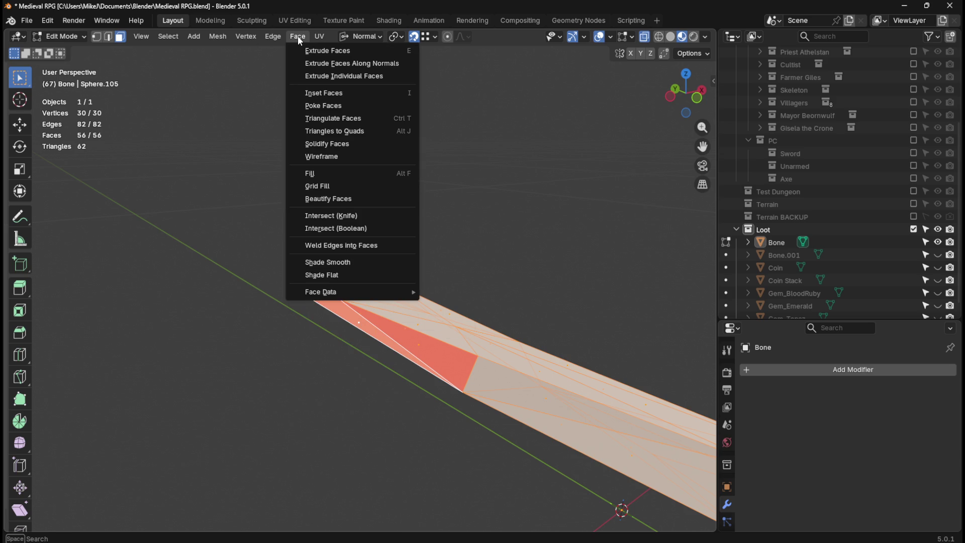
pyautogui.click(298, 35)
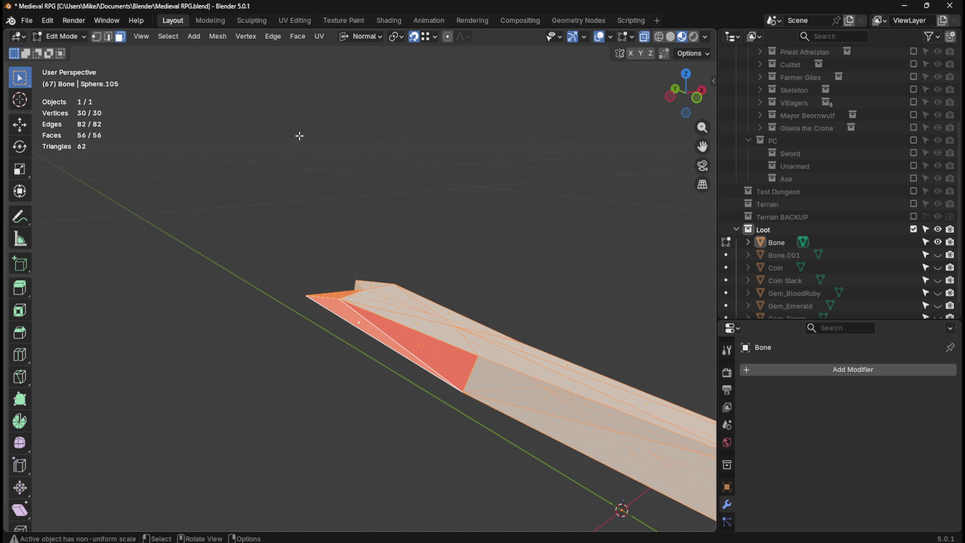
# In Object Mode, select the Bone and browse the Object and Select menus.
pyautogui.press('Tab')
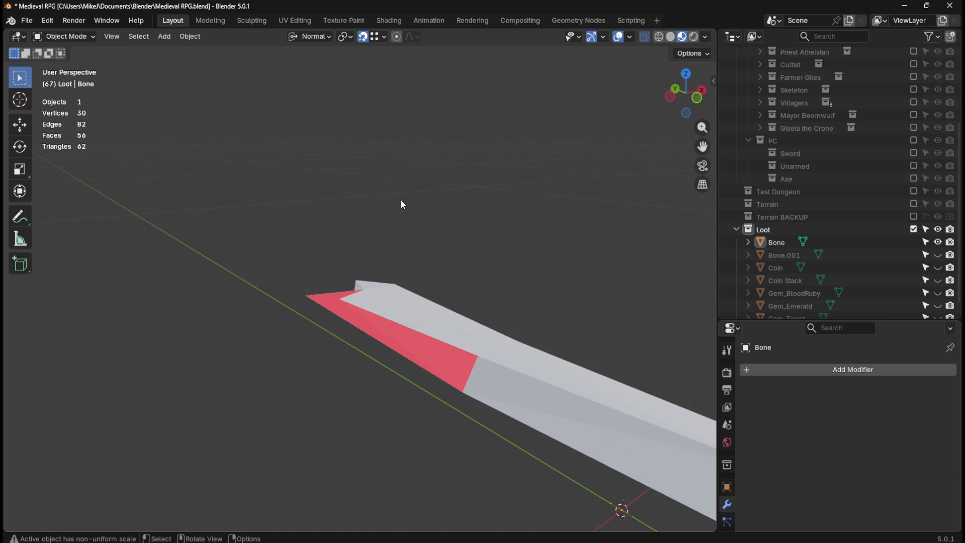
pyautogui.press('a')
pyautogui.click(449, 245)
pyautogui.click(476, 375)
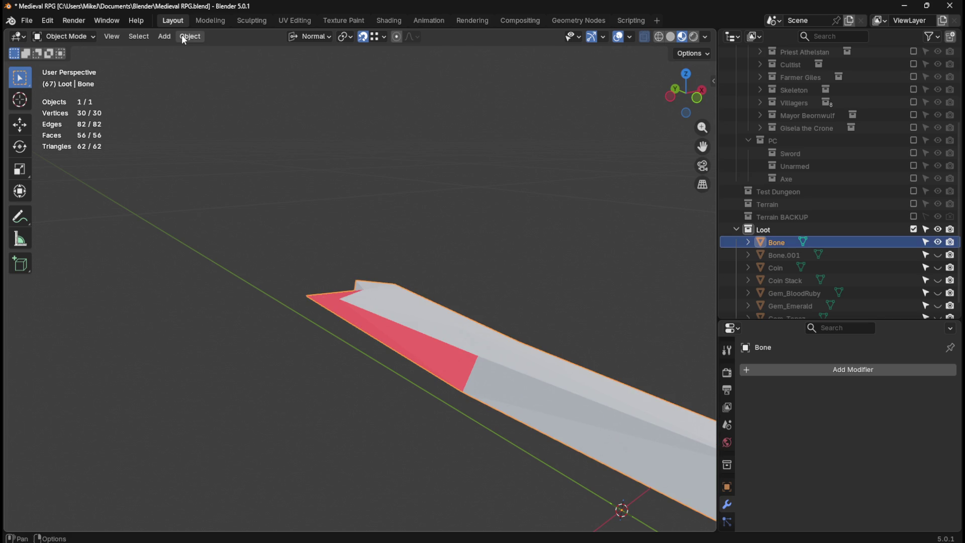
pyautogui.click(184, 39)
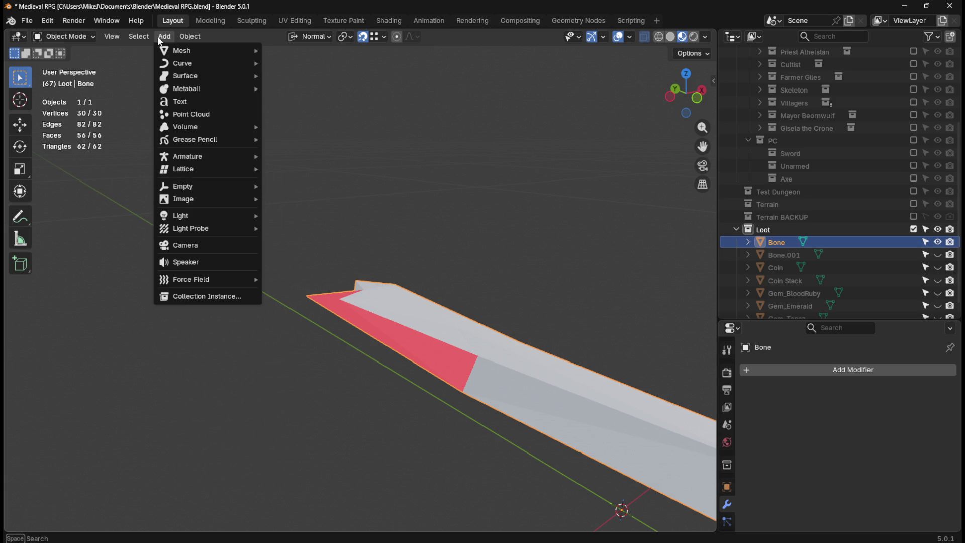
pyautogui.moveTo(144, 36)
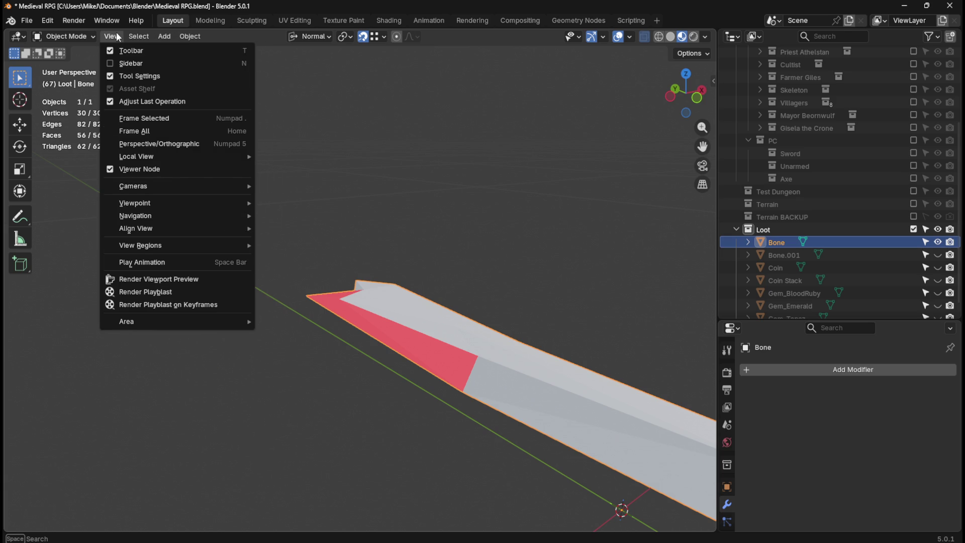
pyautogui.click(116, 34)
pyautogui.click(130, 37)
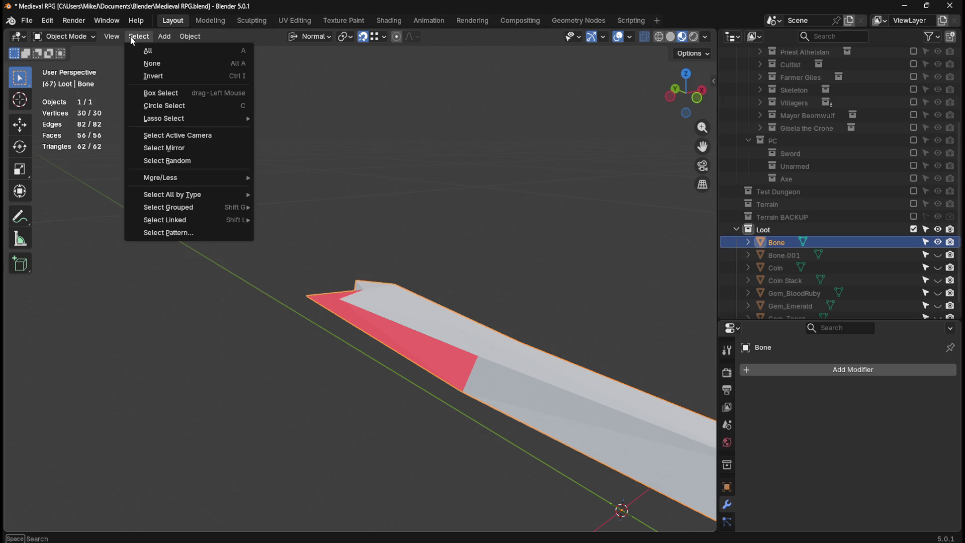
pyautogui.click(131, 35)
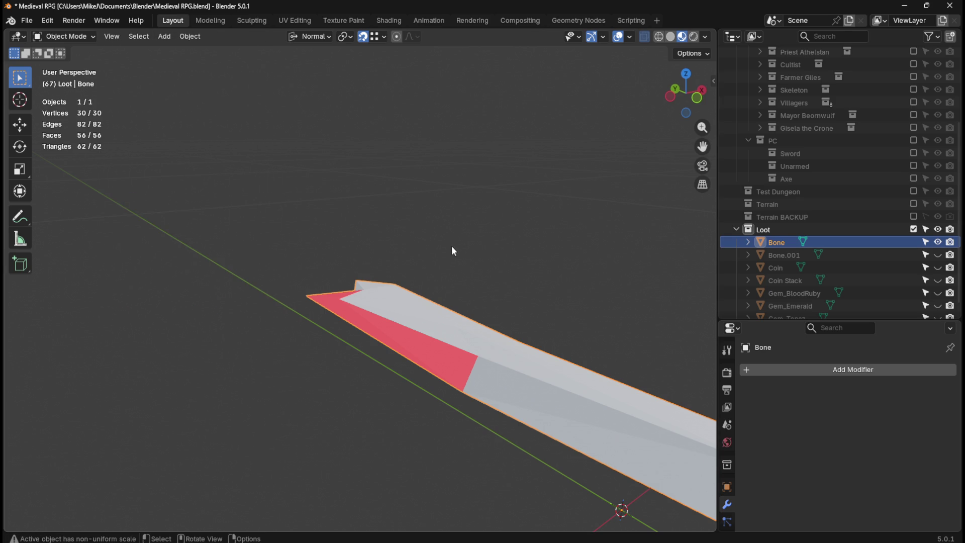
# Back in Edit Mode, recalculate the normals to face outside with Shift+N.
pyautogui.press('Tab')
pyautogui.click(218, 37)
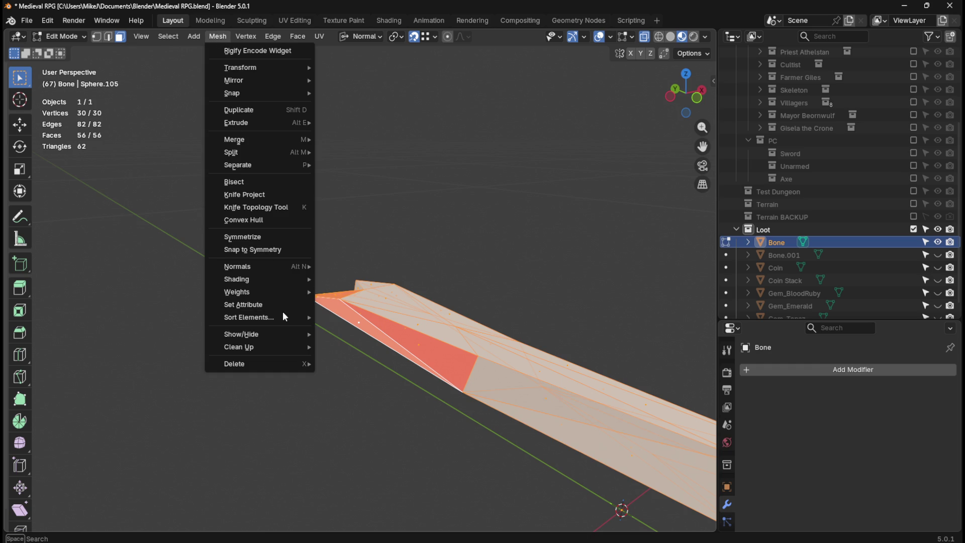
pyautogui.moveTo(280, 318)
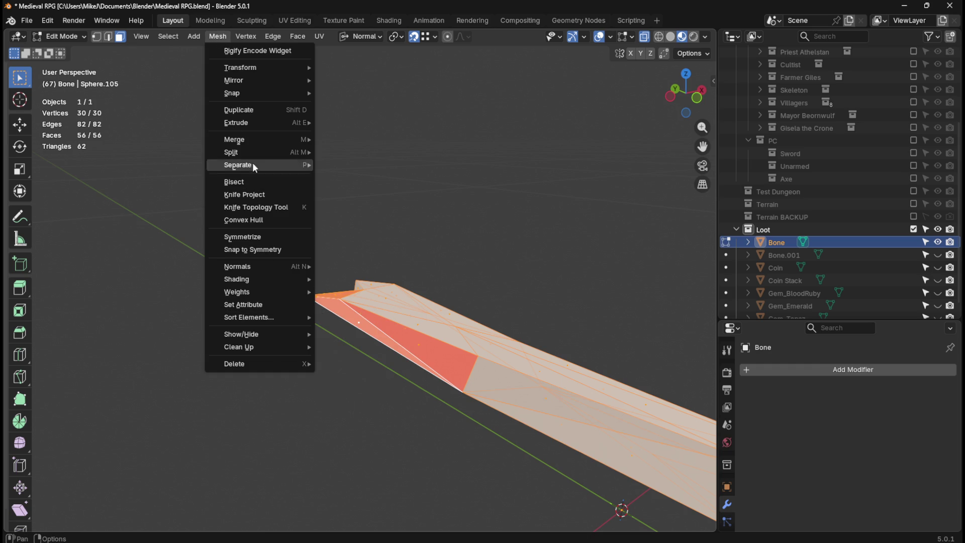
pyautogui.press('Escape')
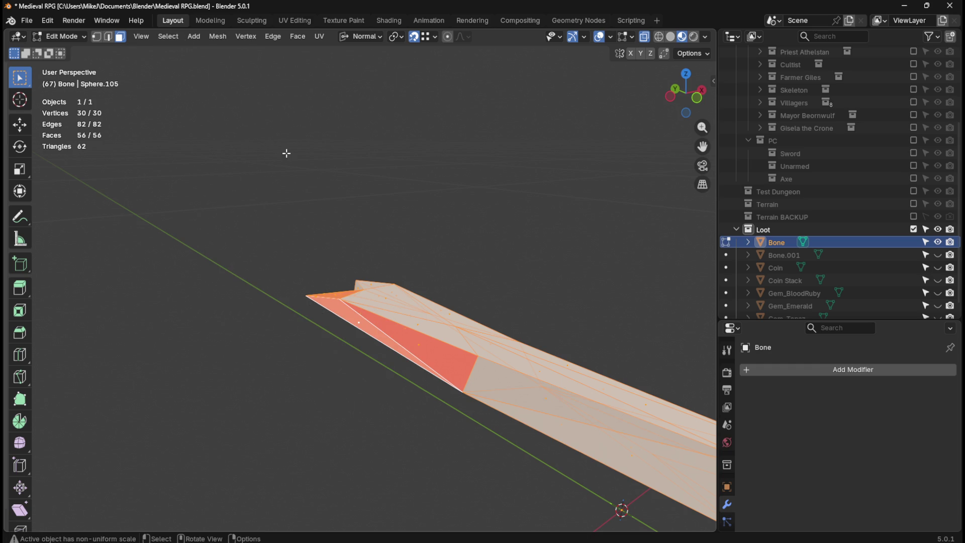
pyautogui.hotkey('shift', 'n')
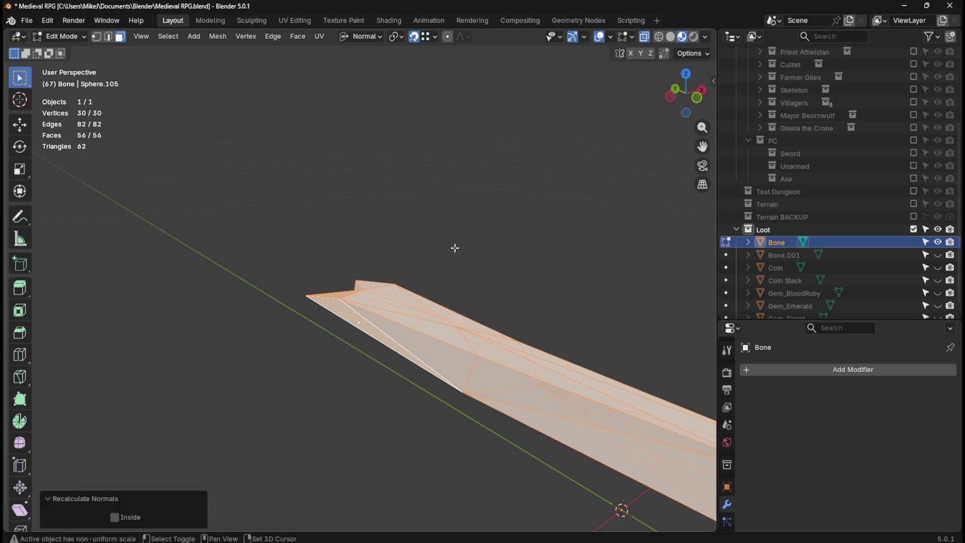
# Inspect the red face on the blade from closer angles.
pyautogui.hotkey('alt', 'a')
pyautogui.moveTo(464, 224)
pyautogui.mouseDown(button='middle')
pyautogui.moveTo(380, 257)
pyautogui.moveTo(627, 242)
pyautogui.moveTo(515, 196)
pyautogui.moveTo(486, 248)
pyautogui.moveTo(599, 351)
pyautogui.moveTo(515, 226)
pyautogui.moveTo(431, 244)
pyautogui.moveTo(462, 273)
pyautogui.moveTo(452, 319)
pyautogui.moveTo(433, 243)
pyautogui.moveTo(423, 266)
pyautogui.moveTo(480, 352)
pyautogui.moveTo(438, 299)
pyautogui.moveTo(420, 357)
pyautogui.moveTo(435, 396)
pyautogui.moveTo(358, 323)
pyautogui.moveTo(435, 363)
pyautogui.moveTo(386, 362)
pyautogui.mouseUp(button='middle')
pyautogui.press('Tab')
pyautogui.press('Tab')
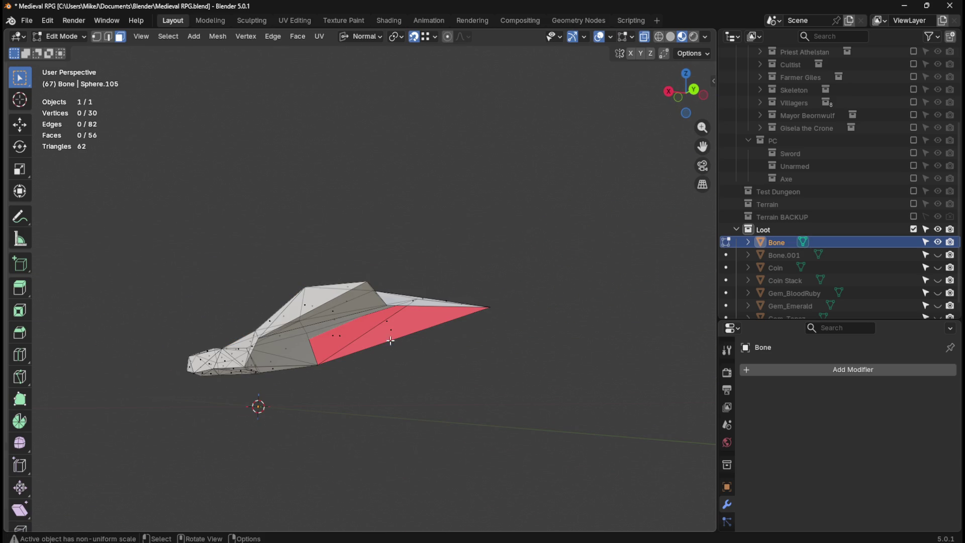
pyautogui.click(398, 328)
pyautogui.moveTo(358, 329)
pyautogui.mouseDown(button='middle')
pyautogui.moveTo(347, 352)
pyautogui.moveTo(362, 342)
pyautogui.moveTo(324, 366)
pyautogui.moveTo(243, 340)
pyautogui.moveTo(396, 337)
pyautogui.moveTo(388, 331)
pyautogui.moveTo(402, 327)
pyautogui.mouseUp(button='middle')
pyautogui.scroll(4, 465, 318)
pyautogui.moveTo(466, 318)
pyautogui.mouseDown(button='middle')
pyautogui.moveTo(459, 250)
pyautogui.moveTo(467, 367)
pyautogui.moveTo(402, 348)
pyautogui.mouseUp(button='middle')
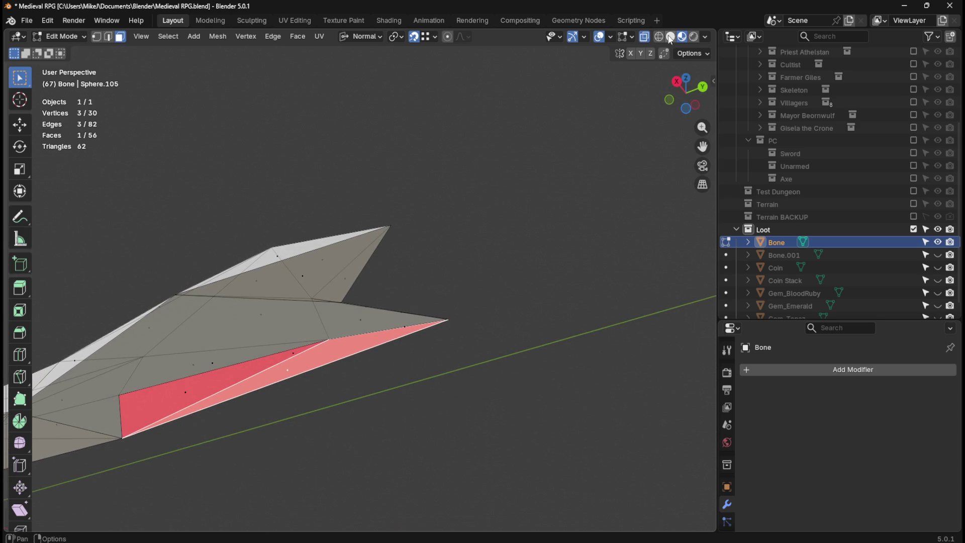
pyautogui.click(472, 292)
pyautogui.scroll(-4, 466, 285)
pyautogui.moveTo(466, 284)
pyautogui.mouseDown(button='middle')
pyautogui.moveTo(382, 327)
pyautogui.moveTo(375, 334)
pyautogui.moveTo(394, 351)
pyautogui.moveTo(397, 321)
pyautogui.mouseUp(button='middle')
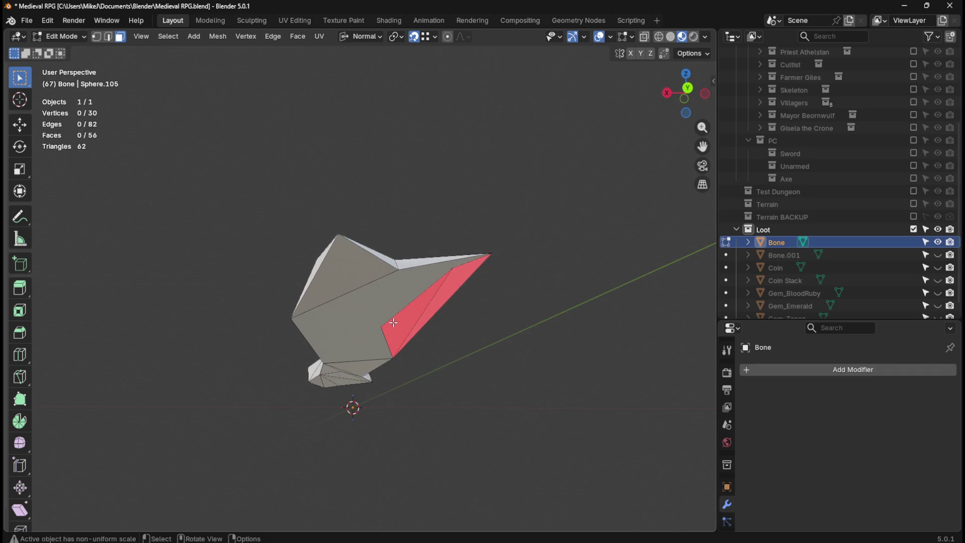
# In vertex select mode, nudge the blade-tip vertex slightly.
pyautogui.press('Tab')
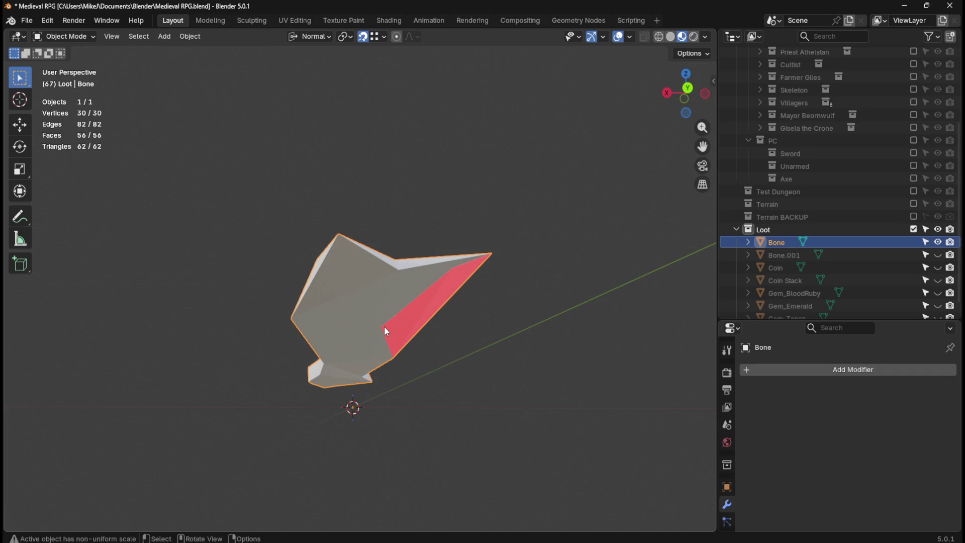
pyautogui.press('Tab')
pyautogui.press('1')
pyautogui.moveTo(417, 328)
pyautogui.mouseDown(button='middle')
pyautogui.moveTo(446, 327)
pyautogui.moveTo(470, 313)
pyautogui.moveTo(451, 297)
pyautogui.mouseUp(button='middle')
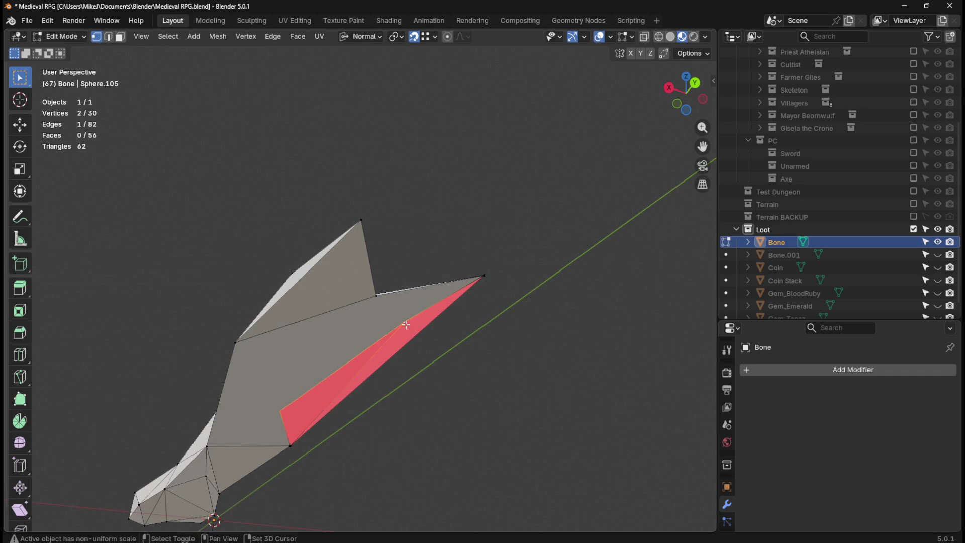
pyautogui.click(486, 276)
pyautogui.press('g')
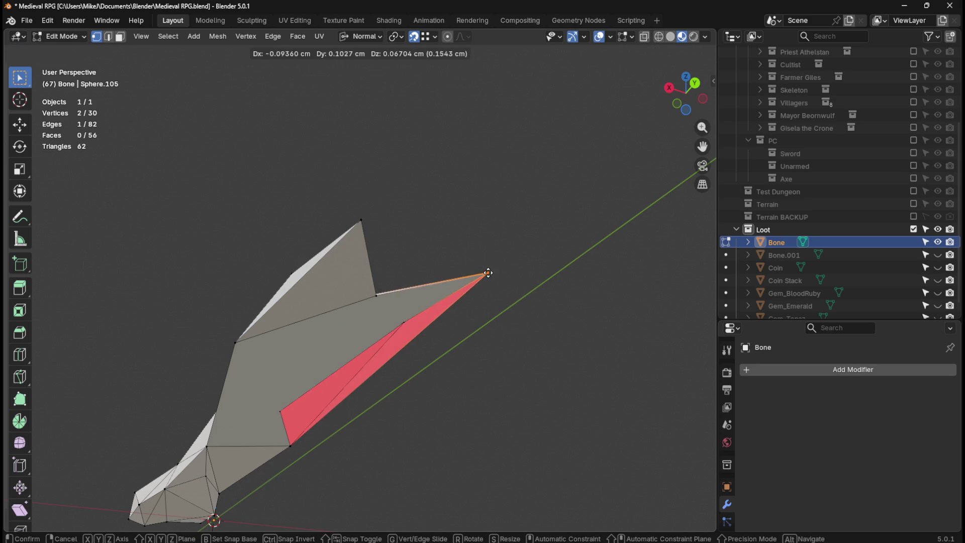
pyautogui.press('Escape')
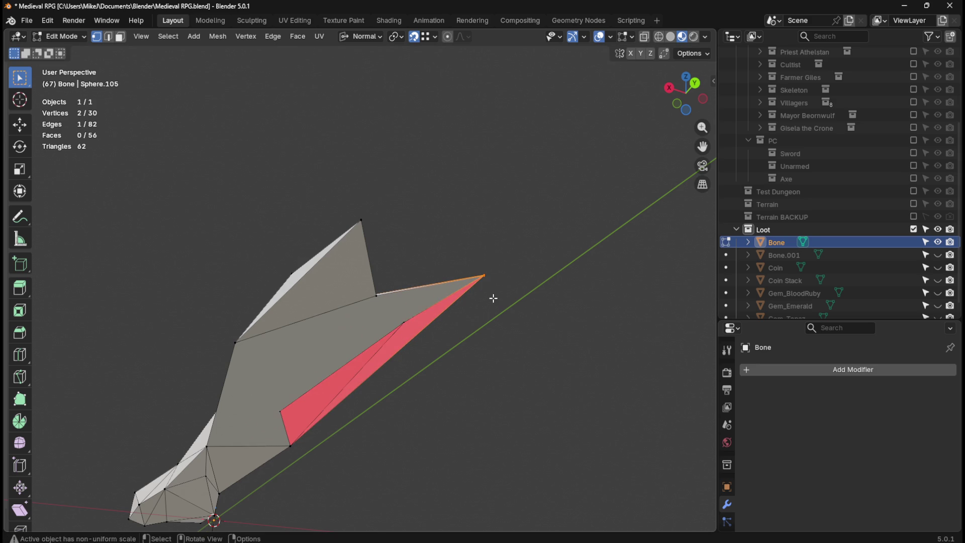
pyautogui.scroll(5, 477, 262)
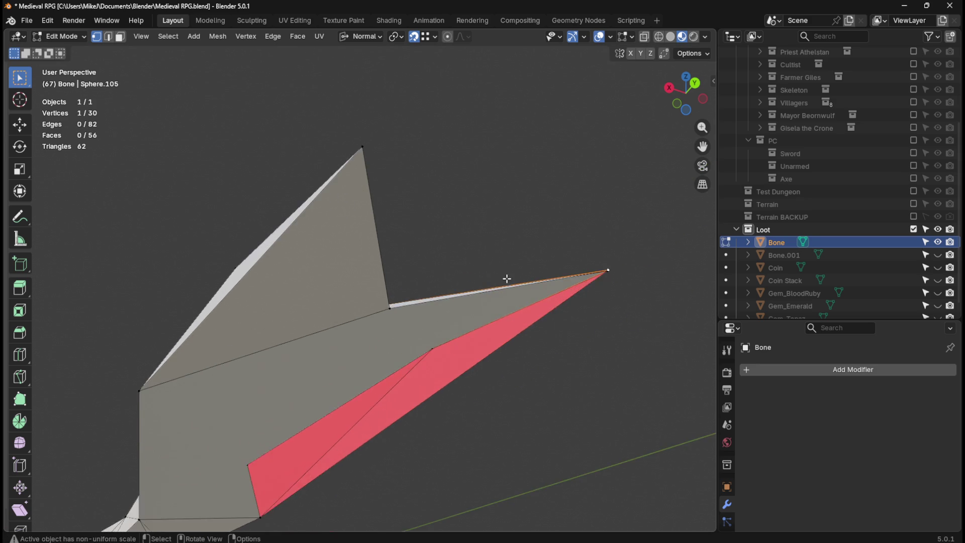
pyautogui.press('g')
pyautogui.click(652, 303)
# Merge the doubled vertex By Distance across the whole mesh.
pyautogui.press('a')
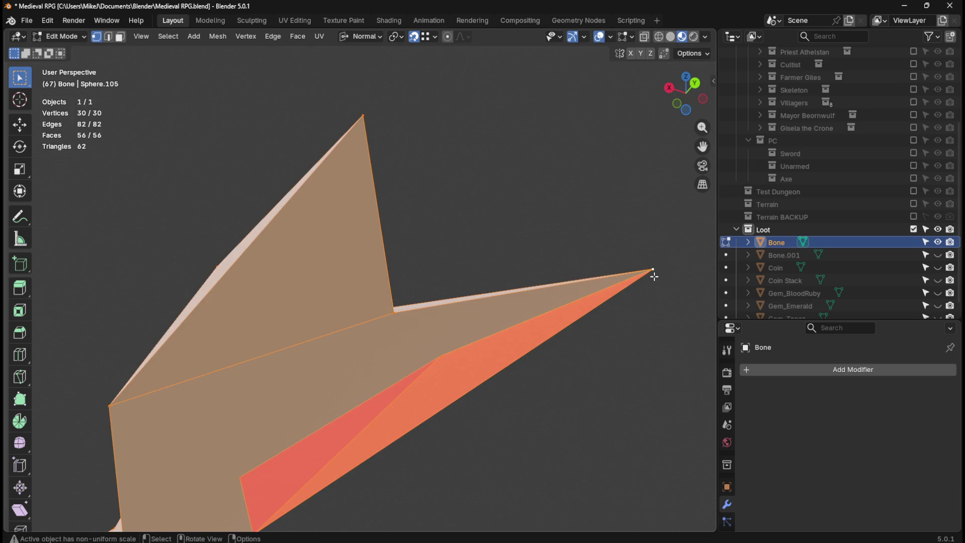
pyautogui.press('m')
pyautogui.click(654, 276)
pyautogui.click(611, 377)
# Vertex-slide the stray vertices onto neighbouring edges, collapsing the red faces.
pyautogui.moveTo(553, 392)
pyautogui.mouseDown(button='middle')
pyautogui.moveTo(535, 388)
pyautogui.moveTo(550, 308)
pyautogui.moveTo(263, 407)
pyautogui.mouseUp(button='middle')
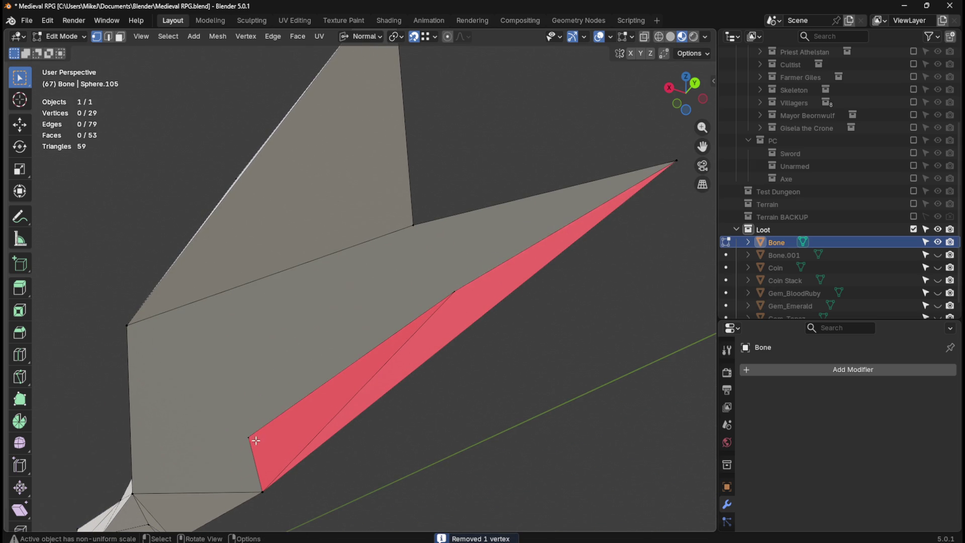
pyautogui.hotkey('shift', 'v')
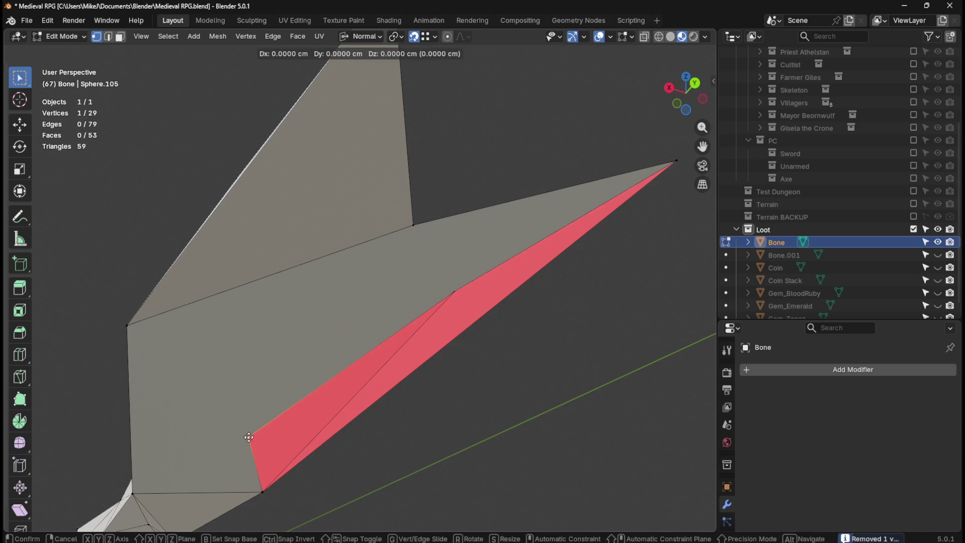
pyautogui.click(276, 487)
pyautogui.hotkey('shift', 'v')
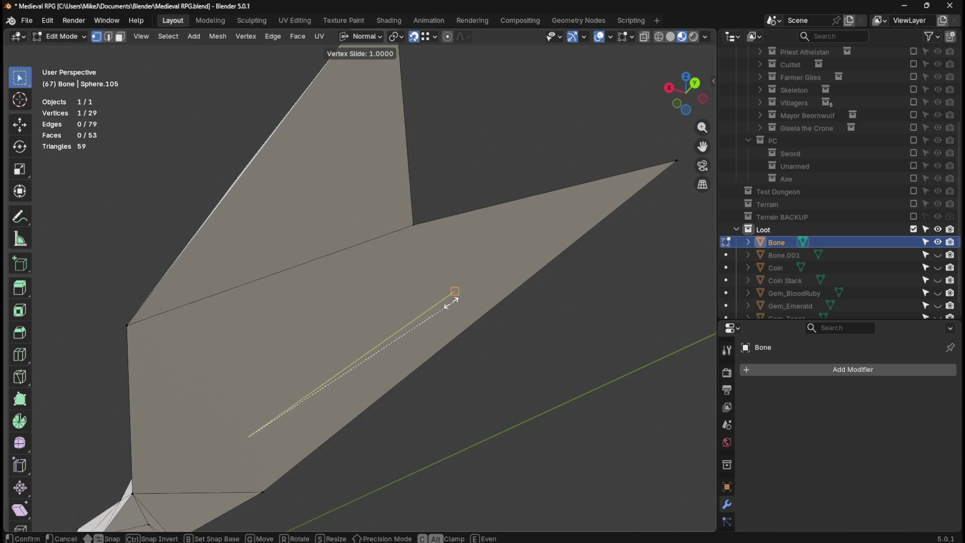
pyautogui.click(452, 299)
pyautogui.click(535, 351)
# Orbit to check the cleaned mesh, then view the bone from the top.
pyautogui.moveTo(535, 352)
pyautogui.mouseDown(button='middle')
pyautogui.moveTo(522, 395)
pyautogui.moveTo(477, 369)
pyautogui.mouseUp(button='middle')
pyautogui.scroll(-3, 360, 319)
pyautogui.moveTo(360, 319)
pyautogui.mouseDown(button='middle')
pyautogui.moveTo(433, 254)
pyautogui.moveTo(429, 198)
pyautogui.moveTo(359, 216)
pyautogui.moveTo(304, 257)
pyautogui.moveTo(416, 308)
pyautogui.moveTo(450, 311)
pyautogui.moveTo(395, 260)
pyautogui.moveTo(308, 261)
pyautogui.moveTo(360, 319)
pyautogui.moveTo(407, 344)
pyautogui.moveTo(401, 314)
pyautogui.moveTo(420, 265)
pyautogui.moveTo(435, 255)
pyautogui.mouseUp(button='middle')
pyautogui.moveTo(325, 302)
pyautogui.mouseDown(button='middle')
pyautogui.moveTo(402, 379)
pyautogui.moveTo(288, 277)
pyautogui.moveTo(339, 280)
pyautogui.moveTo(382, 322)
pyautogui.moveTo(340, 319)
pyautogui.moveTo(457, 383)
pyautogui.mouseUp(button='middle')
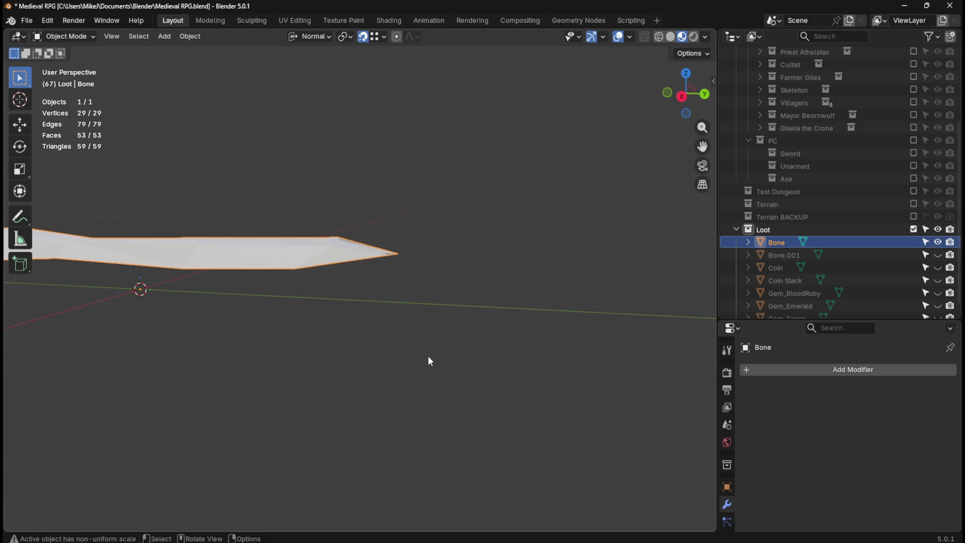
pyautogui.press('KP_7')
# Centre the bone and merge all its vertices By Distance in Edit Mode.
pyautogui.keyDown('shift'); pyautogui.moveTo(441, 439); pyautogui.dragTo(465, 322, button='middle'); pyautogui.keyUp('shift')
pyautogui.scroll(2, 471, 334)
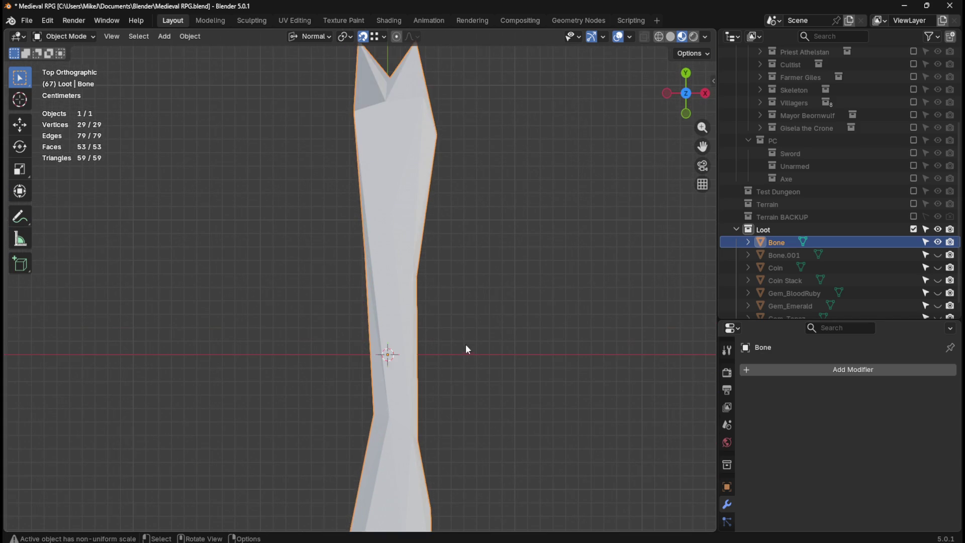
pyautogui.press('Tab')
pyautogui.press('a')
pyautogui.press('m')
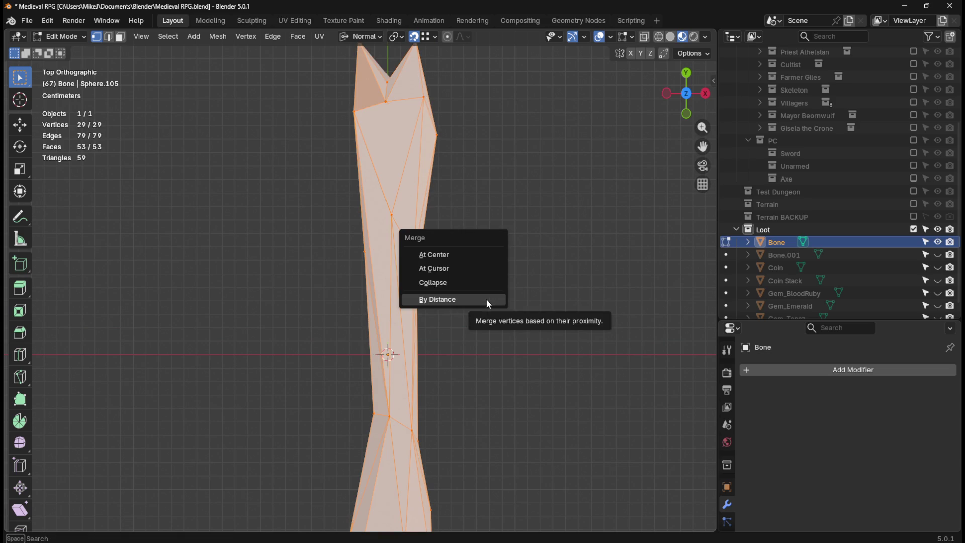
pyautogui.click(487, 299)
pyautogui.click(534, 169)
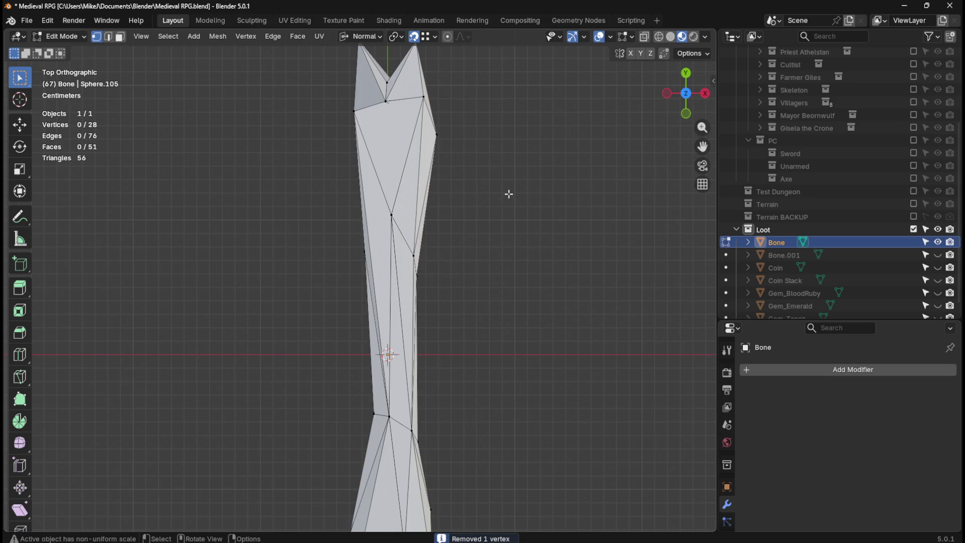
# Dissolve the edge on the knob's right side.
pyautogui.keyDown('shift'); pyautogui.moveTo(417, 86); pyautogui.dragTo(397, 211, button='middle'); pyautogui.keyUp('shift')
pyautogui.scroll(5, 396, 211)
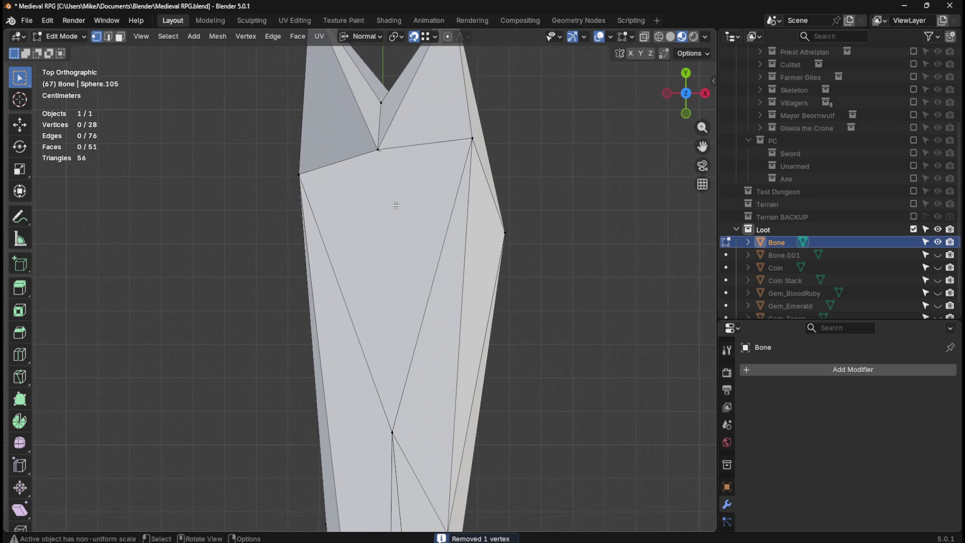
pyautogui.press('2')
pyautogui.click(383, 154)
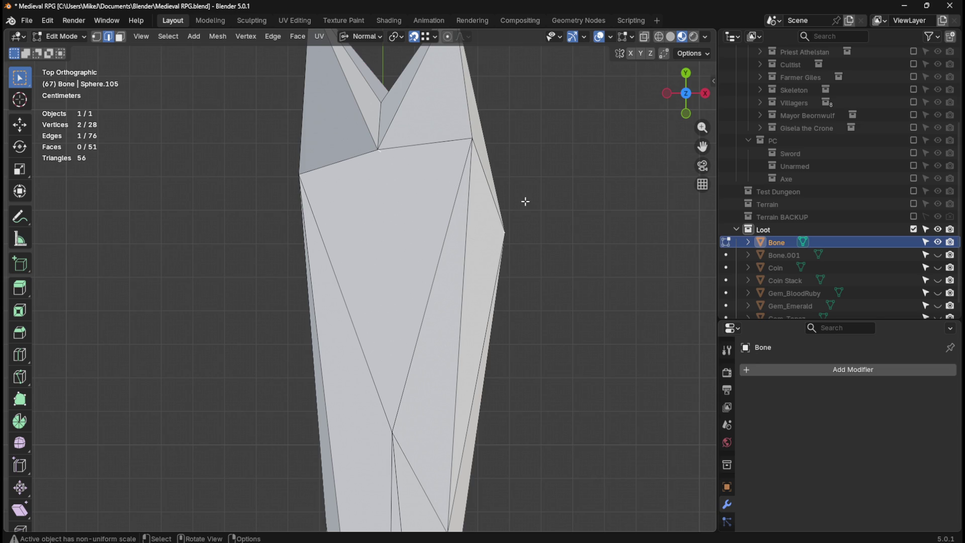
pyautogui.press('x')
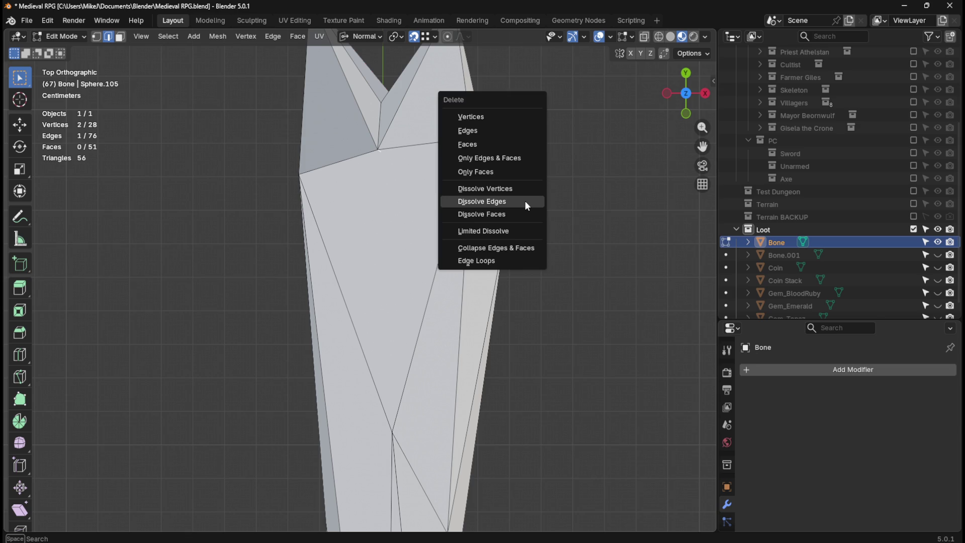
pyautogui.click(525, 202)
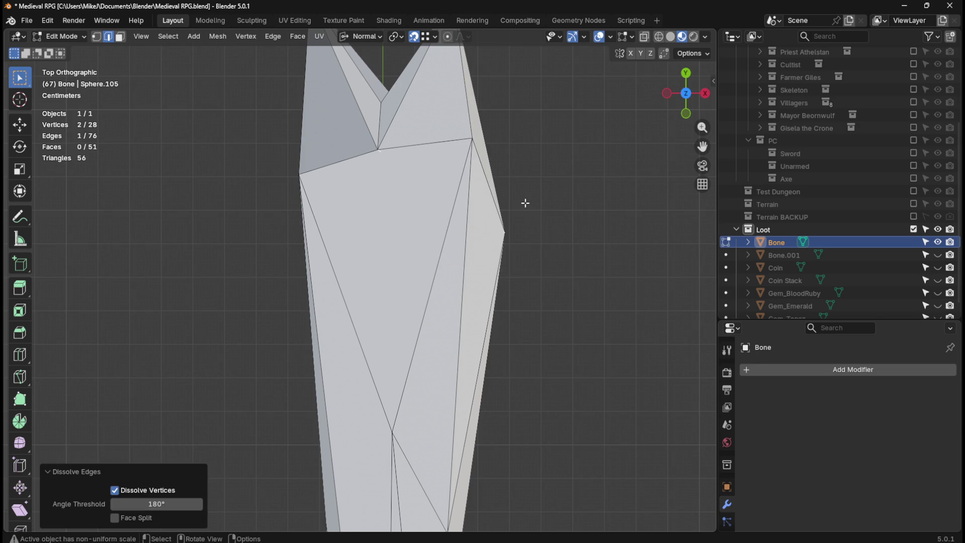
# With X-ray on, delete the thin stray edge and its face.
pyautogui.press('a')
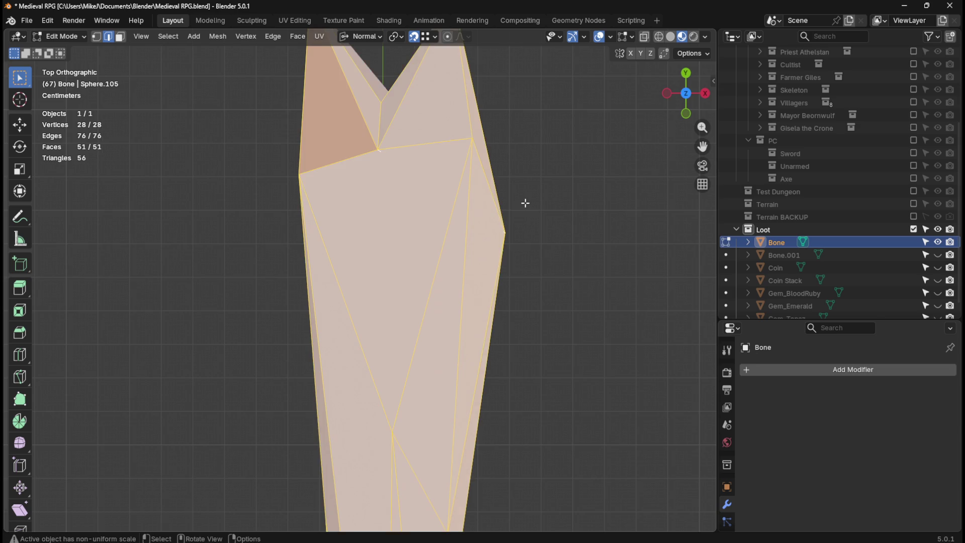
pyautogui.click(553, 196)
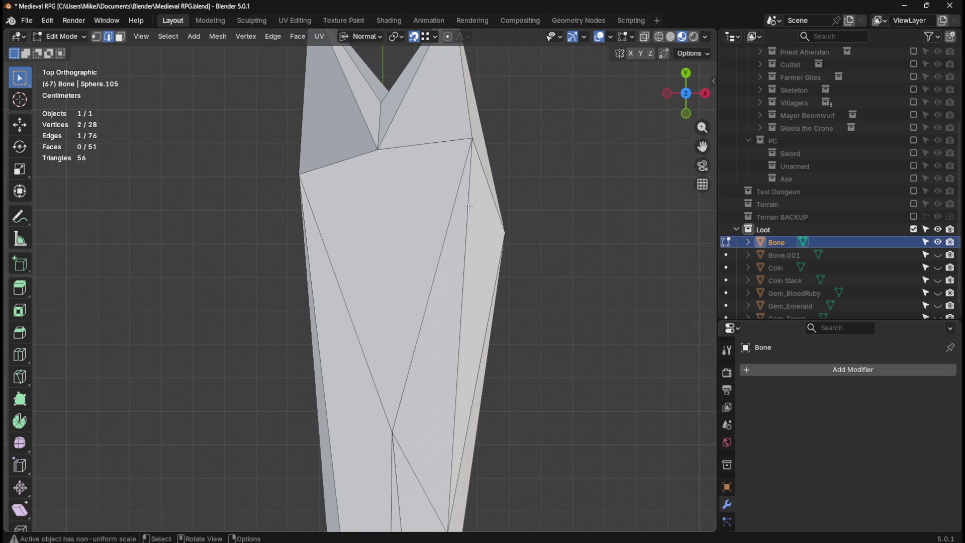
pyautogui.click(647, 37)
pyautogui.moveTo(565, 172)
pyautogui.mouseDown(button='middle')
pyautogui.moveTo(553, 345)
pyautogui.moveTo(475, 207)
pyautogui.moveTo(475, 242)
pyautogui.moveTo(467, 237)
pyautogui.moveTo(485, 230)
pyautogui.moveTo(494, 261)
pyautogui.moveTo(472, 338)
pyautogui.moveTo(461, 243)
pyautogui.moveTo(513, 224)
pyautogui.moveTo(395, 240)
pyautogui.moveTo(356, 215)
pyautogui.moveTo(280, 258)
pyautogui.moveTo(252, 295)
pyautogui.moveTo(281, 274)
pyautogui.moveTo(334, 259)
pyautogui.moveTo(373, 276)
pyautogui.moveTo(370, 289)
pyautogui.moveTo(395, 322)
pyautogui.mouseUp(button='middle')
pyautogui.press('x')
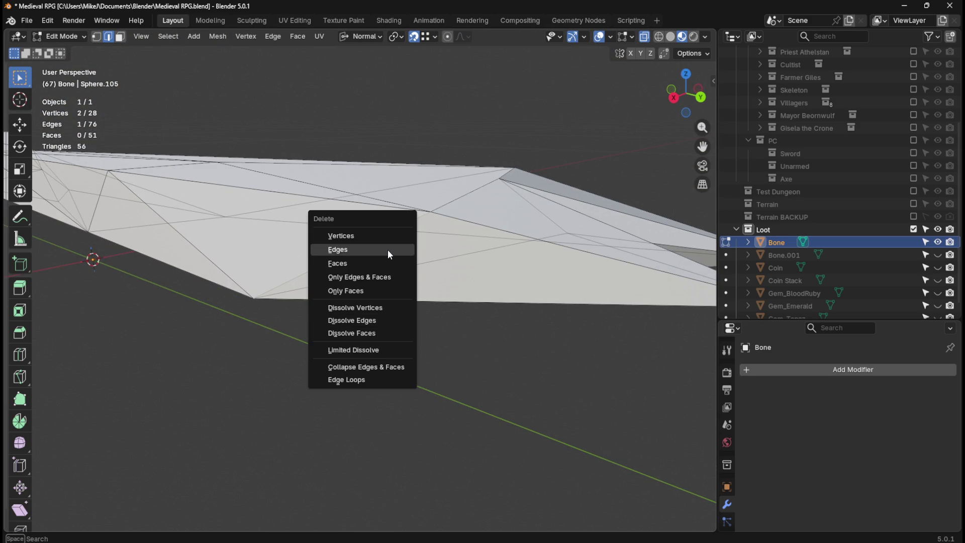
pyautogui.click(388, 249)
# Merge overlapping vertices By Distance once more and return to Object Mode.
pyautogui.moveTo(461, 322)
pyautogui.mouseDown(button='middle')
pyautogui.moveTo(467, 330)
pyautogui.moveTo(427, 271)
pyautogui.moveTo(356, 258)
pyautogui.moveTo(383, 326)
pyautogui.moveTo(409, 309)
pyautogui.mouseUp(button='middle')
pyautogui.press('a')
pyautogui.press('m')
pyautogui.click(411, 311)
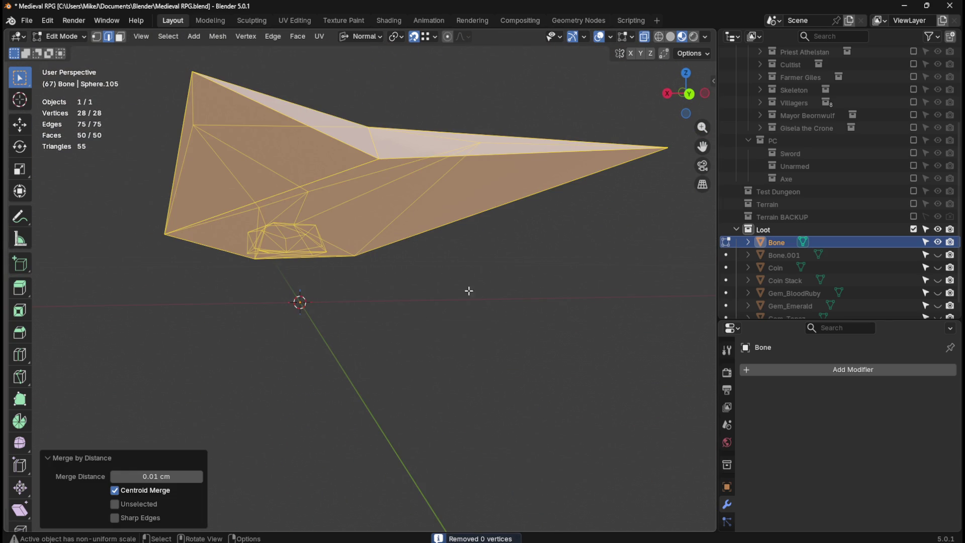
pyautogui.click(366, 355)
pyautogui.moveTo(366, 355)
pyautogui.mouseDown(button='middle')
pyautogui.moveTo(369, 287)
pyautogui.moveTo(358, 282)
pyautogui.moveTo(369, 323)
pyautogui.moveTo(379, 276)
pyautogui.moveTo(338, 286)
pyautogui.moveTo(351, 299)
pyautogui.mouseUp(button='middle')
pyautogui.press('Tab')
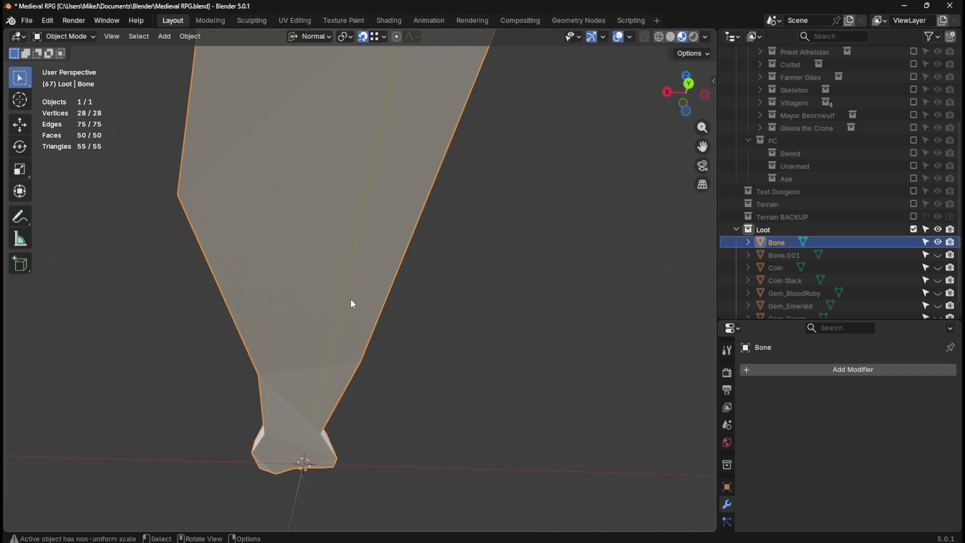
# Select the whole Bone mesh in Edit Mode and triangulate all its faces.
pyautogui.press('Tab')
pyautogui.press('a')
pyautogui.rightClick(351, 298)
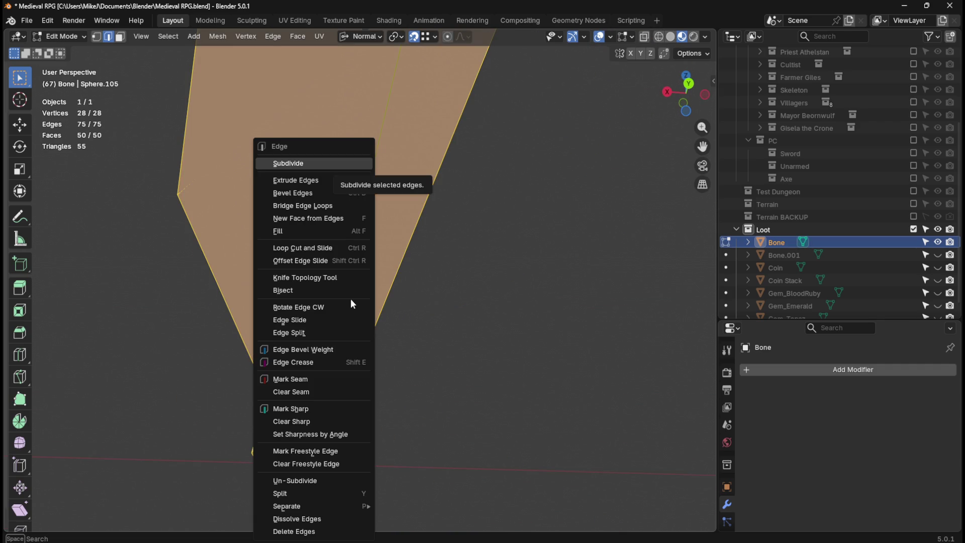
pyautogui.click(506, 249)
pyautogui.press('a')
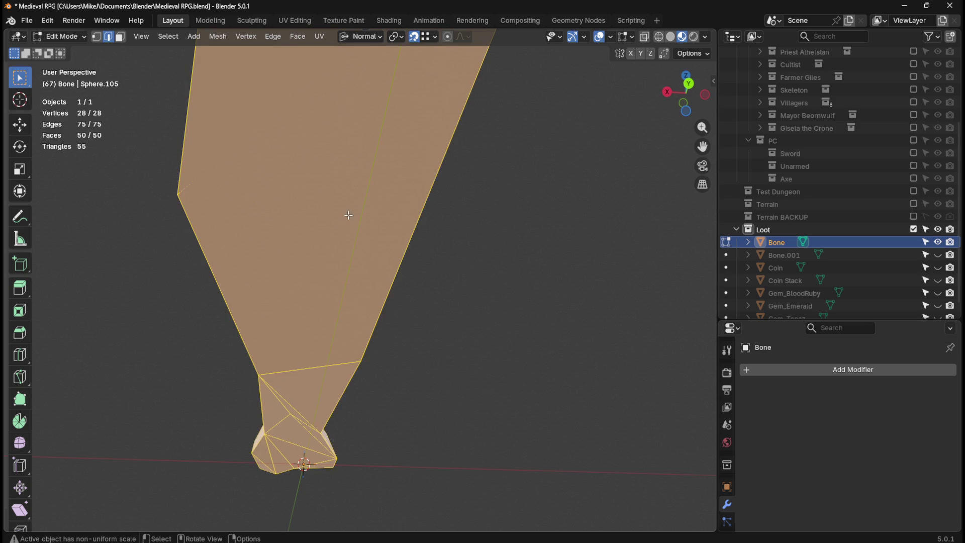
pyautogui.click(285, 41)
pyautogui.moveTo(298, 36)
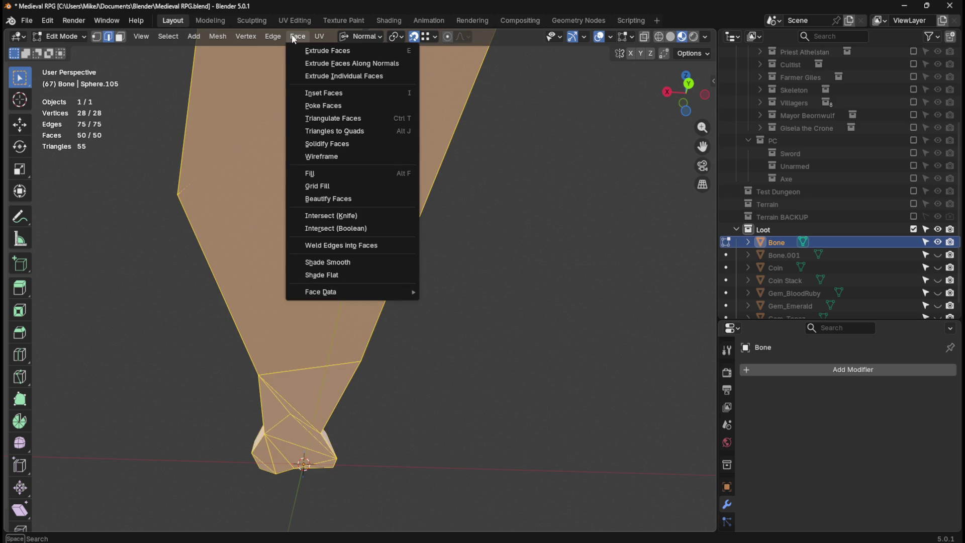
pyautogui.click(337, 116)
pyautogui.click(501, 215)
pyautogui.moveTo(501, 215)
pyautogui.mouseDown(button='middle')
pyautogui.moveTo(480, 291)
pyautogui.moveTo(481, 256)
pyautogui.moveTo(282, 213)
pyautogui.moveTo(263, 183)
pyautogui.mouseUp(button='middle')
# Back in Object Mode, inspect the triangulated bone, ending on a top view.
pyautogui.press('Tab')
pyautogui.moveTo(402, 158); pyautogui.dragTo(509, 218, button='middle')
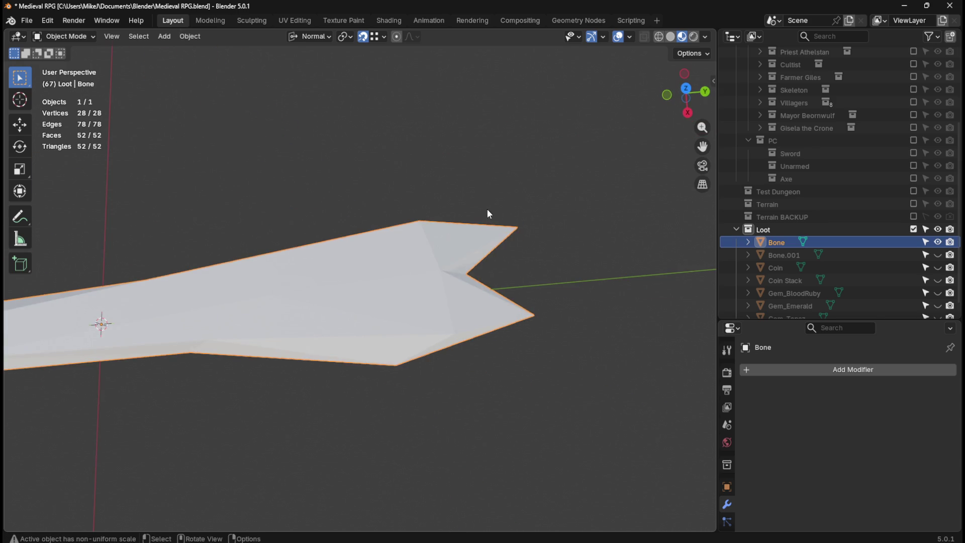
pyautogui.moveTo(329, 166); pyautogui.dragTo(424, 182, button='middle')
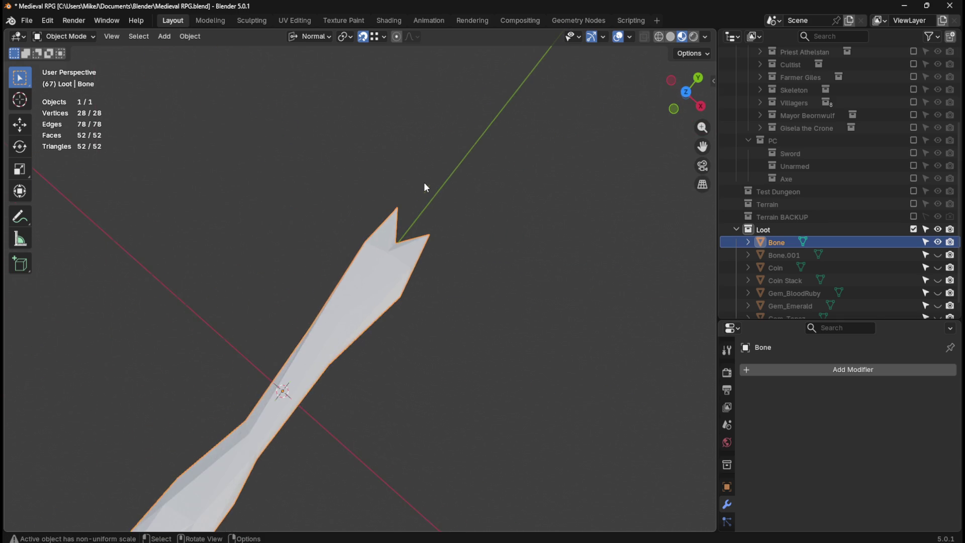
pyautogui.press('KP_7')
pyautogui.keyDown('shift'); pyautogui.scroll(-3, 475, 370); pyautogui.keyUp('shift')
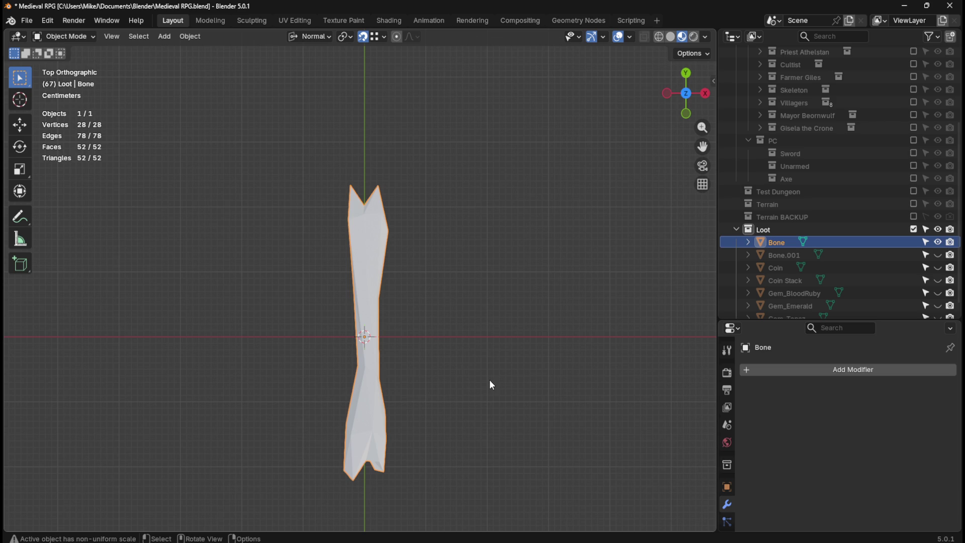
# Merge all of the bone's vertices by distance to remove overlaps, then return to Object Mode.
pyautogui.press('Tab')
pyautogui.press('a')
pyautogui.press('m')
pyautogui.click(503, 292)
pyautogui.press('Tab')
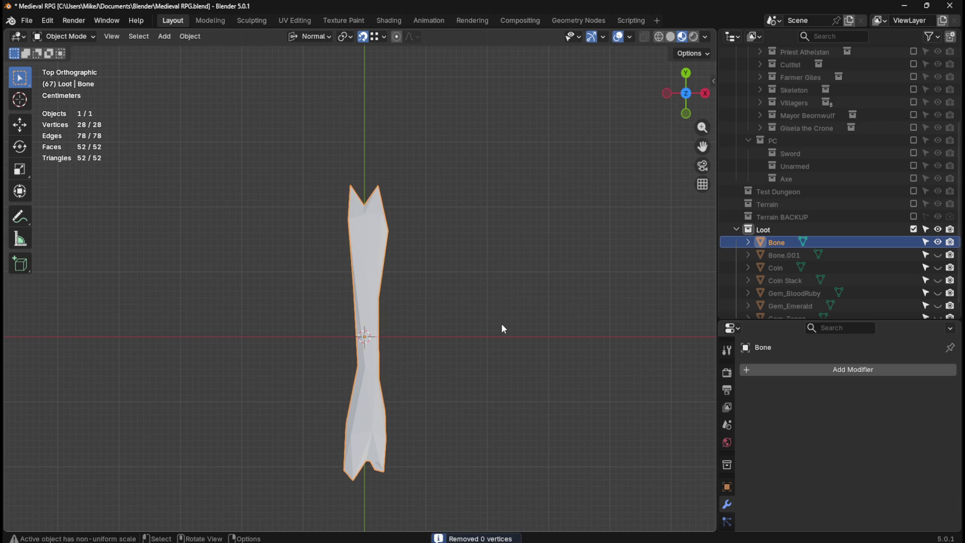
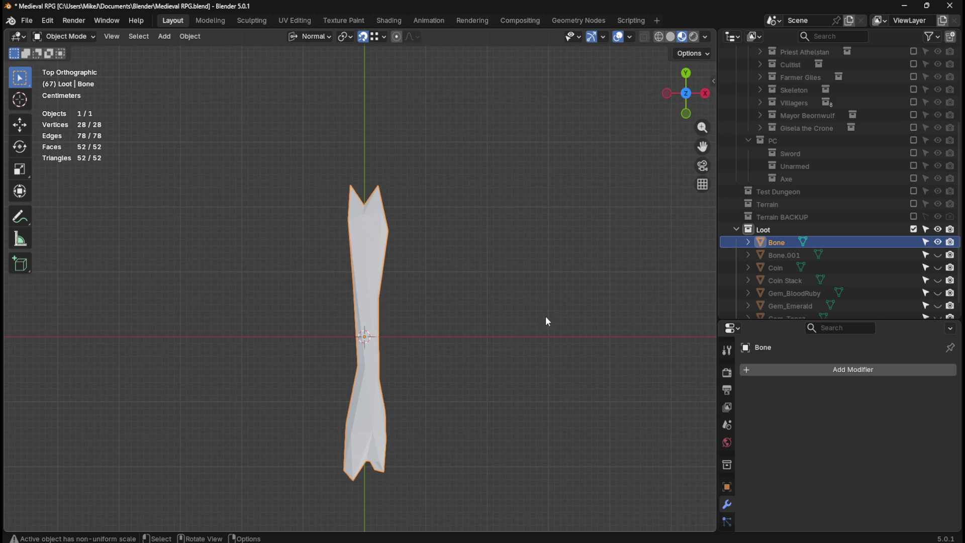
# Orbit around the bone mesh and switch the viewport to Solid shading.
pyautogui.moveTo(547, 325); pyautogui.dragTo(514, 207, button='middle')
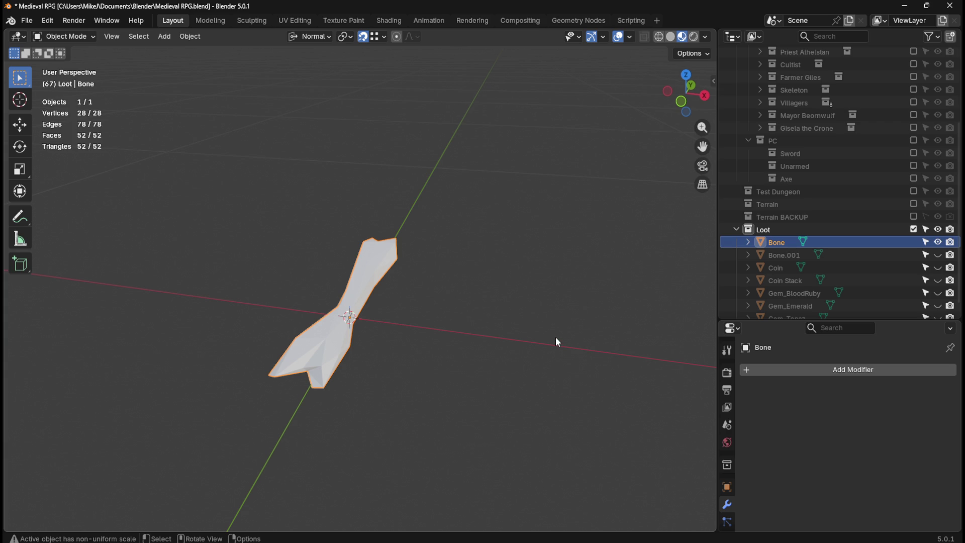
pyautogui.moveTo(523, 365)
pyautogui.mouseDown(button='middle')
pyautogui.moveTo(509, 265)
pyautogui.moveTo(528, 326)
pyautogui.moveTo(480, 345)
pyautogui.moveTo(474, 375)
pyautogui.moveTo(596, 322)
pyautogui.moveTo(497, 239)
pyautogui.moveTo(374, 280)
pyautogui.moveTo(473, 215)
pyautogui.moveTo(458, 248)
pyautogui.mouseUp(button='middle')
pyautogui.press('Tab')
pyautogui.press('Tab')
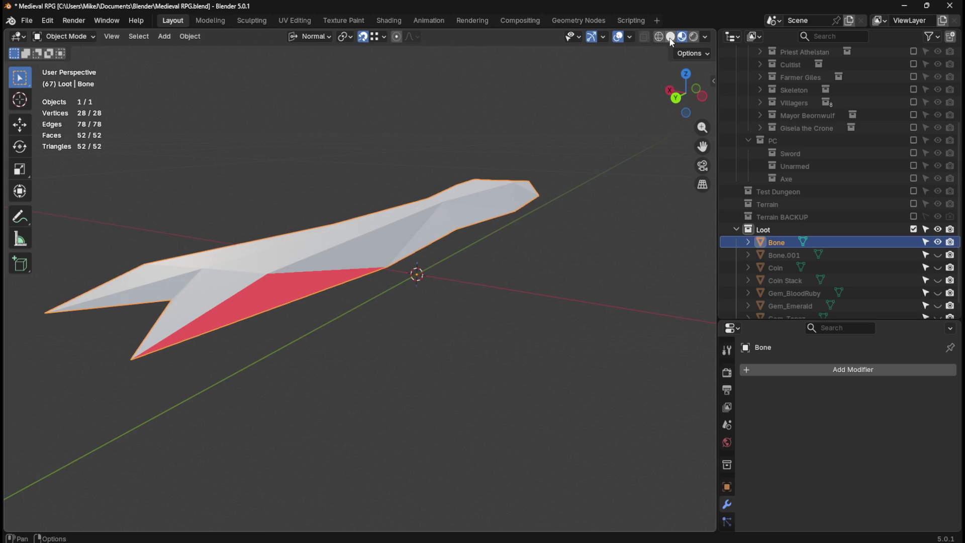
pyautogui.press('Tab')
# In Edit Mode with face select, pick the red inward-facing face and bring up its Face menu.
pyautogui.press('Tab')
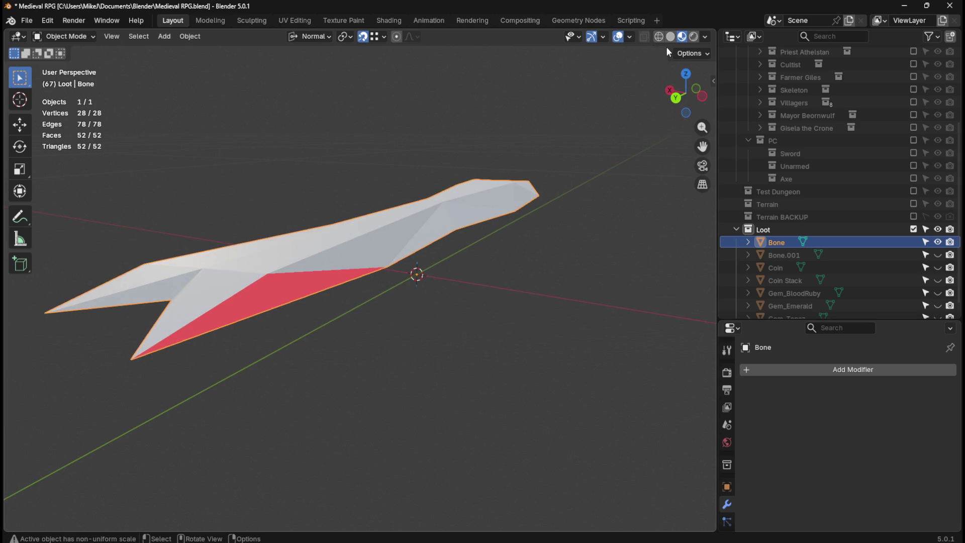
pyautogui.click(671, 36)
pyautogui.click(405, 351)
pyautogui.moveTo(406, 351)
pyautogui.mouseDown(button='middle')
pyautogui.moveTo(449, 290)
pyautogui.moveTo(421, 328)
pyautogui.moveTo(327, 276)
pyautogui.moveTo(328, 316)
pyautogui.moveTo(355, 312)
pyautogui.moveTo(324, 294)
pyautogui.mouseUp(button='middle')
pyautogui.click(338, 256)
pyautogui.press('Tab')
pyautogui.press('3')
pyautogui.click(308, 248)
pyautogui.rightClick(325, 249)
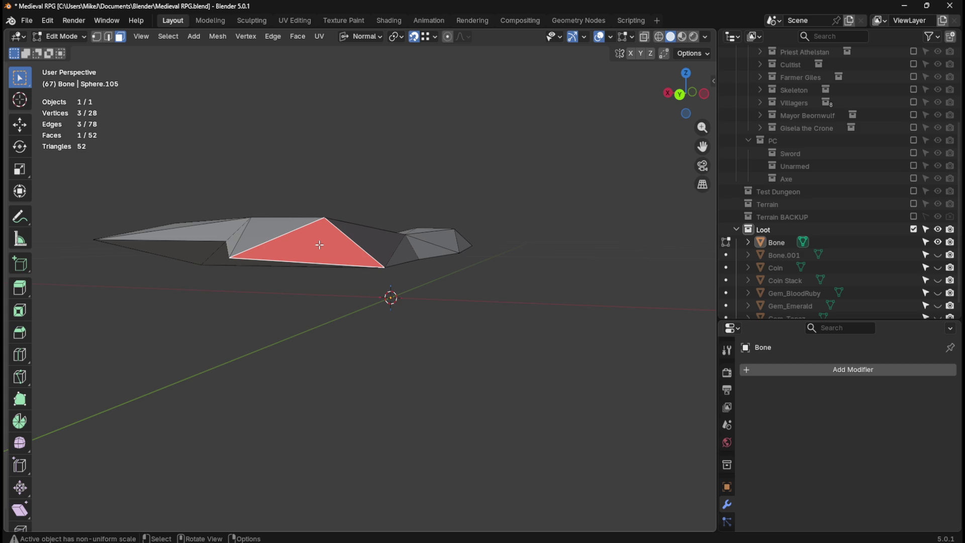
# Recalculate the selected face's normal outward with Shift+N, then deselect and orbit to verify.
pyautogui.press('shift')
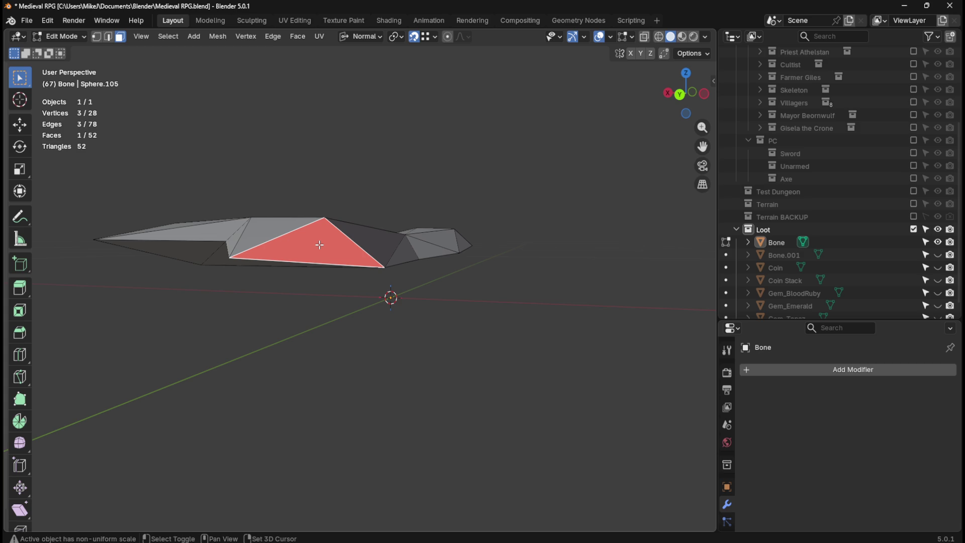
pyautogui.hotkey('shift', 'n')
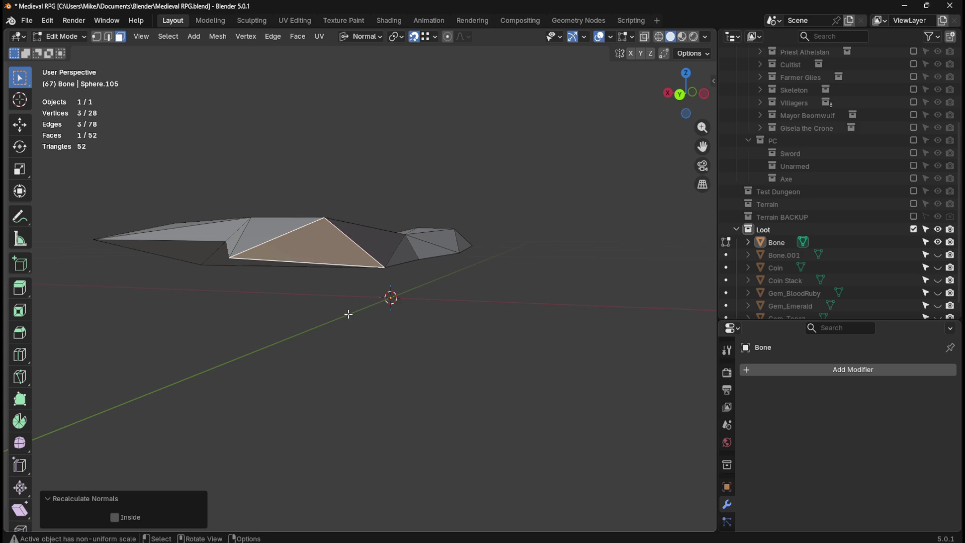
pyautogui.click(348, 314)
pyautogui.moveTo(303, 332)
pyautogui.mouseDown(button='middle')
pyautogui.moveTo(420, 318)
pyautogui.moveTo(421, 307)
pyautogui.moveTo(379, 283)
pyautogui.moveTo(343, 278)
pyautogui.moveTo(304, 297)
pyautogui.moveTo(390, 319)
pyautogui.moveTo(302, 267)
pyautogui.moveTo(432, 276)
pyautogui.moveTo(391, 272)
pyautogui.moveTo(402, 282)
pyautogui.moveTo(364, 246)
pyautogui.moveTo(412, 261)
pyautogui.moveTo(448, 249)
pyautogui.moveTo(383, 244)
pyautogui.moveTo(437, 241)
pyautogui.moveTo(489, 260)
pyautogui.moveTo(510, 207)
pyautogui.moveTo(529, 232)
pyautogui.moveTo(378, 291)
pyautogui.moveTo(435, 317)
pyautogui.moveTo(489, 244)
pyautogui.moveTo(473, 246)
pyautogui.moveTo(450, 282)
pyautogui.moveTo(484, 281)
pyautogui.mouseUp(button='middle')
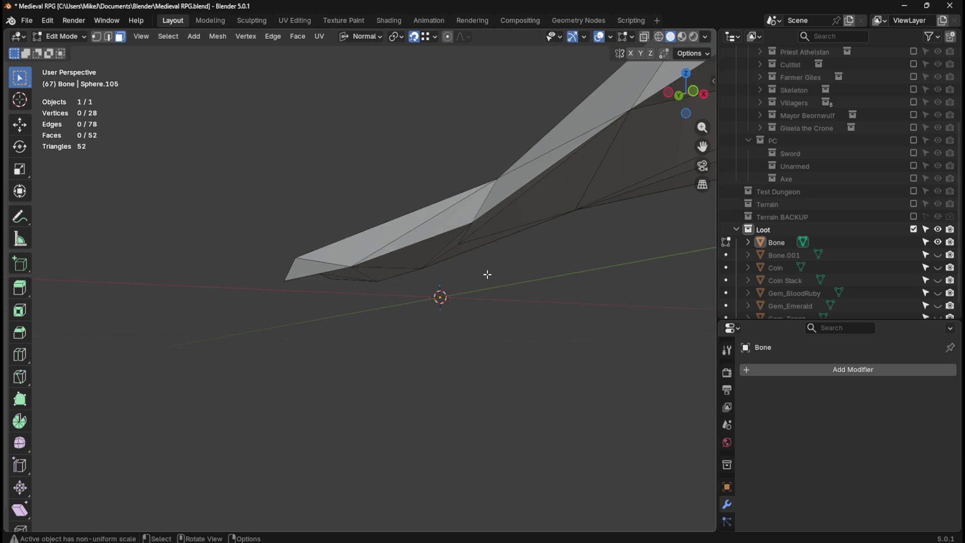
# Select the whole bone mesh in front view and set the Snap Target to Increment.
pyautogui.press('KP_7')
pyautogui.moveTo(450, 400); pyautogui.dragTo(519, 242, button='middle')
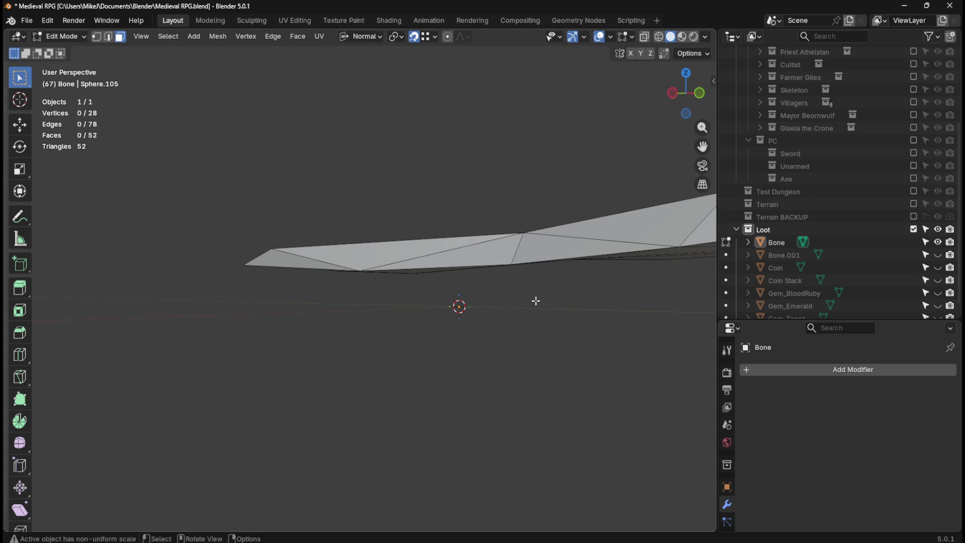
pyautogui.moveTo(543, 304); pyautogui.dragTo(491, 264, button='middle')
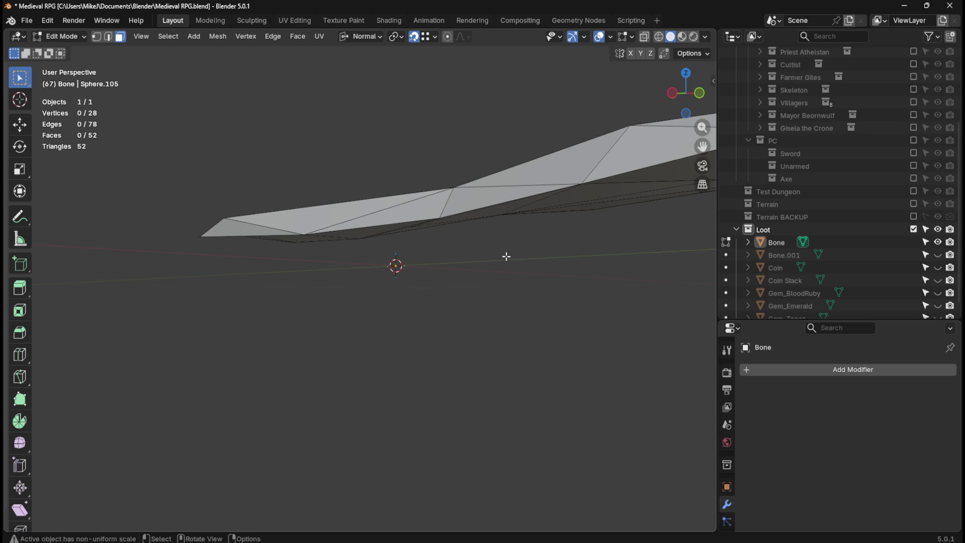
pyautogui.press('a')
pyautogui.press('KP_1')
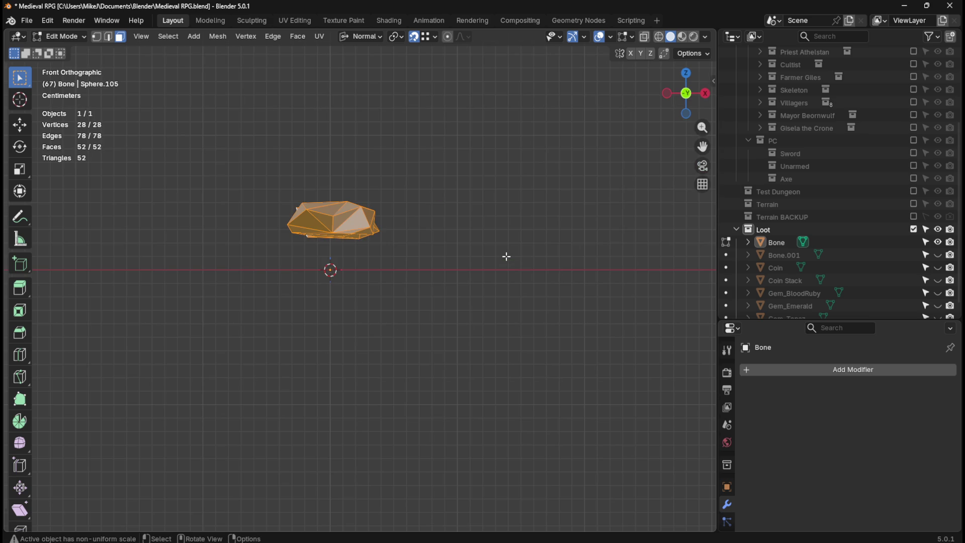
pyautogui.click(433, 38)
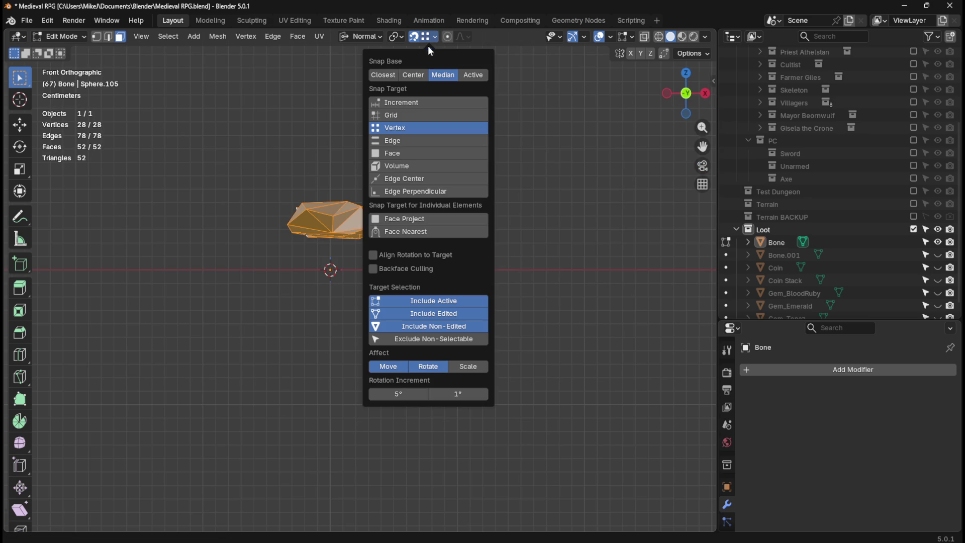
pyautogui.click(412, 102)
pyautogui.hotkey('alt', 'a')
pyautogui.press('a')
pyautogui.keyDown('shift'); pyautogui.moveTo(290, 185); pyautogui.dragTo(312, 193, button='middle'); pyautogui.keyUp('shift')
pyautogui.scroll(6, 312, 193)
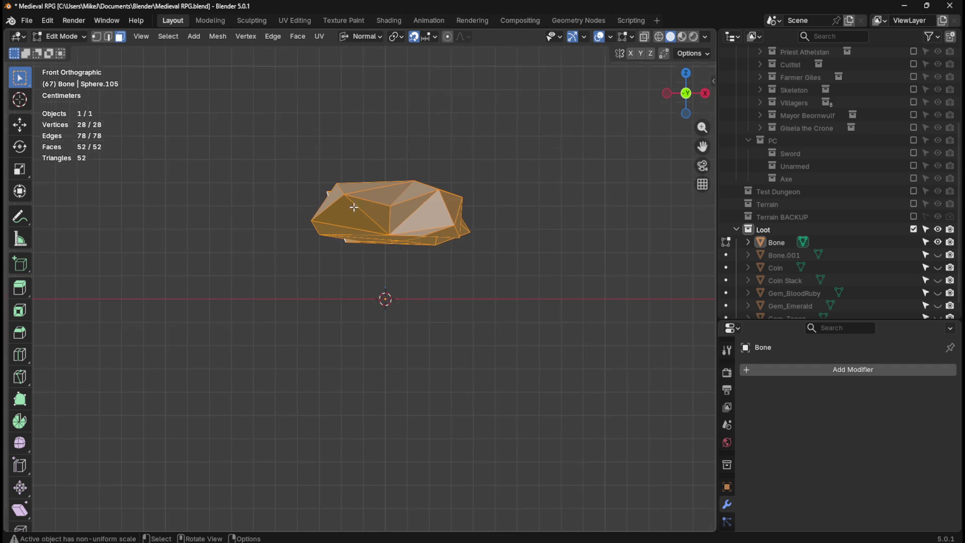
# Lower the bone mesh 2.3 cm along the global Z axis.
pyautogui.press('g')
pyautogui.press('z')
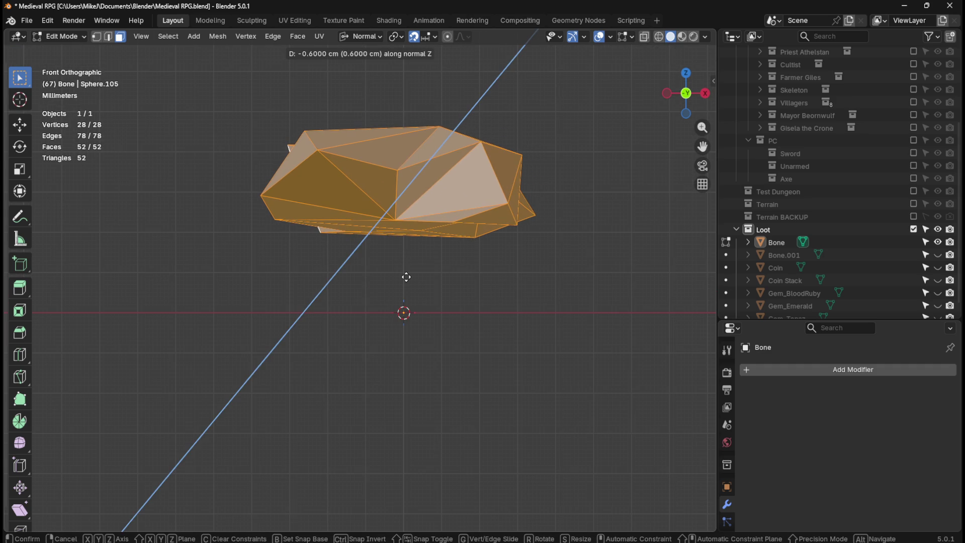
pyautogui.press('z')
pyautogui.press('z')
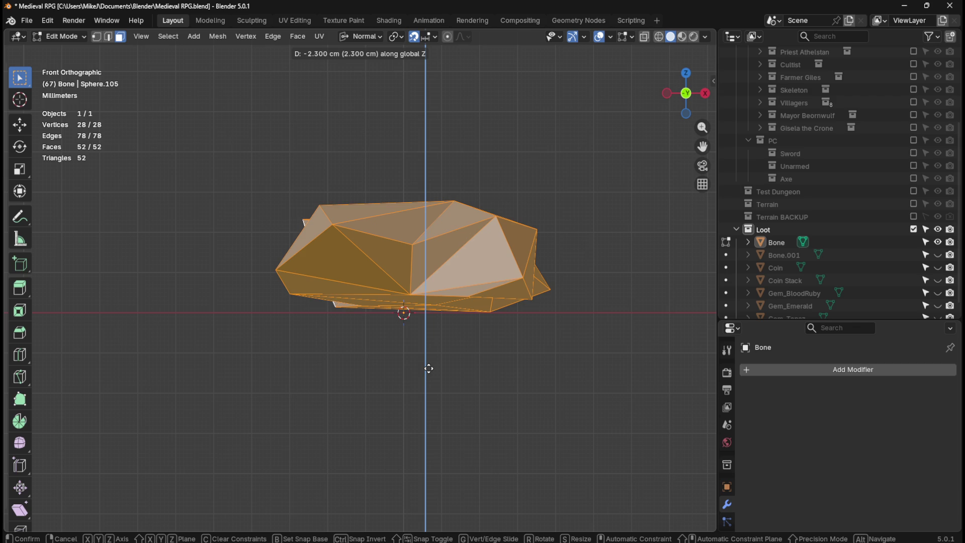
pyautogui.click(430, 368)
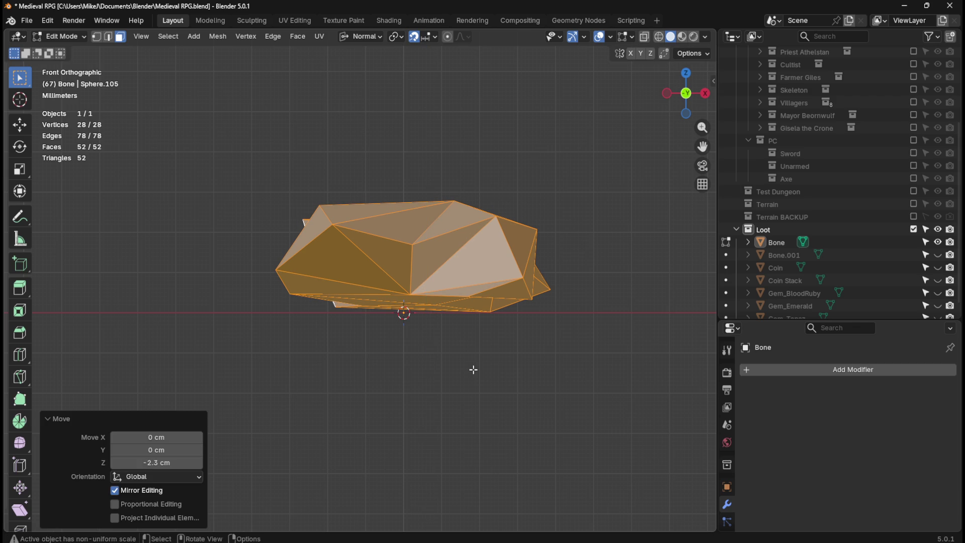
# Tilt the mesh -1.42° about Y, then nudge it down 0.052627 cm along Z.
pyautogui.press('r')
pyautogui.press('x')
pyautogui.press('x')
pyautogui.press('Escape')
pyautogui.press('r')
pyautogui.press('x')
pyautogui.press('Escape')
pyautogui.press('r')
pyautogui.press('y')
pyautogui.press('y')
pyautogui.press('y')
pyautogui.press('y')
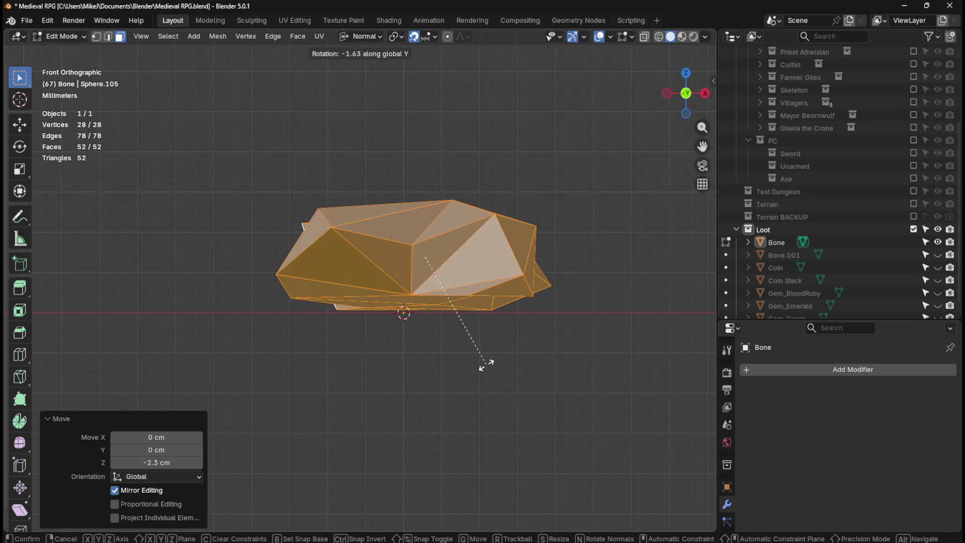
pyautogui.click(486, 364)
pyautogui.press('e')
pyautogui.press('z')
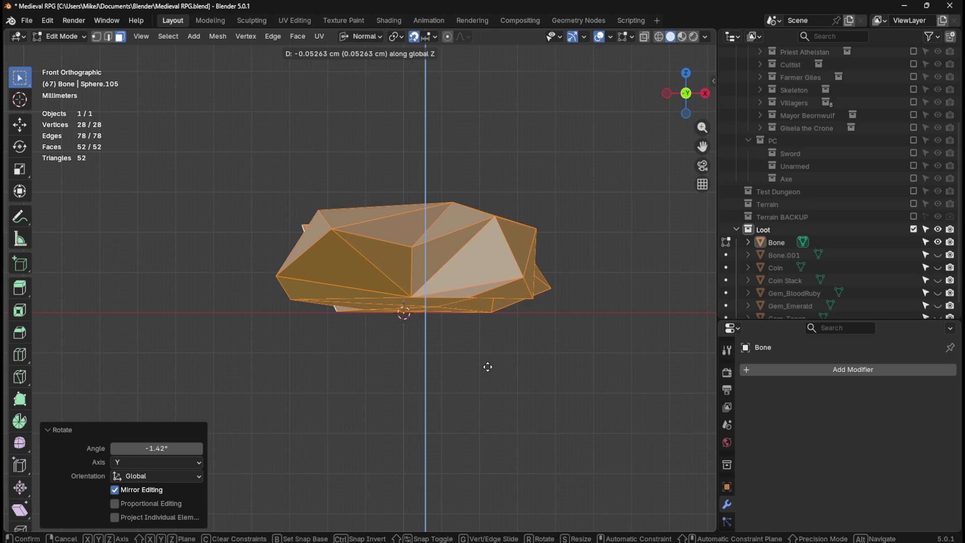
pyautogui.click(488, 367)
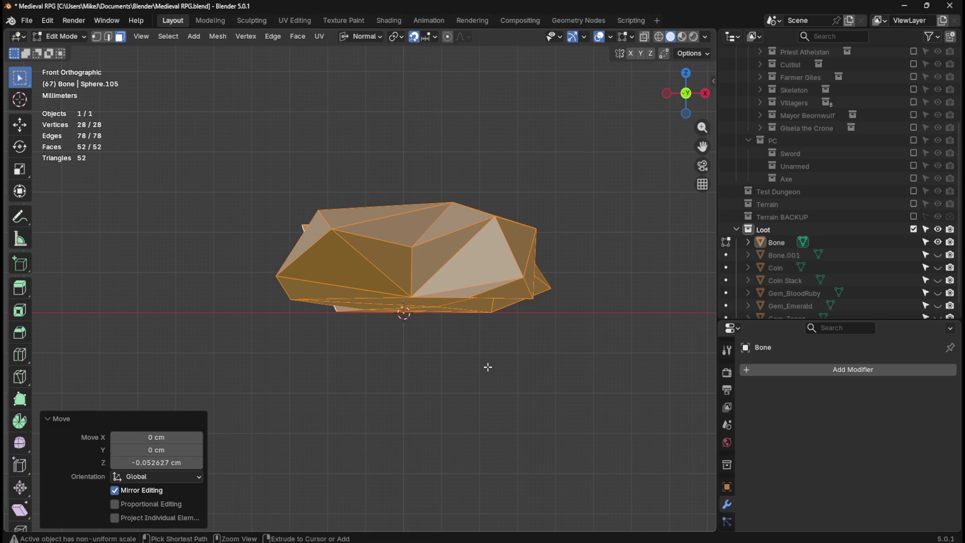
# Deselect the mesh, return the Bone to Object Mode, and reselect the Bone object.
pyautogui.moveTo(548, 345)
pyautogui.mouseDown(button='middle')
pyautogui.moveTo(463, 349)
pyautogui.moveTo(459, 338)
pyautogui.moveTo(599, 335)
pyautogui.moveTo(584, 325)
pyautogui.moveTo(502, 342)
pyautogui.mouseUp(button='middle')
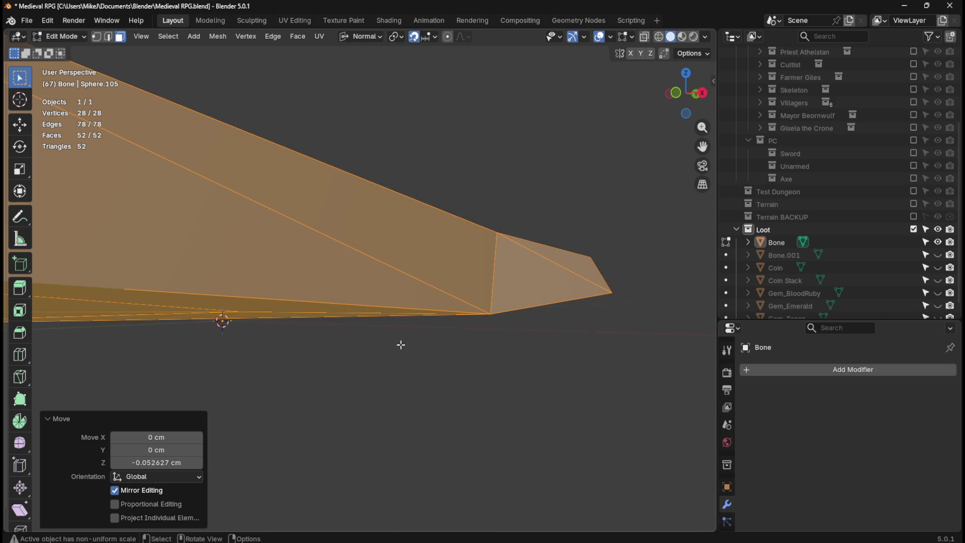
pyautogui.moveTo(435, 349); pyautogui.dragTo(491, 339, button='middle')
pyautogui.click(335, 348)
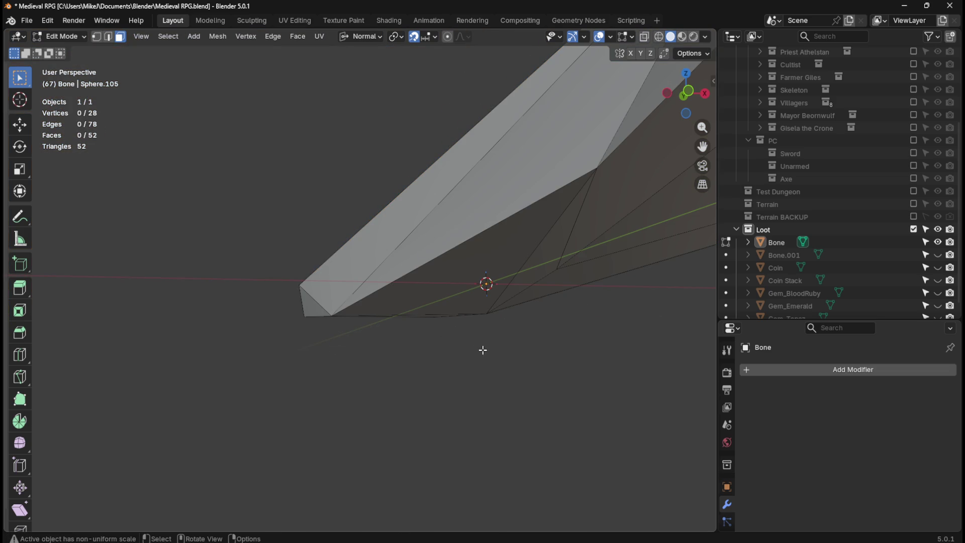
pyautogui.press('Tab')
pyautogui.moveTo(532, 263)
pyautogui.mouseDown(button='middle')
pyautogui.moveTo(424, 319)
pyautogui.moveTo(443, 308)
pyautogui.moveTo(416, 319)
pyautogui.moveTo(349, 318)
pyautogui.moveTo(394, 317)
pyautogui.moveTo(418, 300)
pyautogui.moveTo(388, 294)
pyautogui.moveTo(340, 313)
pyautogui.moveTo(372, 298)
pyautogui.moveTo(449, 305)
pyautogui.moveTo(318, 298)
pyautogui.moveTo(417, 305)
pyautogui.moveTo(397, 311)
pyautogui.moveTo(453, 349)
pyautogui.moveTo(468, 314)
pyautogui.moveTo(475, 333)
pyautogui.mouseUp(button='middle')
pyautogui.click(609, 317)
pyautogui.moveTo(410, 385)
pyautogui.mouseDown(button='middle')
pyautogui.moveTo(413, 402)
pyautogui.moveTo(416, 382)
pyautogui.moveTo(417, 404)
pyautogui.moveTo(457, 437)
pyautogui.moveTo(463, 415)
pyautogui.moveTo(258, 423)
pyautogui.moveTo(271, 422)
pyautogui.mouseUp(button='middle')
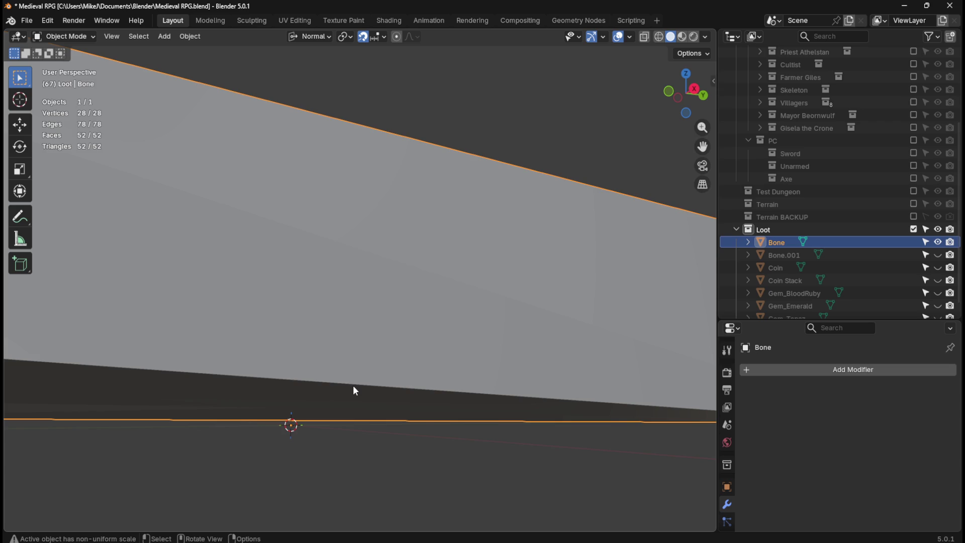
# In Right view, rotate the Bone object -0.952° so it lies level.
pyautogui.moveTo(369, 388); pyautogui.dragTo(415, 390, button='middle')
pyautogui.press('KP_3')
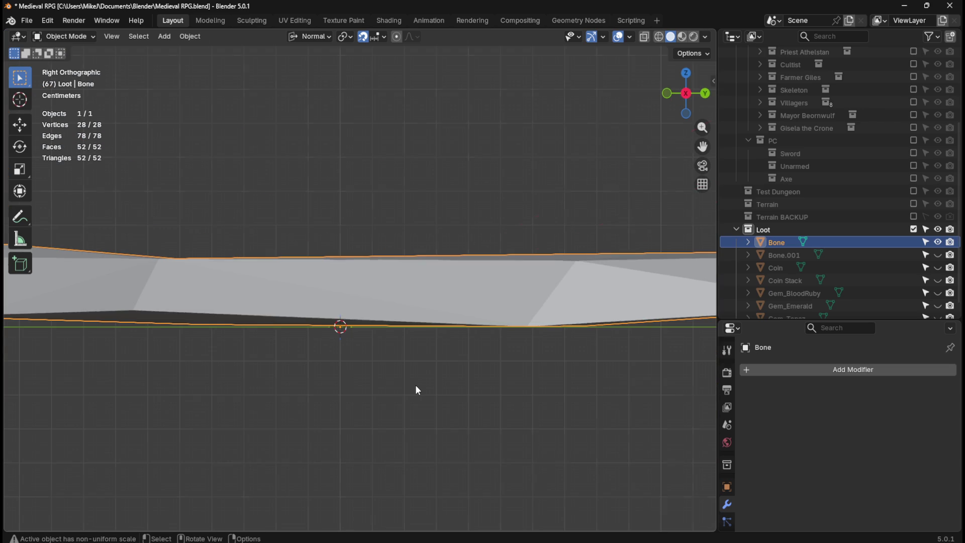
pyautogui.click(421, 385)
pyautogui.scroll(-4, 420, 384)
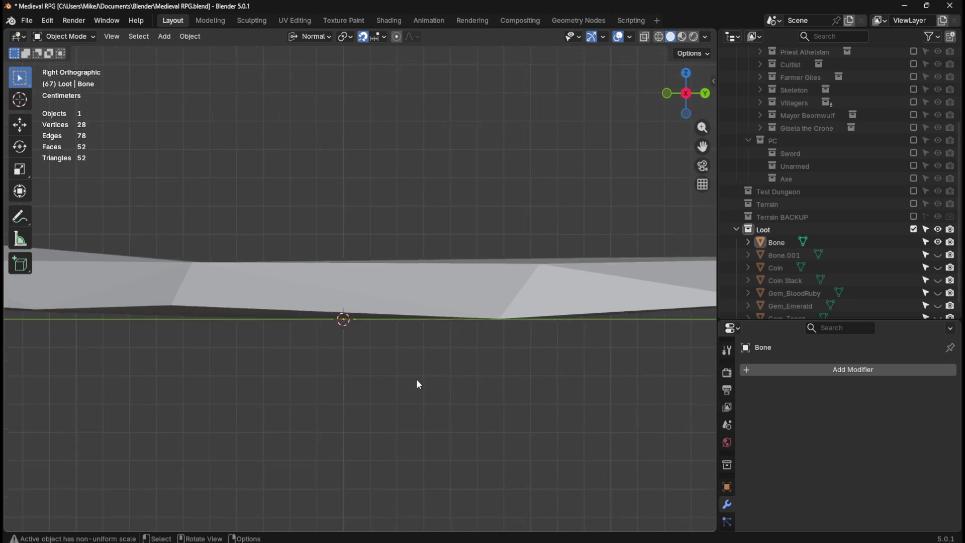
pyautogui.click(474, 282)
pyautogui.press('r')
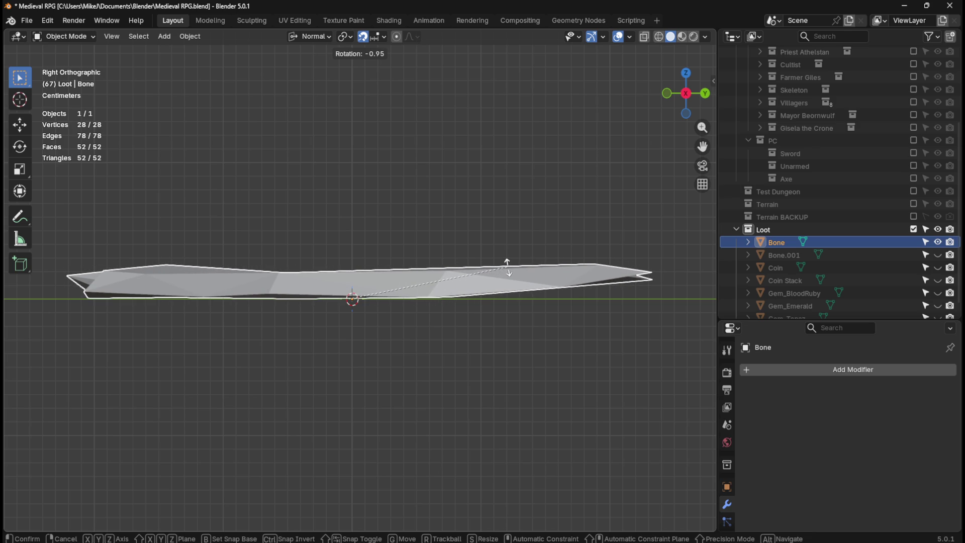
pyautogui.click(508, 267)
# Zoom in on the bone's lower edge and re-enter Edit Mode.
pyautogui.scroll(10, 348, 325)
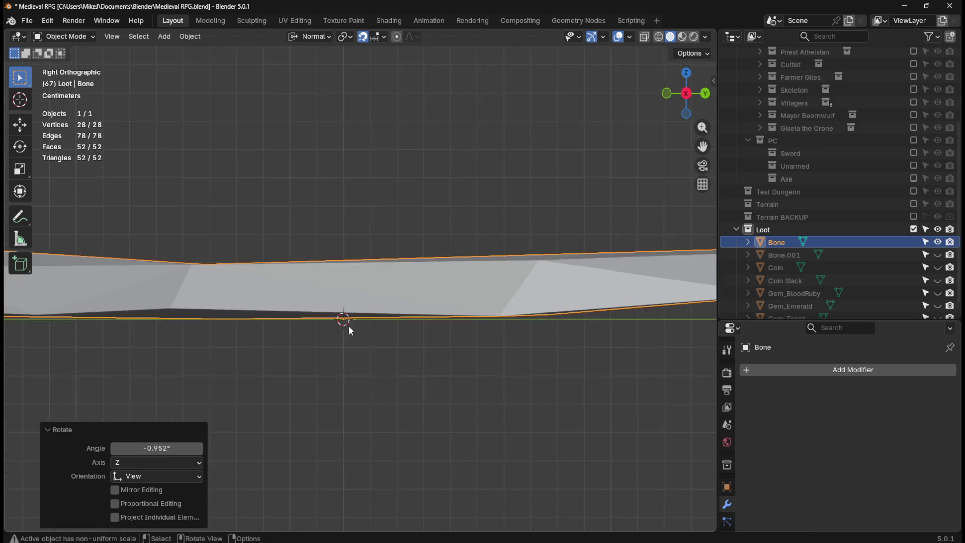
pyautogui.keyDown('shift'); pyautogui.moveTo(340, 395); pyautogui.dragTo(399, 343, button='middle'); pyautogui.keyUp('shift')
pyautogui.scroll(4, 400, 342)
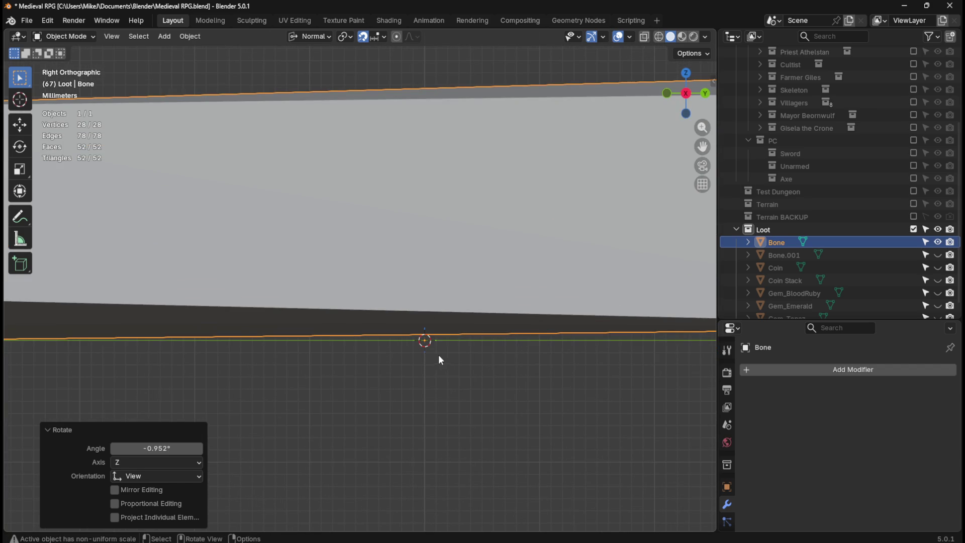
pyautogui.click(458, 289)
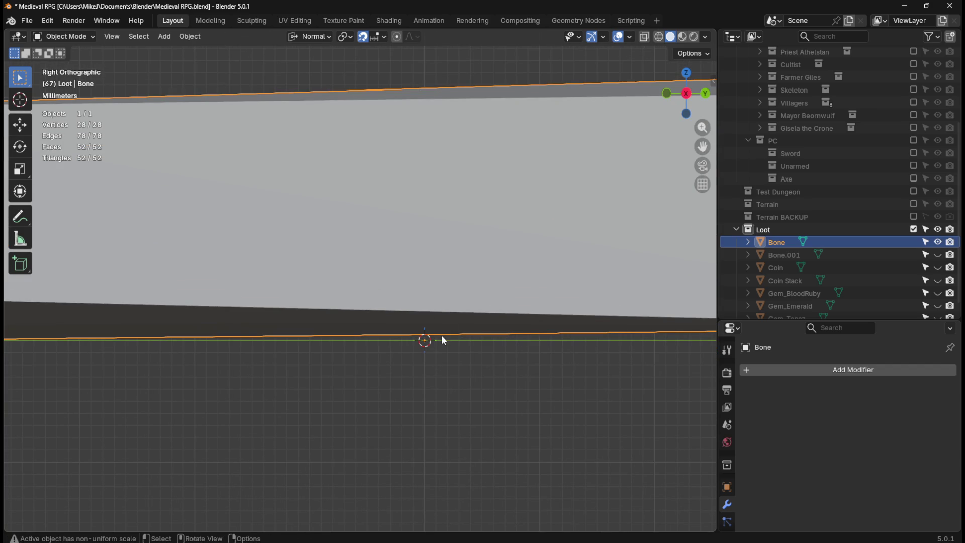
pyautogui.scroll(-7, 441, 337)
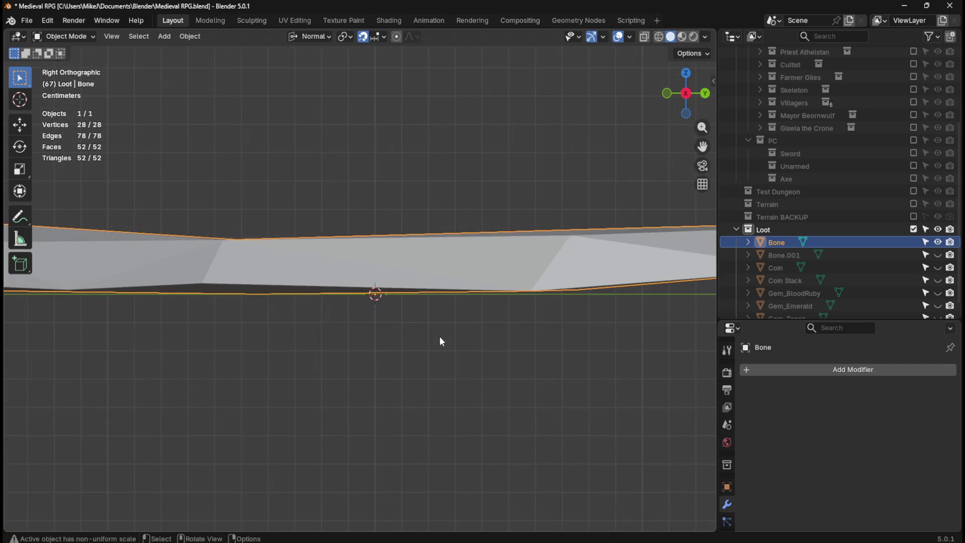
pyautogui.scroll(4, 440, 338)
pyautogui.scroll(3, 440, 338)
pyautogui.press('Tab')
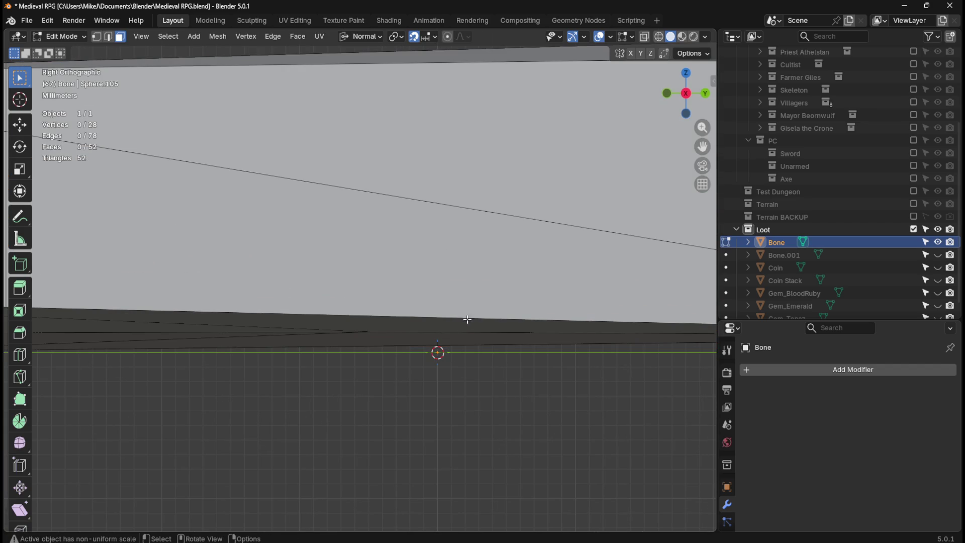
# Box-select the flat faces on the bone's underside from the bottom view.
pyautogui.moveTo(451, 340)
pyautogui.mouseDown(button='middle')
pyautogui.moveTo(455, 298)
pyautogui.moveTo(442, 315)
pyautogui.moveTo(421, 314)
pyautogui.mouseUp(button='middle')
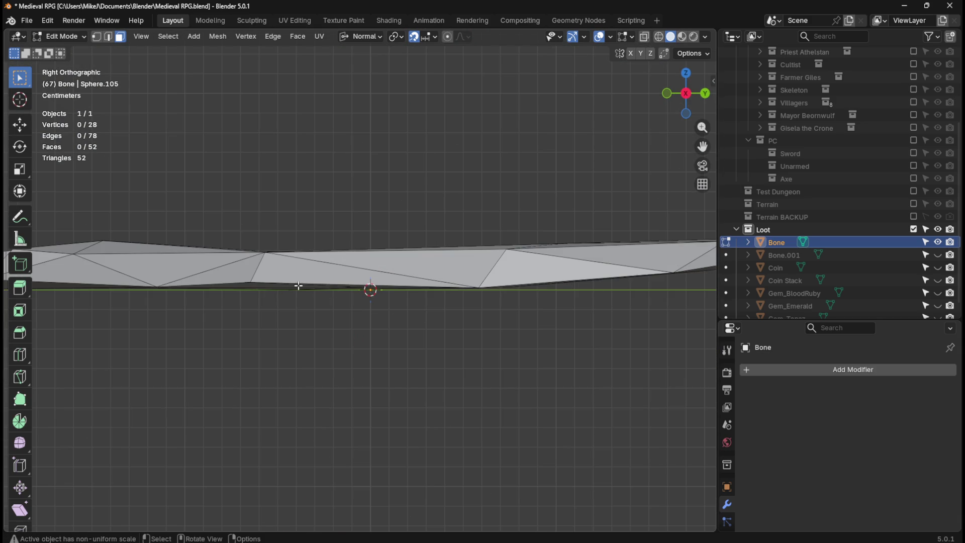
pyautogui.click(276, 286)
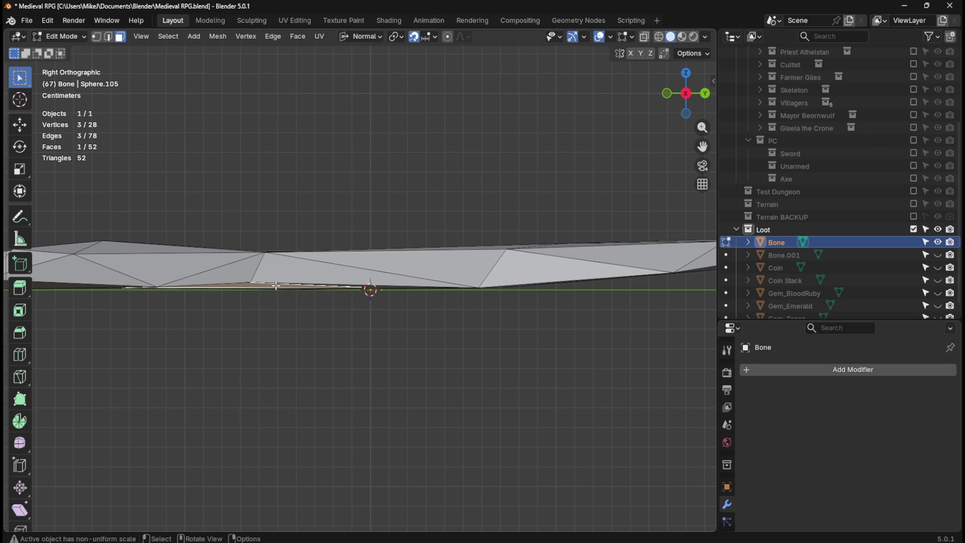
pyautogui.moveTo(243, 329); pyautogui.dragTo(434, 284)
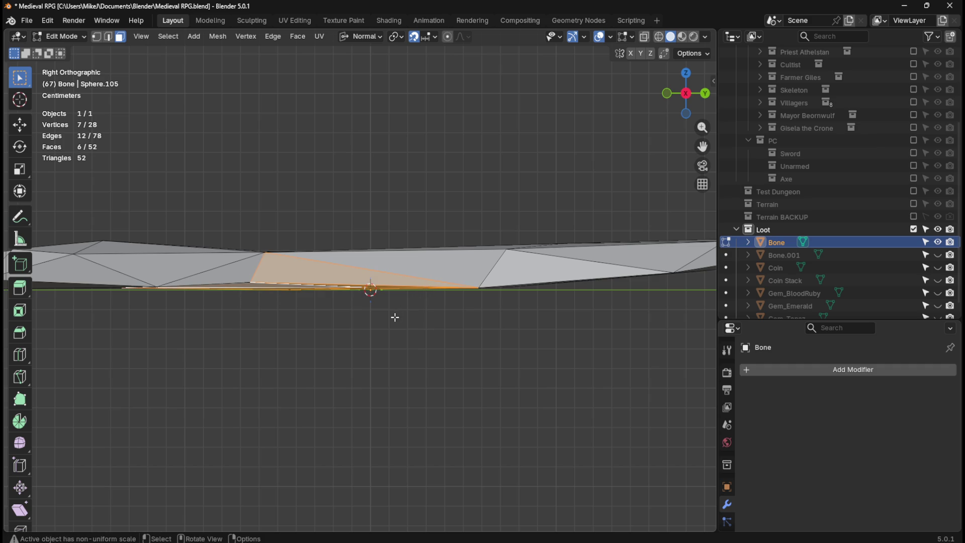
pyautogui.click(367, 315)
pyautogui.press('KP_7')
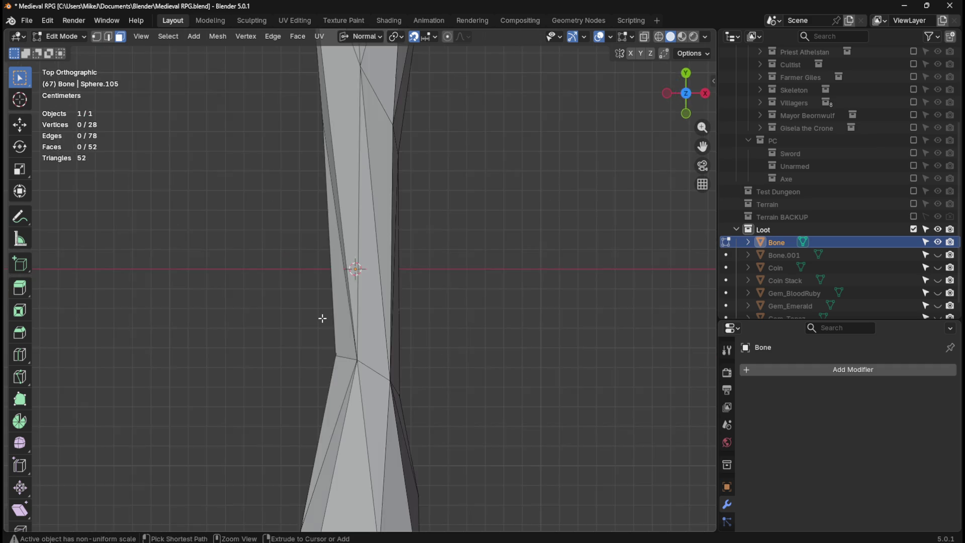
pyautogui.press('ctrl+KP_7')
pyautogui.moveTo(346, 189); pyautogui.dragTo(388, 372)
pyautogui.press('KP_1')
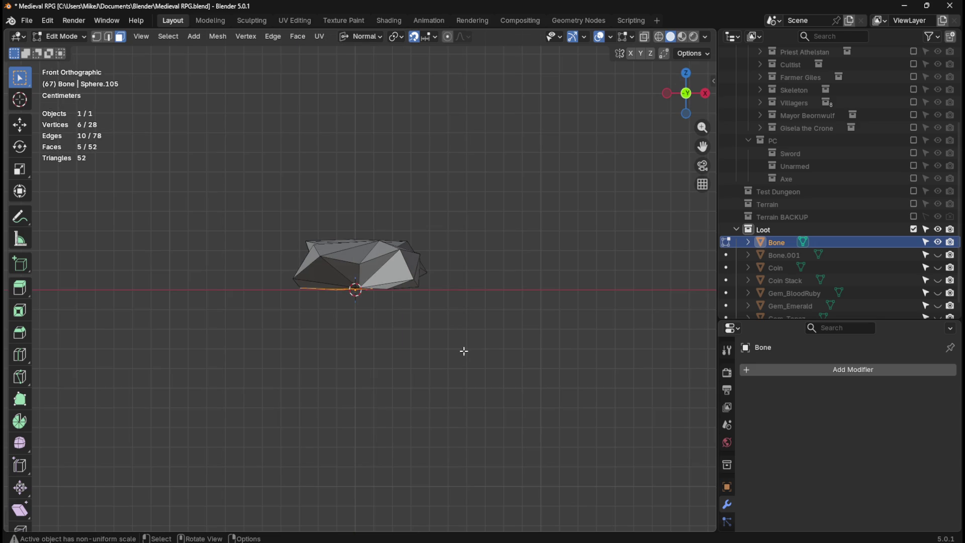
pyautogui.moveTo(480, 263)
pyautogui.mouseDown(button='middle')
pyautogui.moveTo(461, 287)
pyautogui.moveTo(390, 265)
pyautogui.moveTo(394, 231)
pyautogui.mouseUp(button='middle')
# Snap the 3D cursor to the selected faces, then return to Right view and Object Mode.
pyautogui.hotkey('shift', 's')
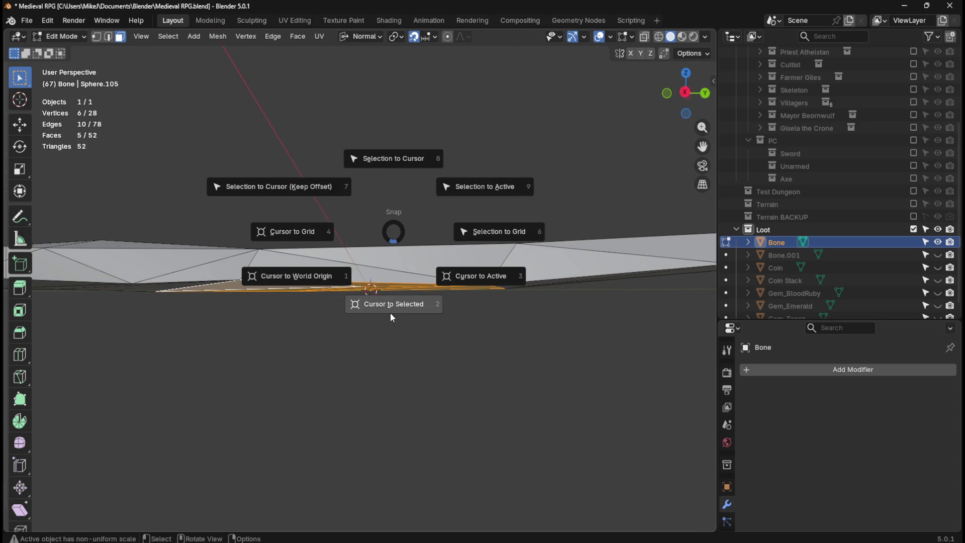
pyautogui.click(393, 307)
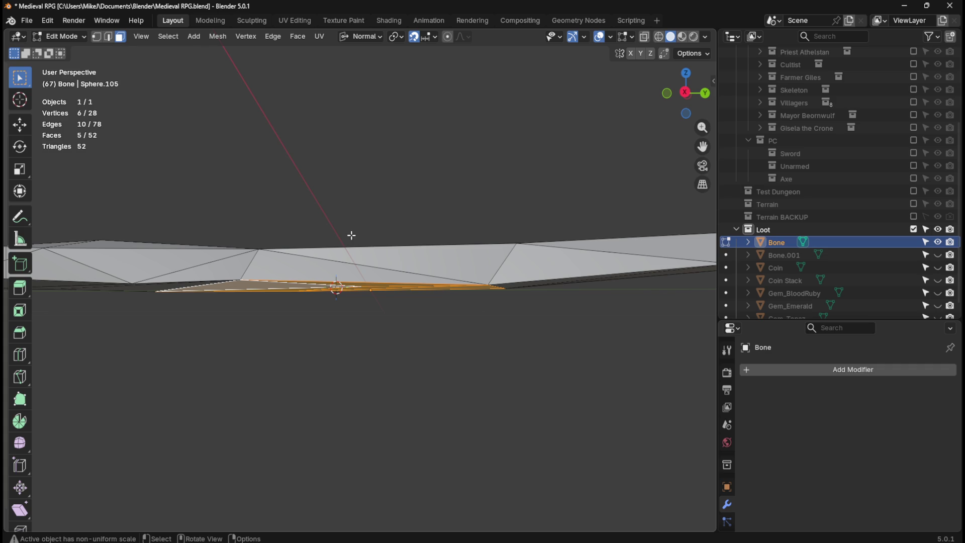
pyautogui.press('KP_3')
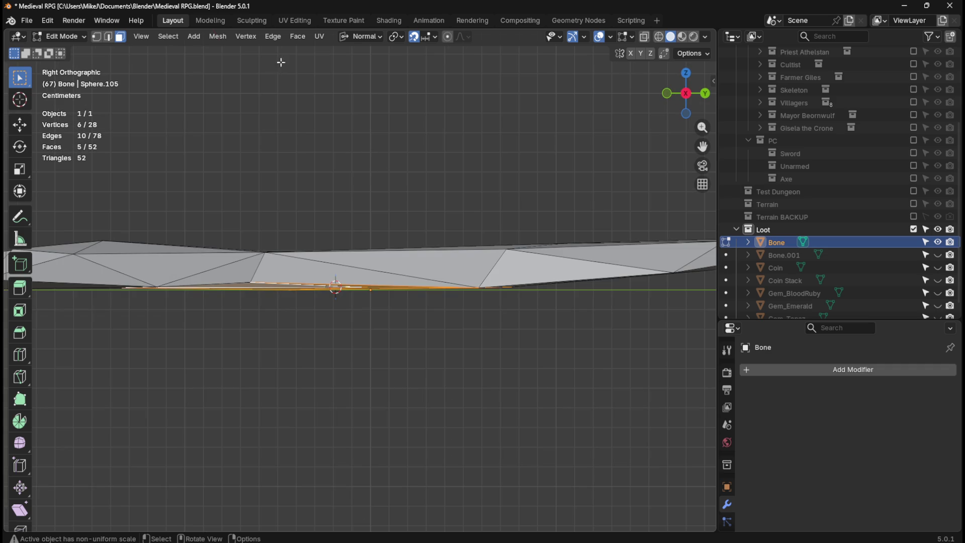
pyautogui.press('Tab')
# Set the Bone's origin to the 3D cursor, then reset the cursor to the world origin.
pyautogui.click(192, 37)
pyautogui.moveTo(288, 64)
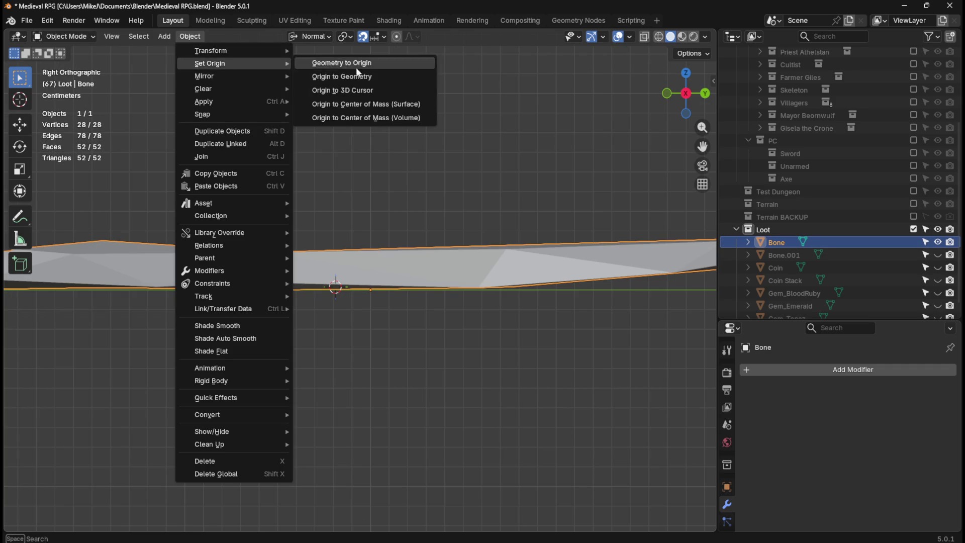
pyautogui.click(373, 92)
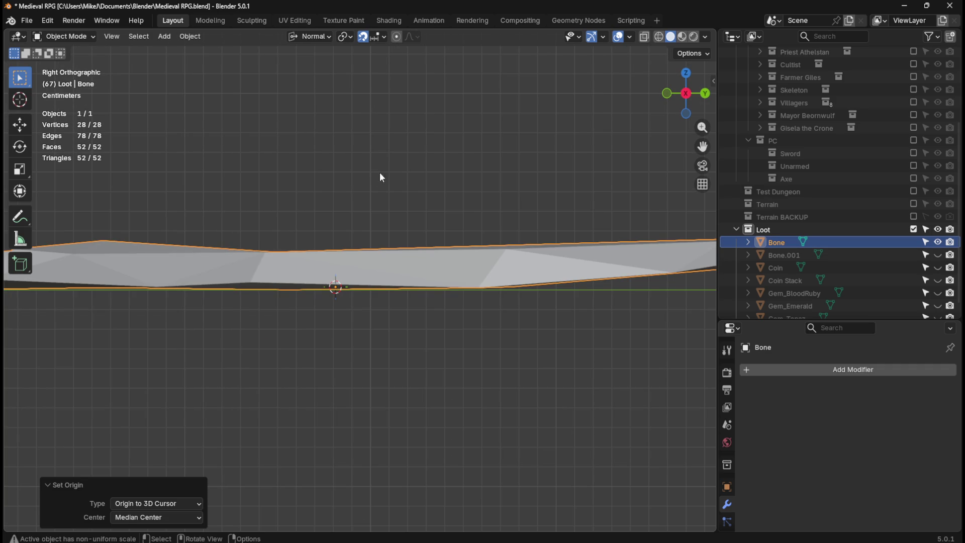
pyautogui.scroll(-4, 382, 186)
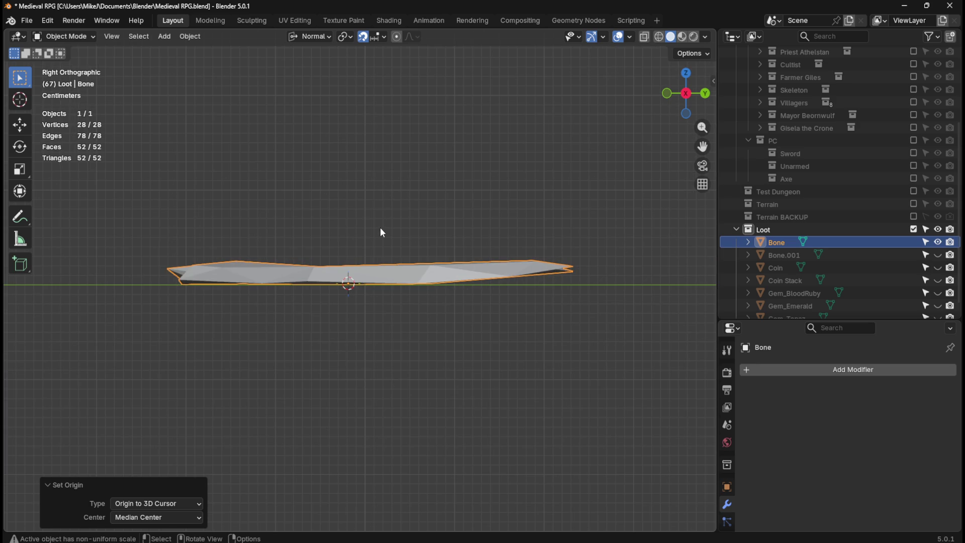
pyautogui.scroll(2, 382, 232)
pyautogui.scroll(3, 382, 232)
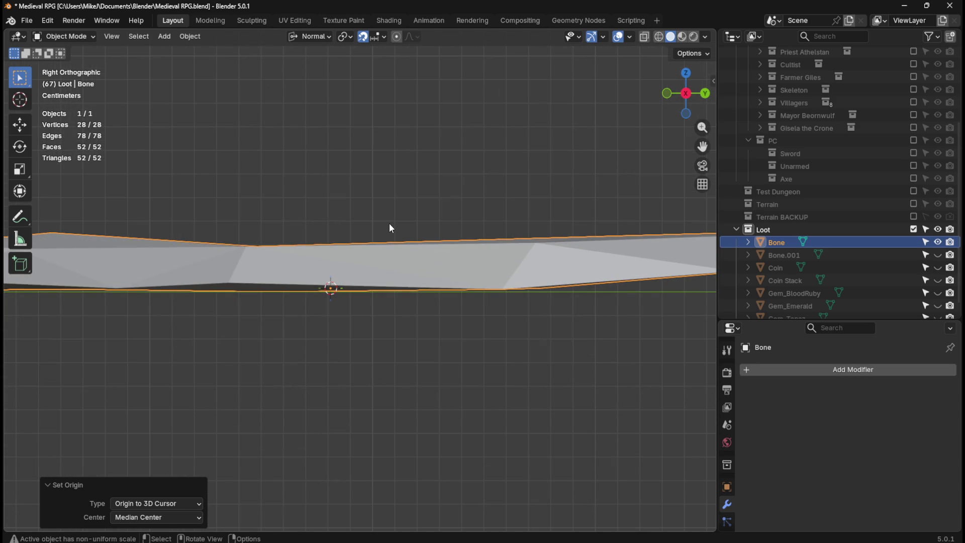
pyautogui.hotkey('shift', 's')
pyautogui.click(291, 268)
# Select all vertices and merge by distance (0 removed), then return to Object Mode.
pyautogui.press('Tab')
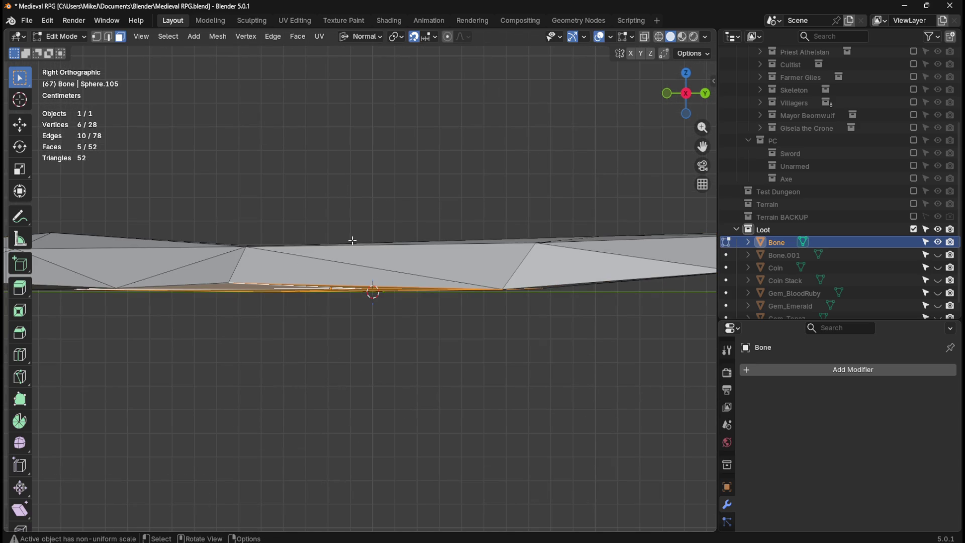
pyautogui.click(395, 211)
pyautogui.moveTo(334, 209)
pyautogui.mouseDown(button='middle')
pyautogui.moveTo(445, 207)
pyautogui.moveTo(455, 176)
pyautogui.moveTo(476, 239)
pyautogui.moveTo(439, 241)
pyautogui.mouseUp(button='middle')
pyautogui.press('Tab')
pyautogui.press('Tab')
pyautogui.press('a')
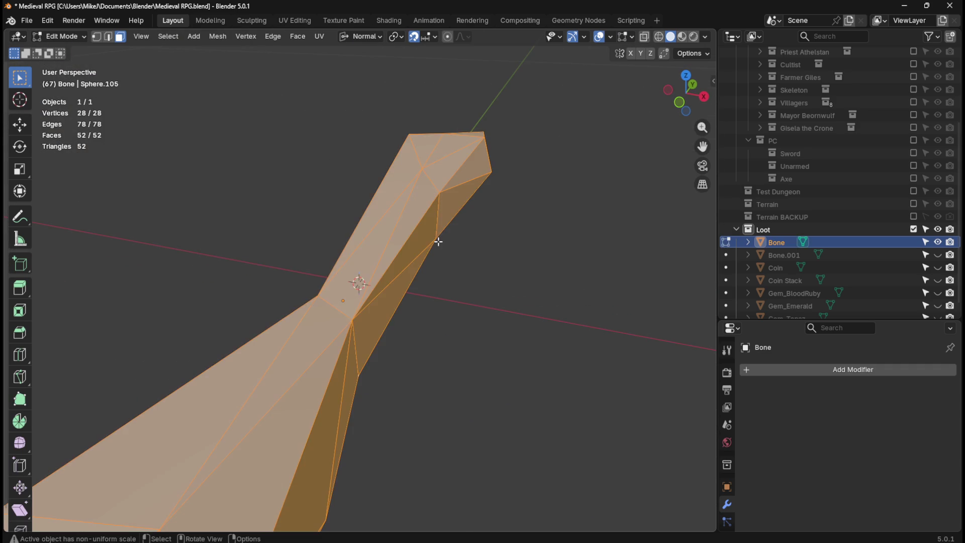
pyautogui.press('m')
pyautogui.click(438, 241)
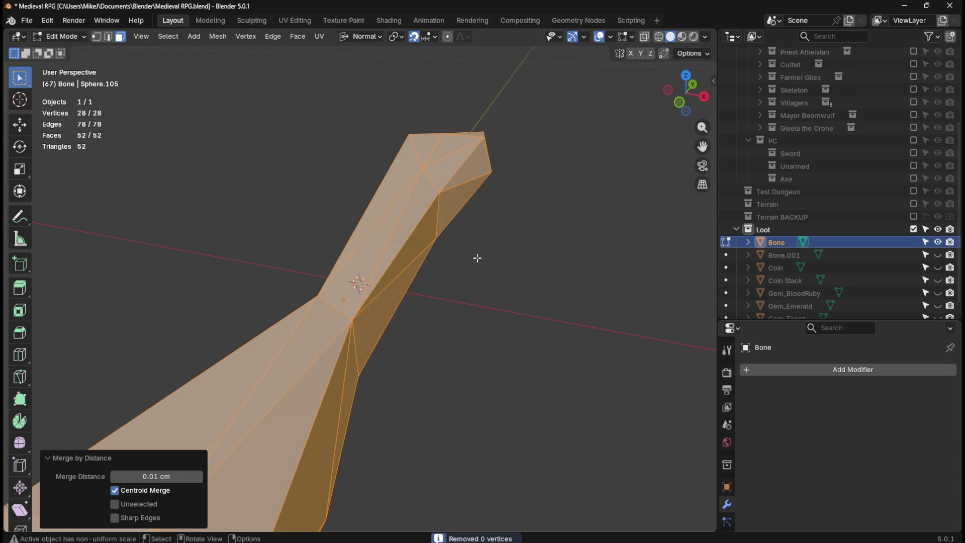
pyautogui.press('Tab')
pyautogui.scroll(-4, 490, 269)
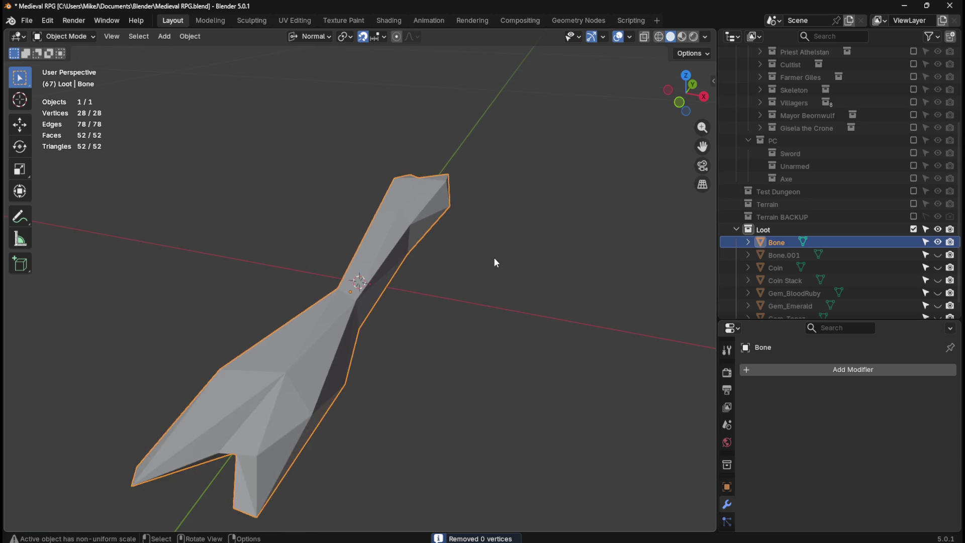
pyautogui.moveTo(499, 259)
pyautogui.mouseDown(button='middle')
pyautogui.moveTo(504, 240)
pyautogui.moveTo(504, 253)
pyautogui.mouseUp(button='middle')
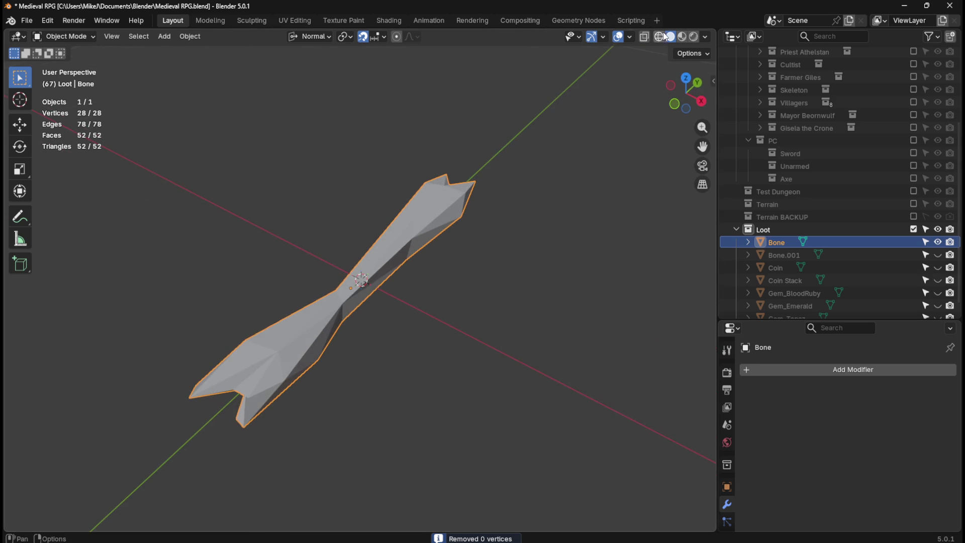
# Switch the viewport to Material Preview shading and save the file.
pyautogui.click(647, 38)
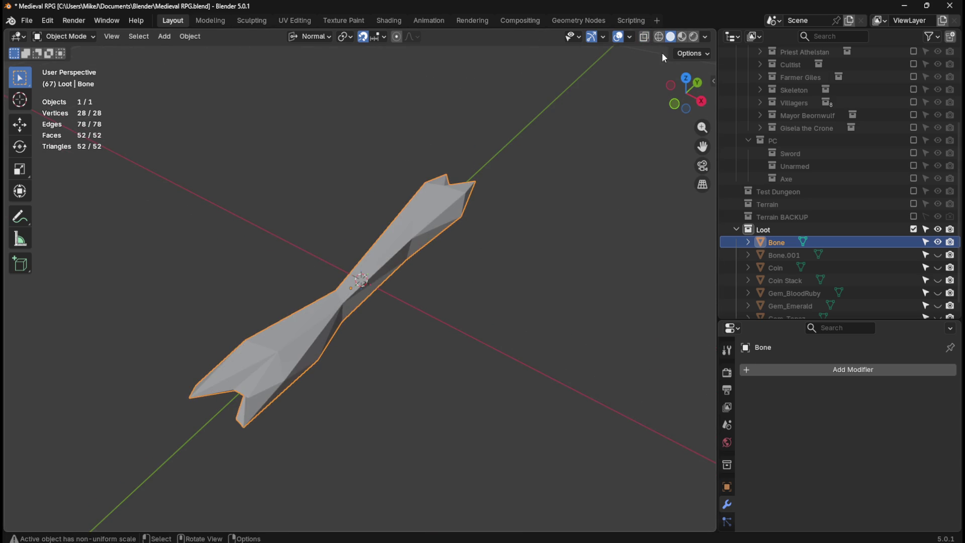
pyautogui.click(645, 38)
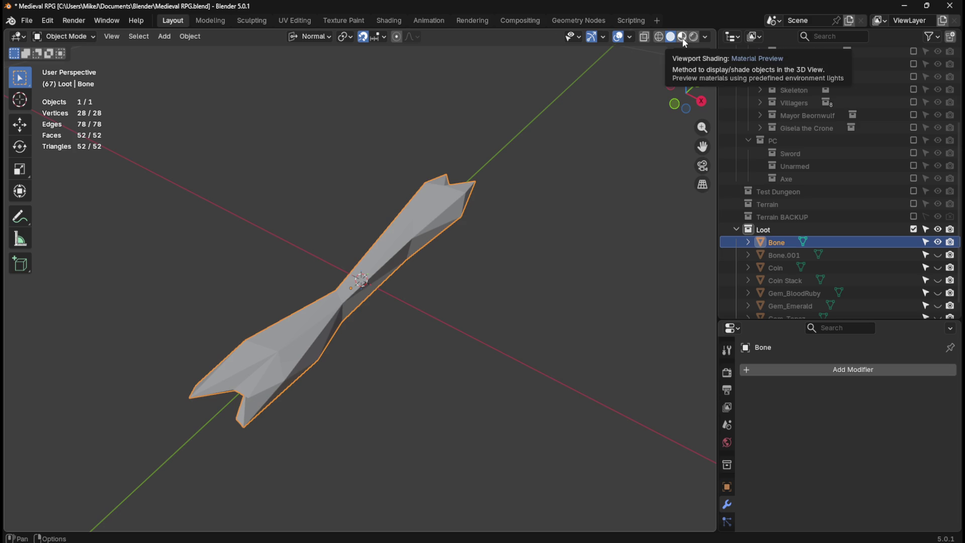
pyautogui.click(684, 39)
pyautogui.hotkey('ctrl', 's')
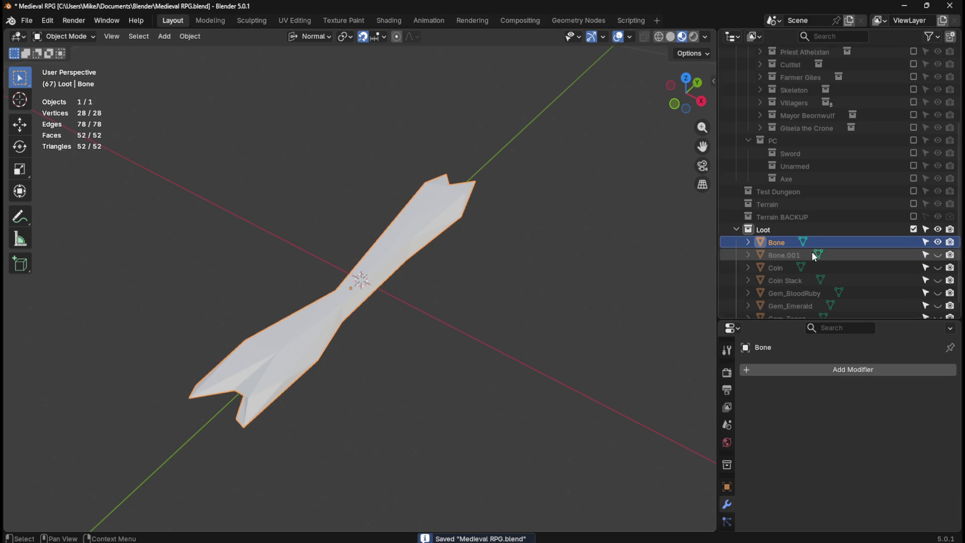
# Unhide and delete the high-poly Bone.001 from the Loot collection, then save Medieval RPG.blend.
pyautogui.scroll(-1, 787, 237)
pyautogui.click(781, 244)
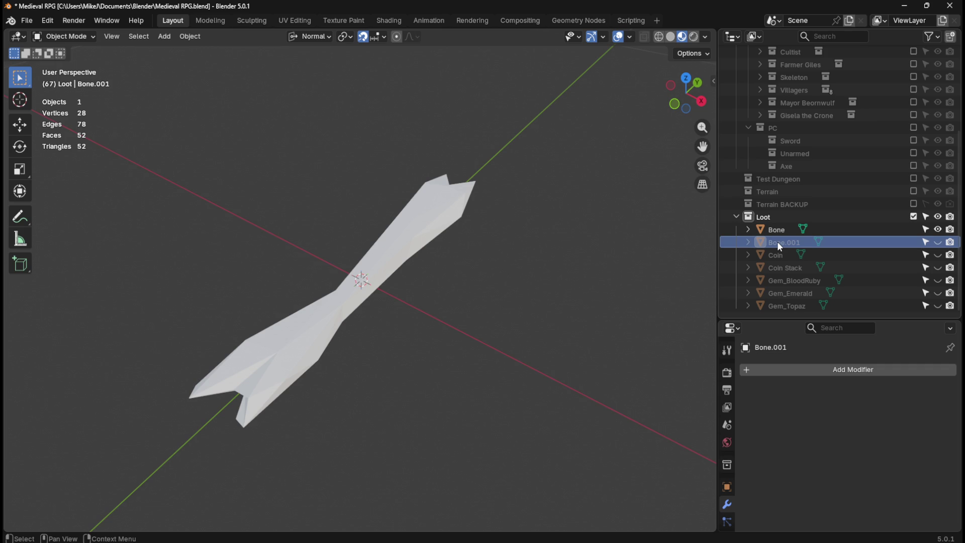
pyautogui.click(938, 243)
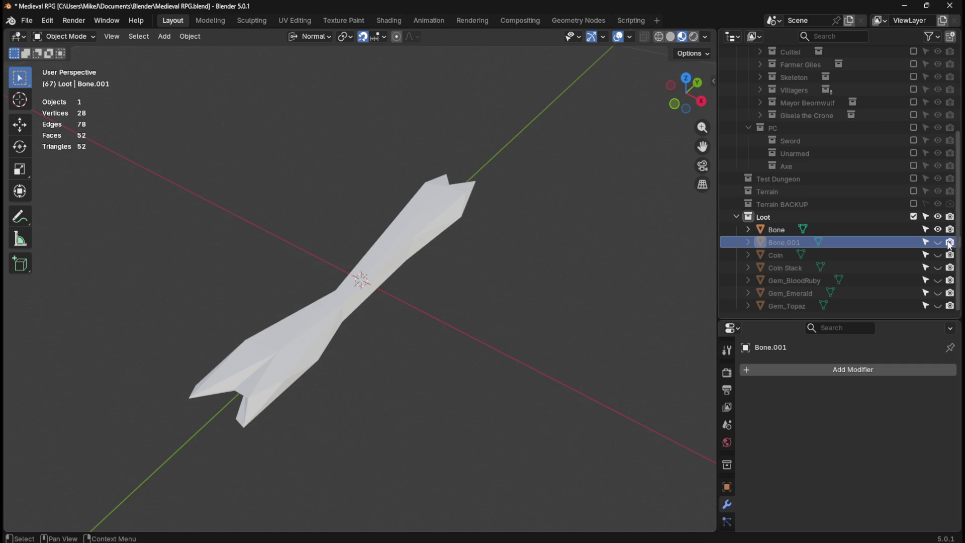
pyautogui.click(786, 234)
pyautogui.click(781, 244)
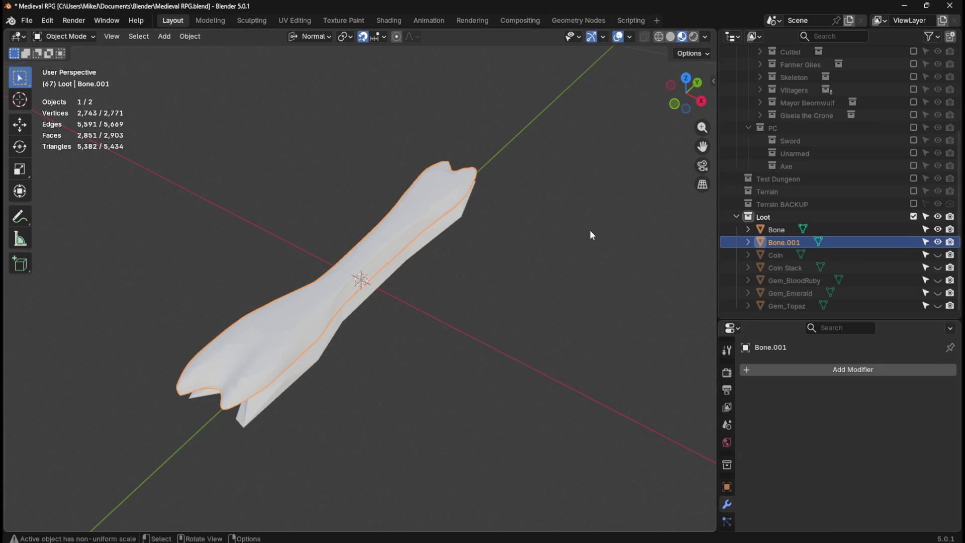
pyautogui.press('Delete')
pyautogui.click(768, 243)
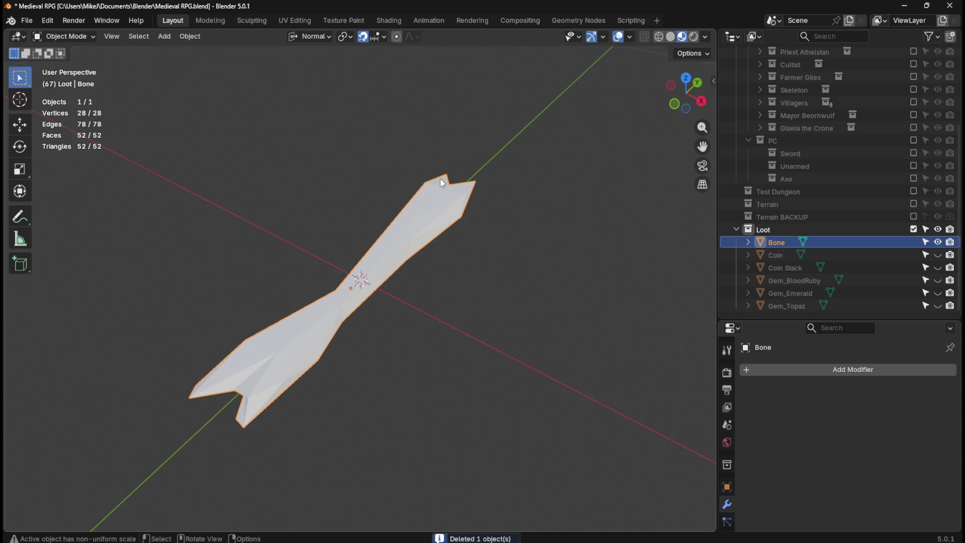
pyautogui.hotkey('ctrl', 's')
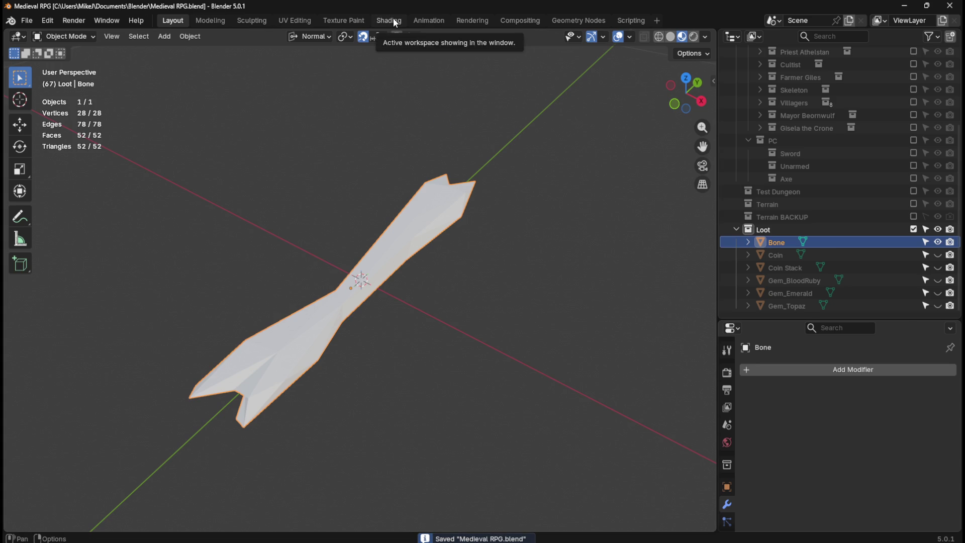
# Open the Shading workspace and frame the bone in front orthographic view.
pyautogui.click(394, 21)
pyautogui.scroll(-4, 536, 224)
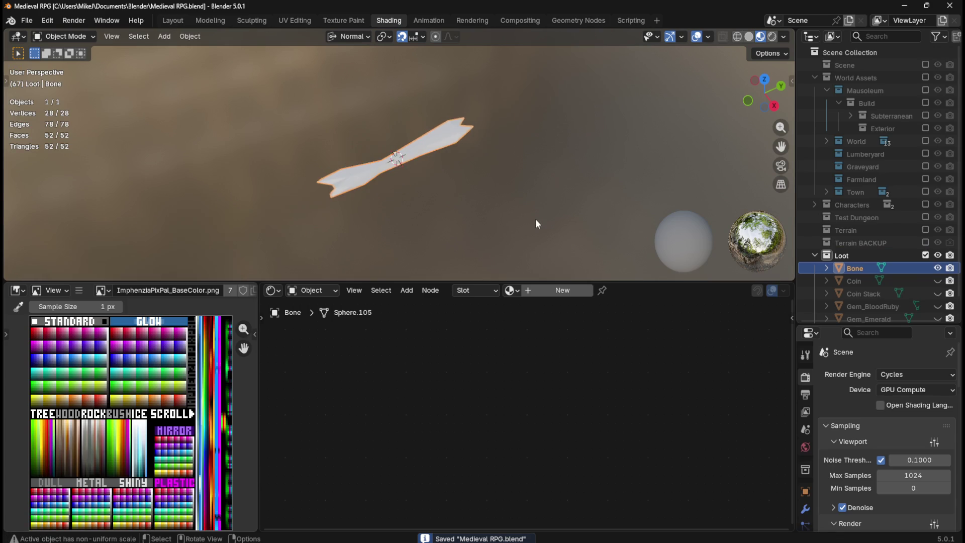
pyautogui.press('KP_5')
pyautogui.press('KP_1')
pyautogui.moveTo(535, 218)
pyautogui.mouseDown(button='middle')
pyautogui.moveTo(521, 161)
pyautogui.moveTo(476, 192)
pyautogui.moveTo(453, 152)
pyautogui.mouseUp(button='middle')
pyautogui.scroll(5, 453, 152)
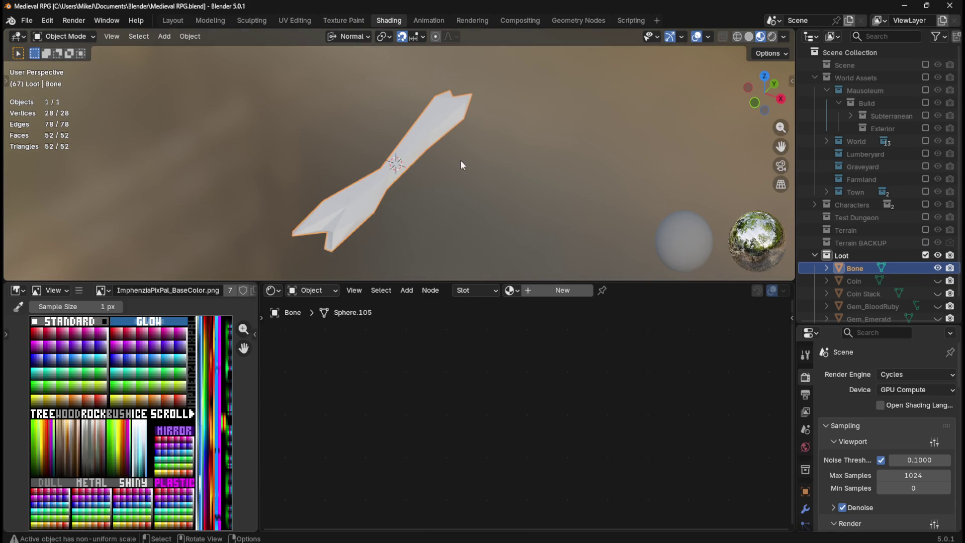
# Search existing materials for 'bone' and 'skele', then create a new Principled BSDF material instead.
pyautogui.click(513, 290)
pyautogui.write('bone')
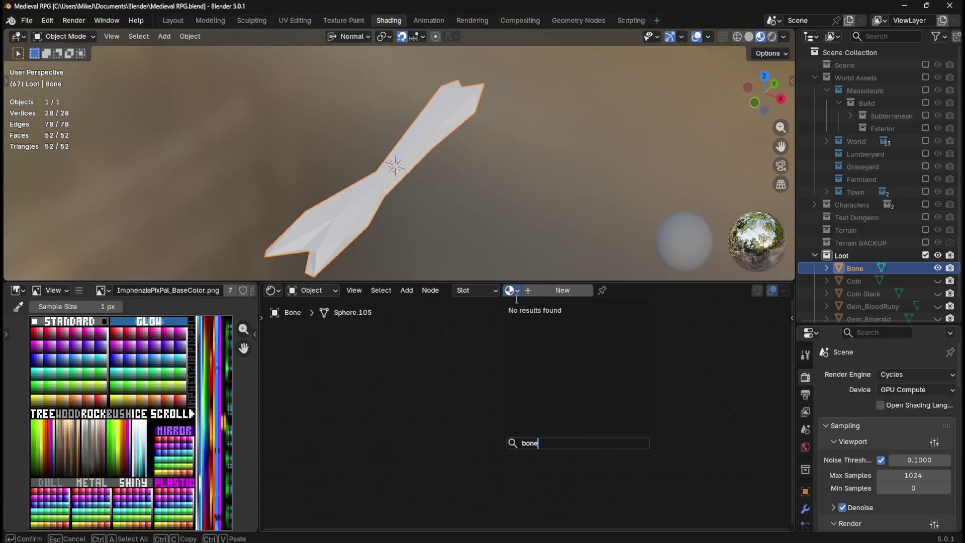
pyautogui.press('BackSpace')
pyautogui.press('BackSpace')
pyautogui.press('BackSpace')
pyautogui.write('skele')
pyautogui.press('Escape')
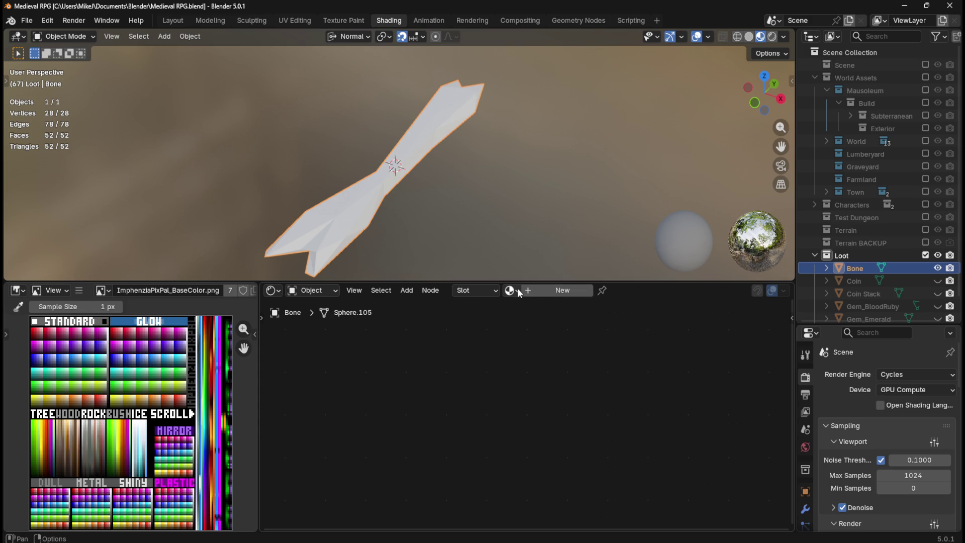
pyautogui.click(529, 291)
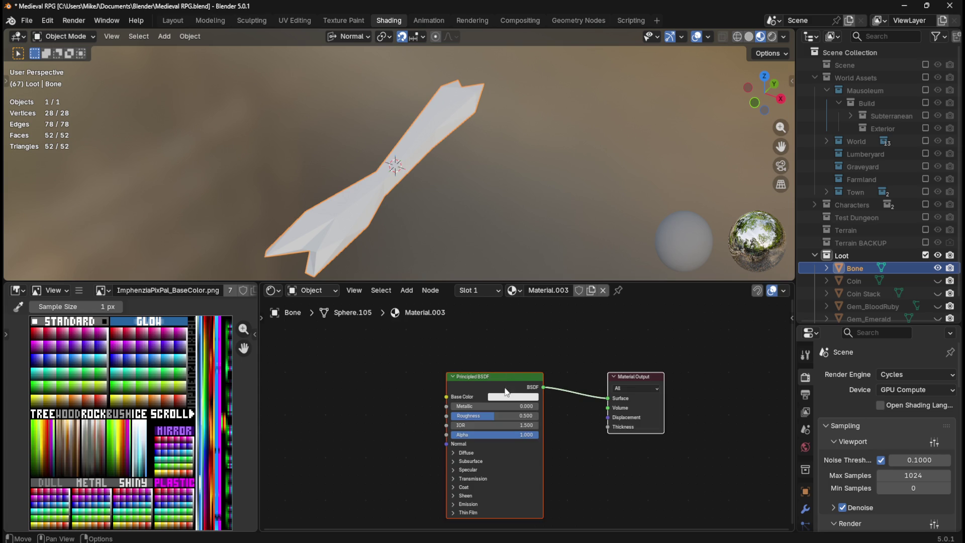
# Rename the new material to 'Bone'.
pyautogui.doubleClick(556, 290)
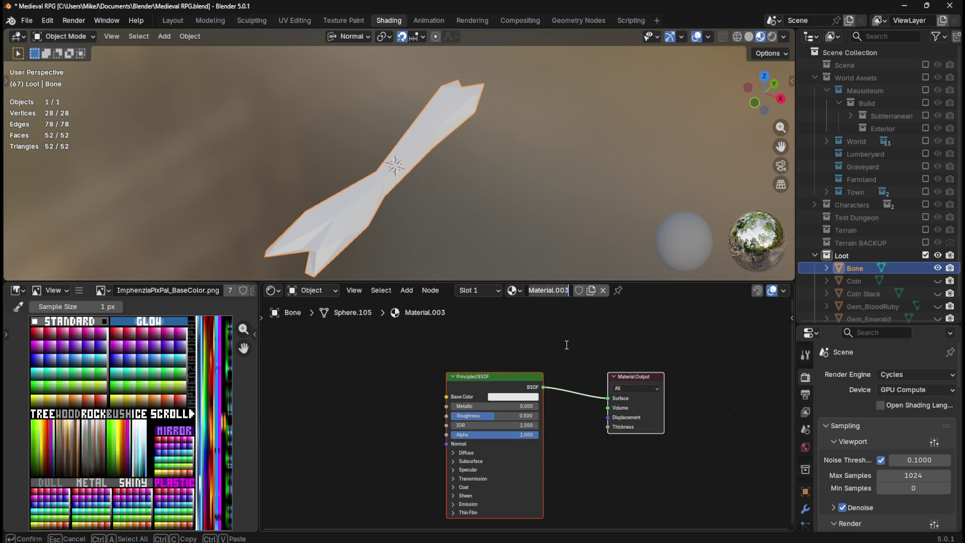
pyautogui.write('Bone')
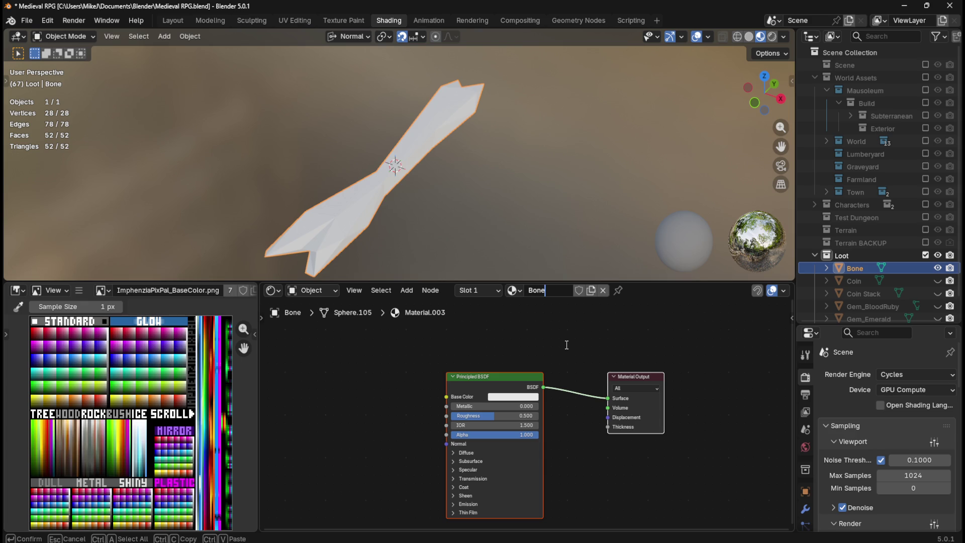
pyautogui.press('Return')
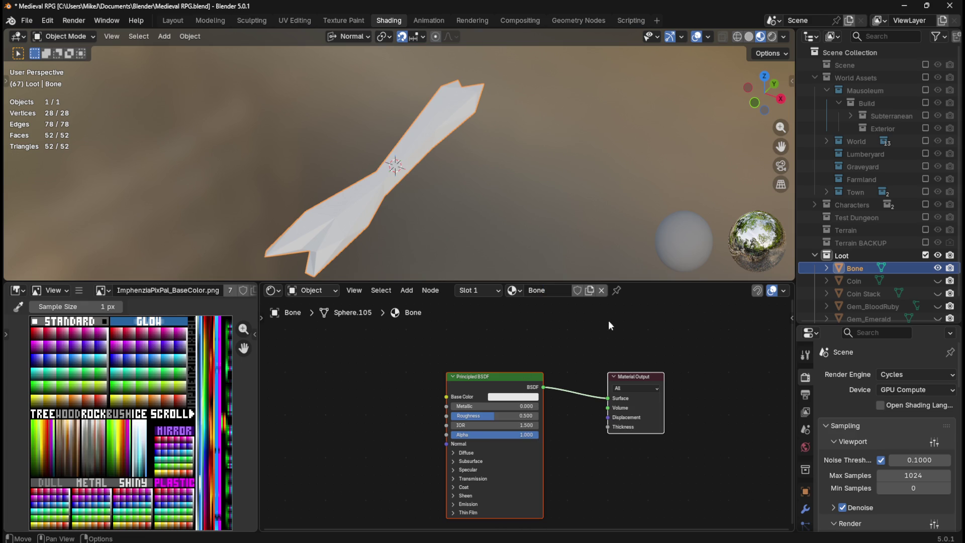
# Change the Principled BSDF roughness from 0.500 to 0.85.
pyautogui.click(515, 415)
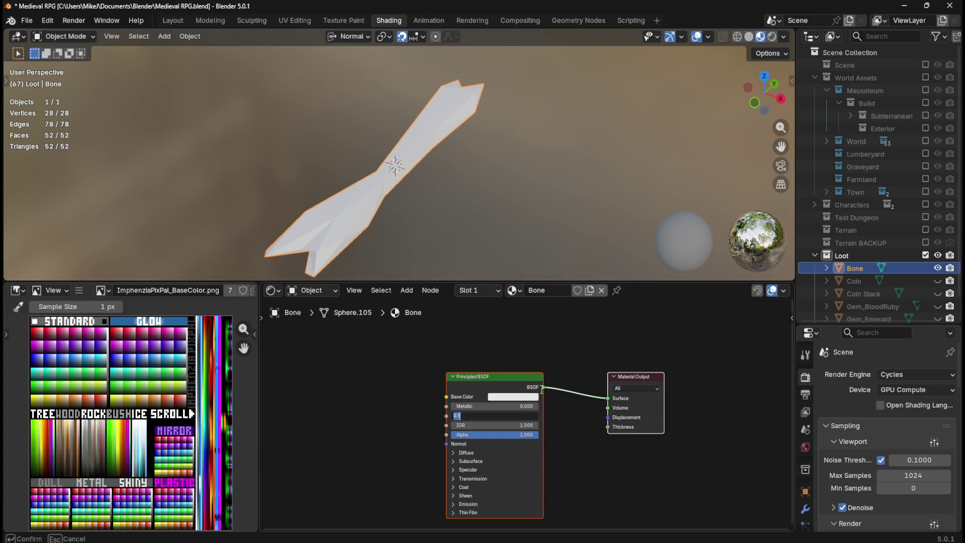
pyautogui.press('BackSpace')
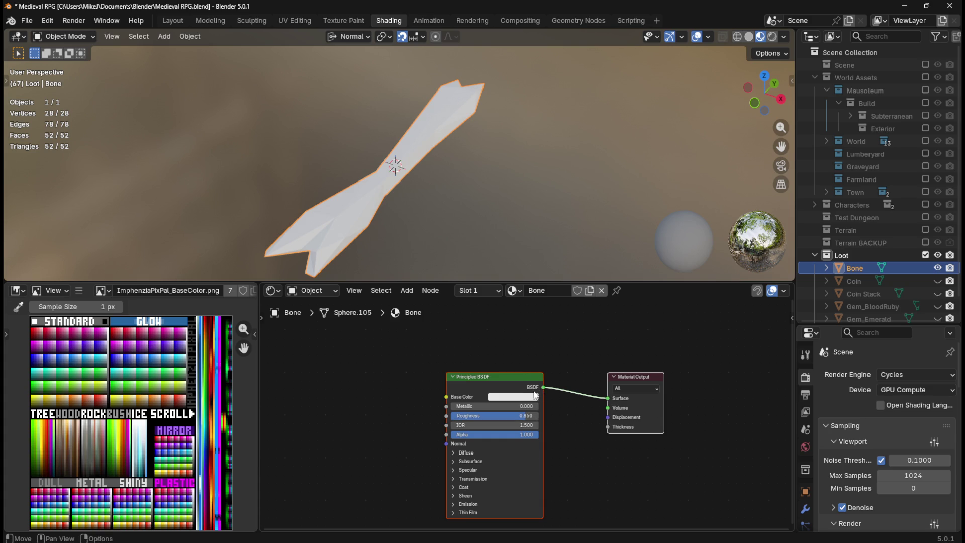
pyautogui.click(523, 398)
# Shift the Bone material's base colour toward yellow-beige, darkening it and making it slightly greyer.
pyautogui.moveTo(521, 277); pyautogui.dragTo(514, 291)
pyautogui.moveTo(562, 252); pyautogui.dragTo(559, 273)
pyautogui.moveTo(508, 291); pyautogui.dragTo(515, 290)
pyautogui.moveTo(562, 267)
pyautogui.mouseDown()
pyautogui.moveTo(562, 280)
pyautogui.moveTo(518, 289)
pyautogui.mouseUp()
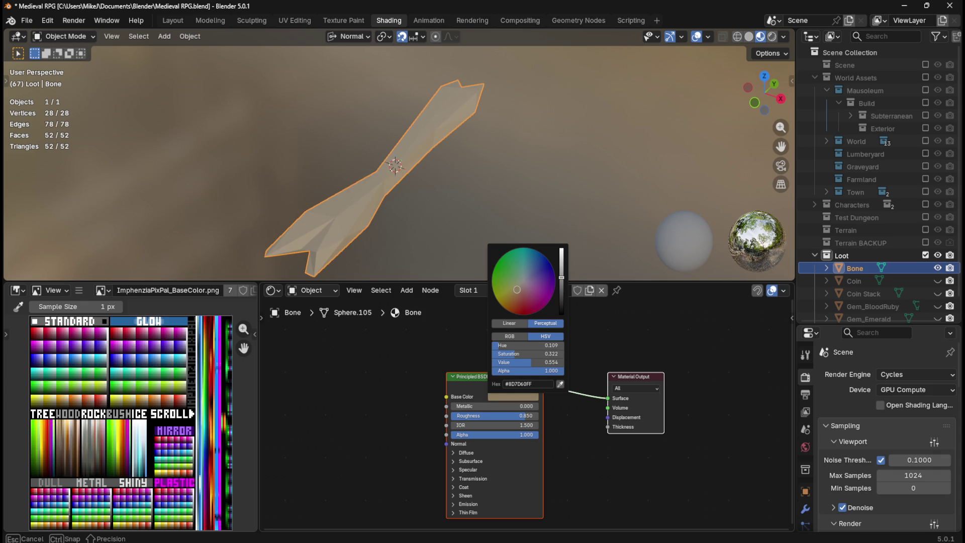
pyautogui.moveTo(517, 290); pyautogui.dragTo(518, 286)
# Darken the bone colour further to about value 0.52 (#85765E), checking it from several angles.
pyautogui.moveTo(466, 201)
pyautogui.mouseDown(button='middle')
pyautogui.moveTo(488, 207)
pyautogui.moveTo(546, 186)
pyautogui.moveTo(532, 221)
pyautogui.moveTo(448, 155)
pyautogui.moveTo(393, 128)
pyautogui.mouseUp(button='middle')
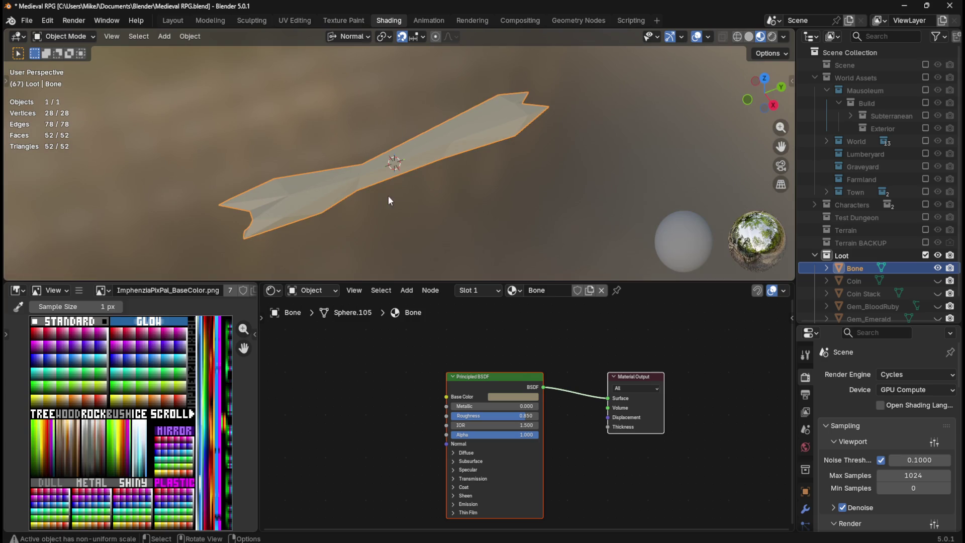
pyautogui.moveTo(389, 196); pyautogui.dragTo(459, 231, button='middle')
pyautogui.scroll(-5, 469, 146)
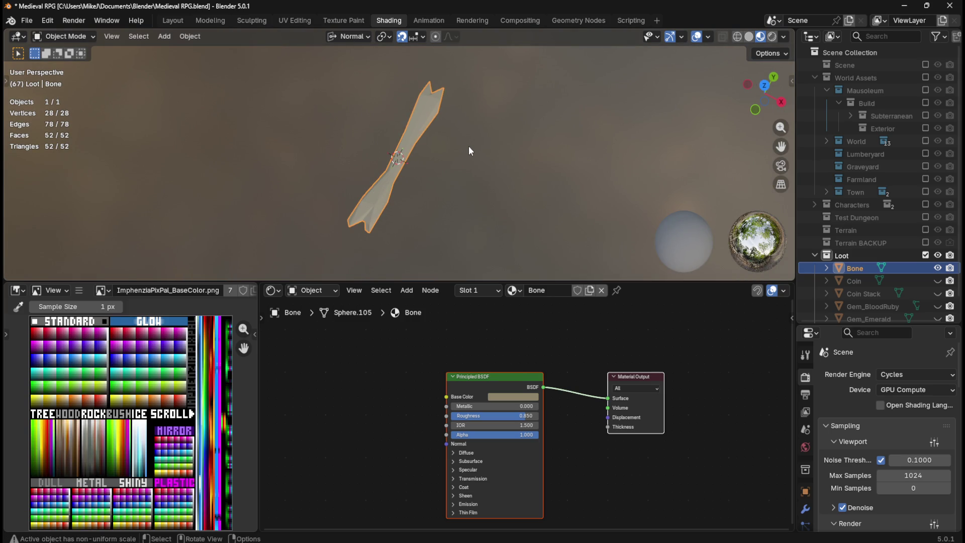
pyautogui.scroll(5, 457, 237)
pyautogui.moveTo(485, 232)
pyautogui.mouseDown(button='middle')
pyautogui.moveTo(463, 183)
pyautogui.moveTo(485, 208)
pyautogui.mouseUp(button='middle')
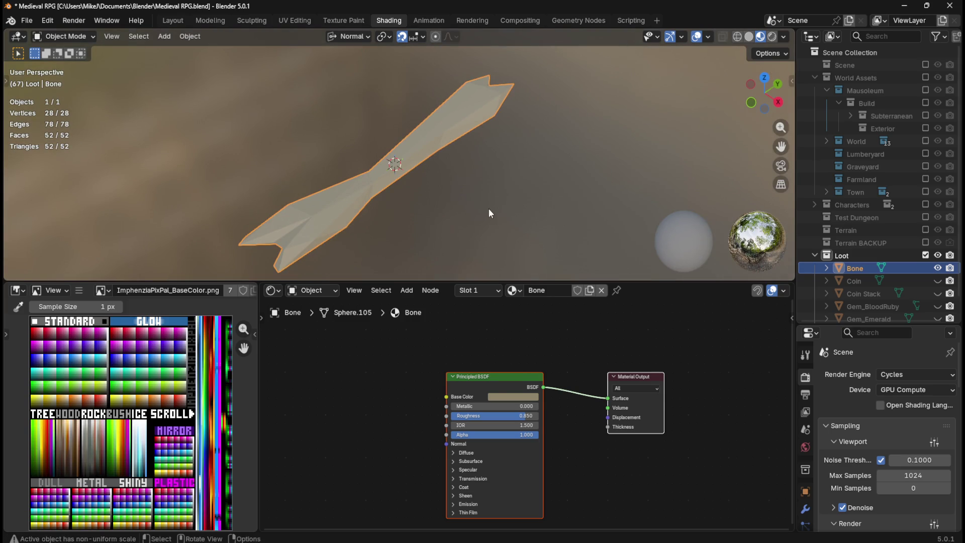
pyautogui.click(522, 397)
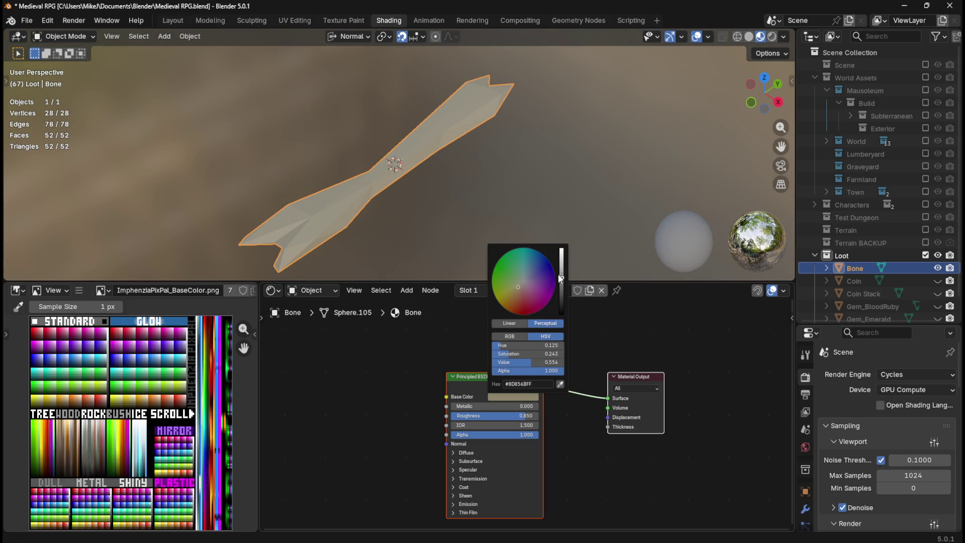
pyautogui.moveTo(563, 278); pyautogui.dragTo(518, 289)
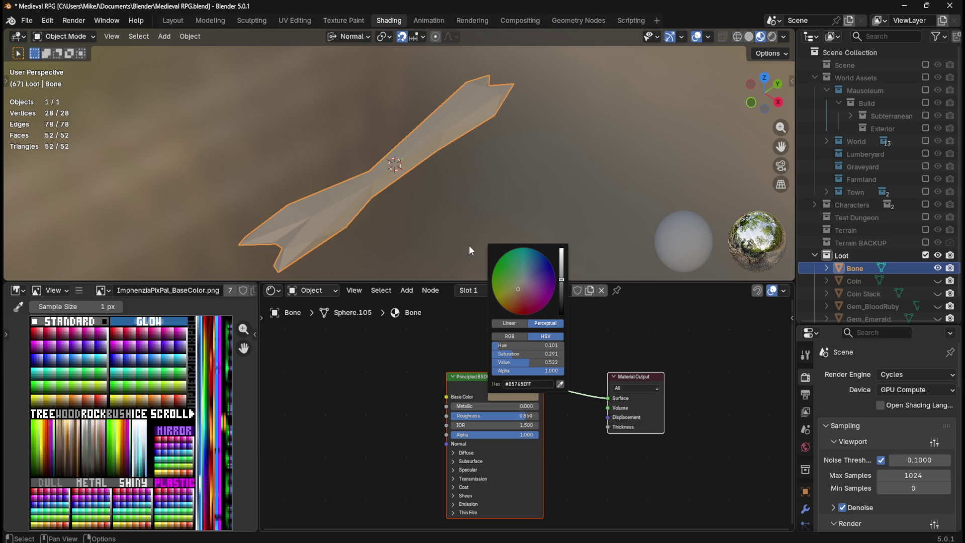
pyautogui.moveTo(517, 218)
pyautogui.mouseDown(button='middle')
pyautogui.moveTo(441, 204)
pyautogui.moveTo(507, 182)
pyautogui.moveTo(355, 189)
pyautogui.moveTo(445, 206)
pyautogui.moveTo(463, 250)
pyautogui.moveTo(536, 209)
pyautogui.moveTo(509, 185)
pyautogui.mouseUp(button='middle')
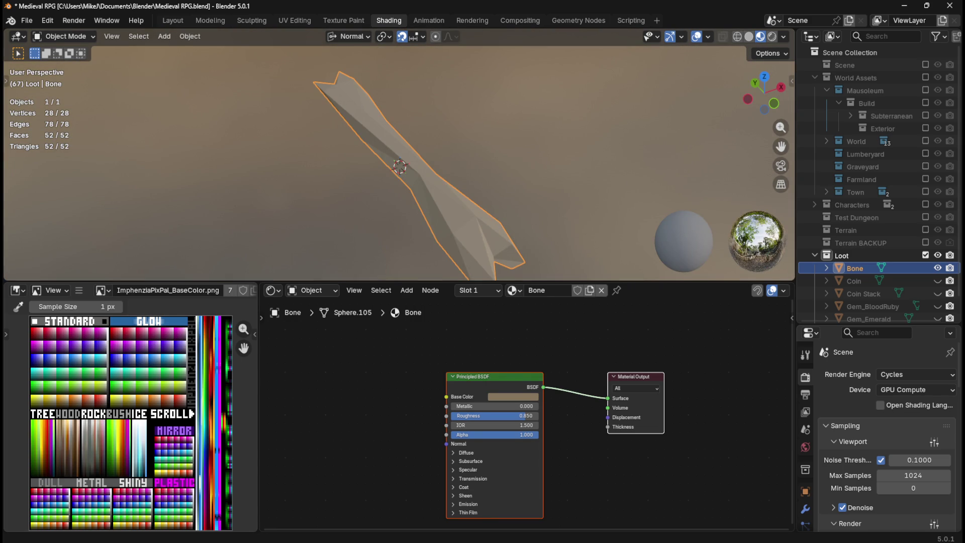
pyautogui.hotkey('alt', 'Tab')
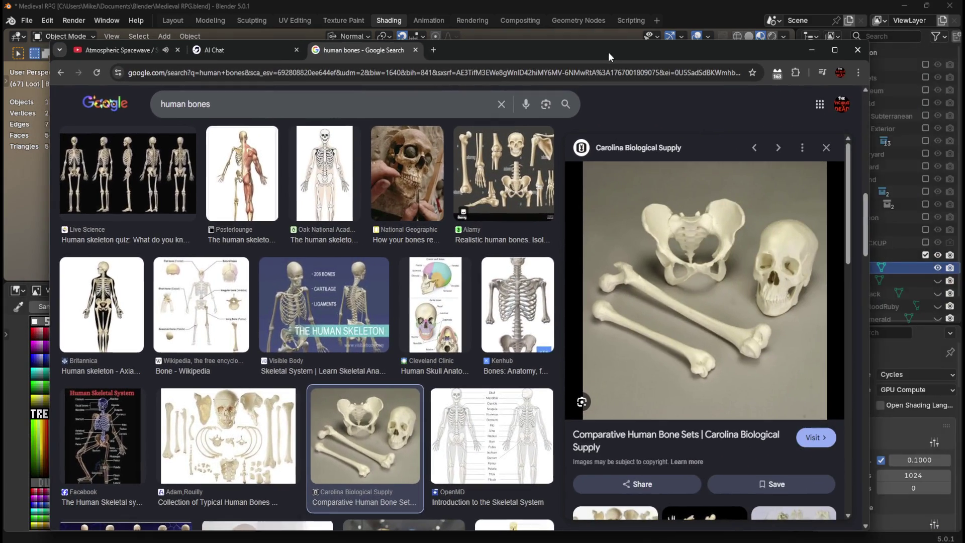
pyautogui.moveTo(609, 52); pyautogui.dragTo(616, 49)
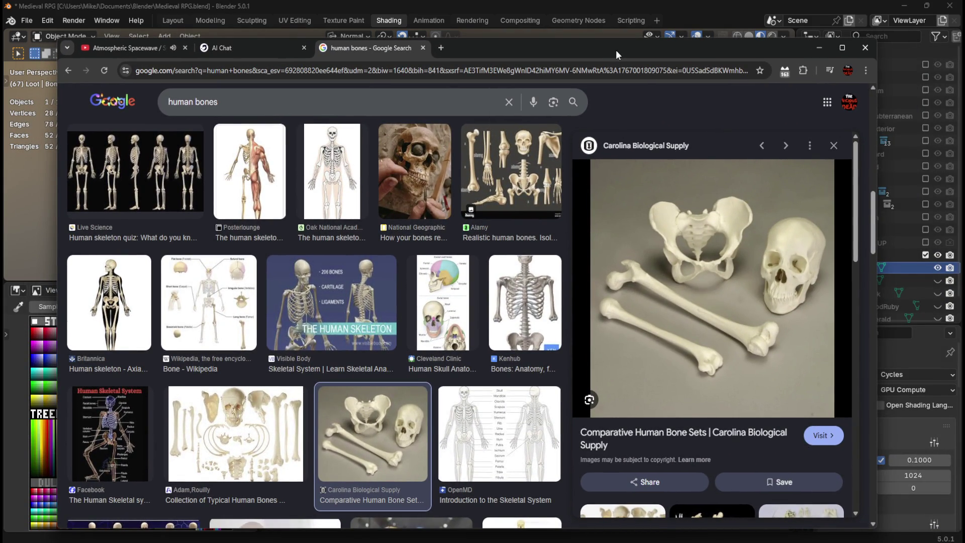
pyautogui.moveTo(617, 50); pyautogui.dragTo(964, 49)
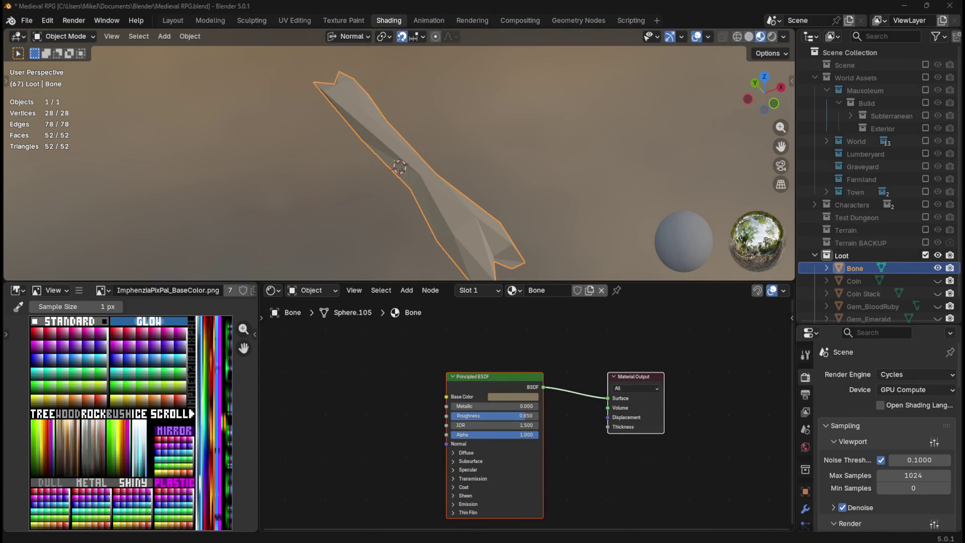
pyautogui.moveTo(514, 155)
pyautogui.mouseDown(button='middle')
pyautogui.moveTo(512, 138)
pyautogui.moveTo(440, 139)
pyautogui.mouseUp(button='middle')
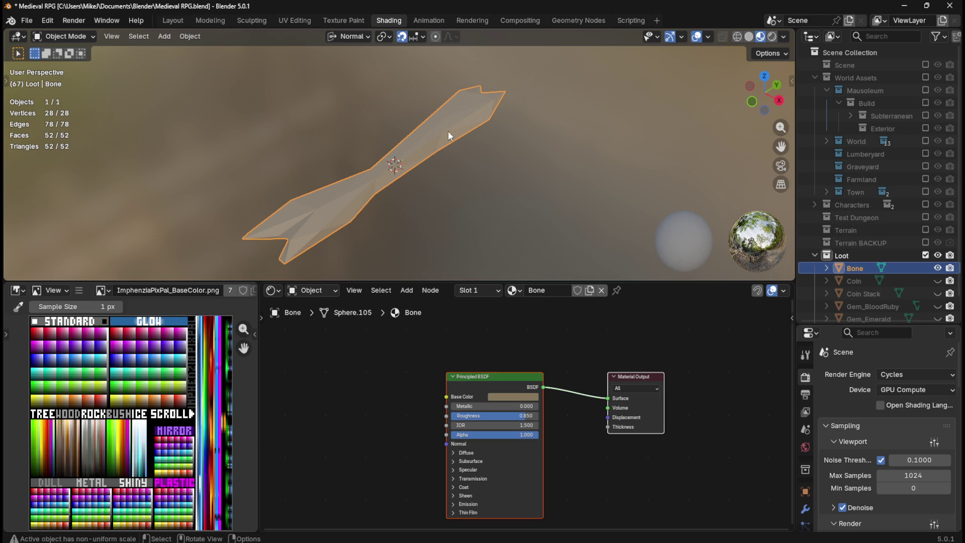
# In the Layout workspace, show the Sword collection to compare the bone with the character's feet.
pyautogui.click(173, 20)
pyautogui.scroll(-6, 553, 181)
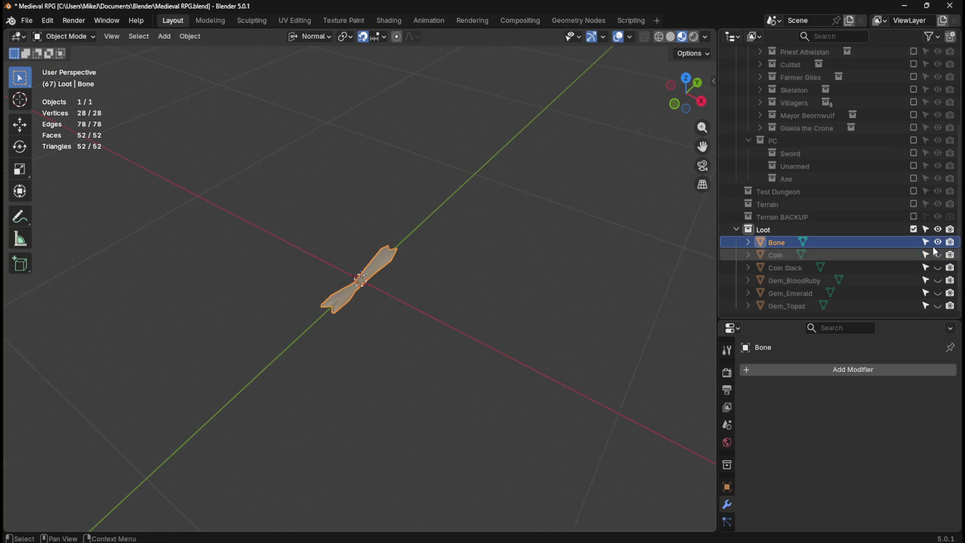
pyautogui.click(914, 153)
pyautogui.scroll(-4, 491, 236)
pyautogui.scroll(8, 341, 269)
pyautogui.moveTo(392, 298)
pyautogui.mouseDown(button='middle')
pyautogui.moveTo(513, 296)
pyautogui.moveTo(387, 280)
pyautogui.moveTo(488, 291)
pyautogui.mouseUp(button='middle')
pyautogui.scroll(-3, 488, 290)
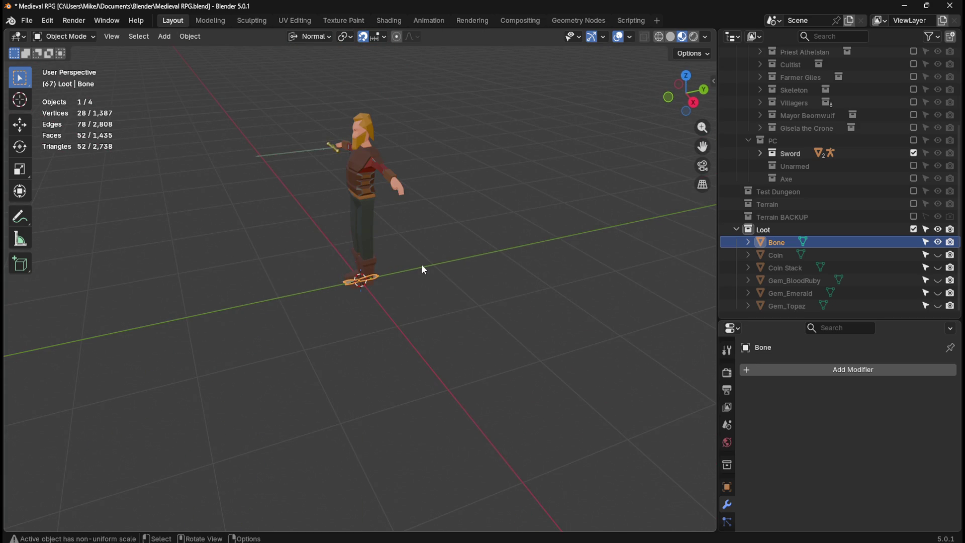
pyautogui.scroll(6, 423, 266)
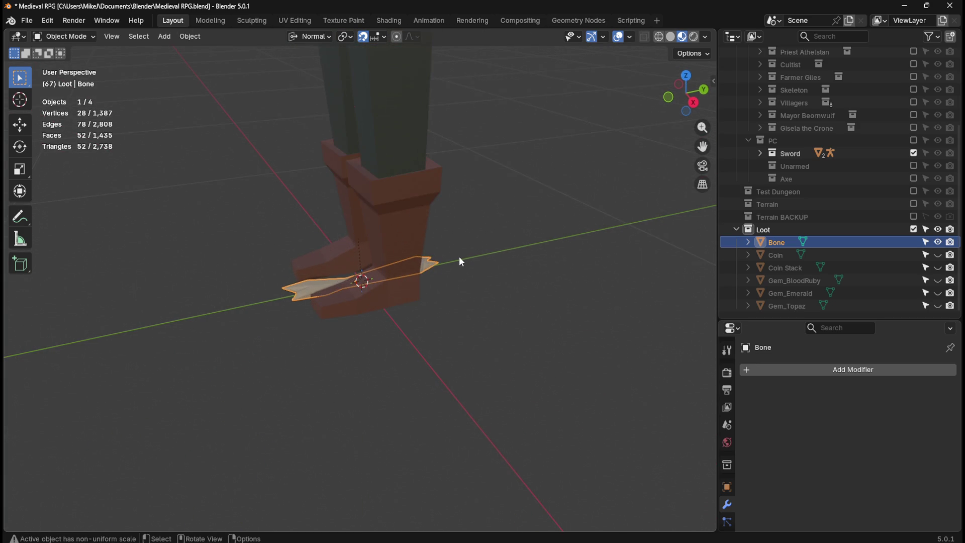
pyautogui.scroll(-5, 460, 260)
pyautogui.scroll(5, 463, 255)
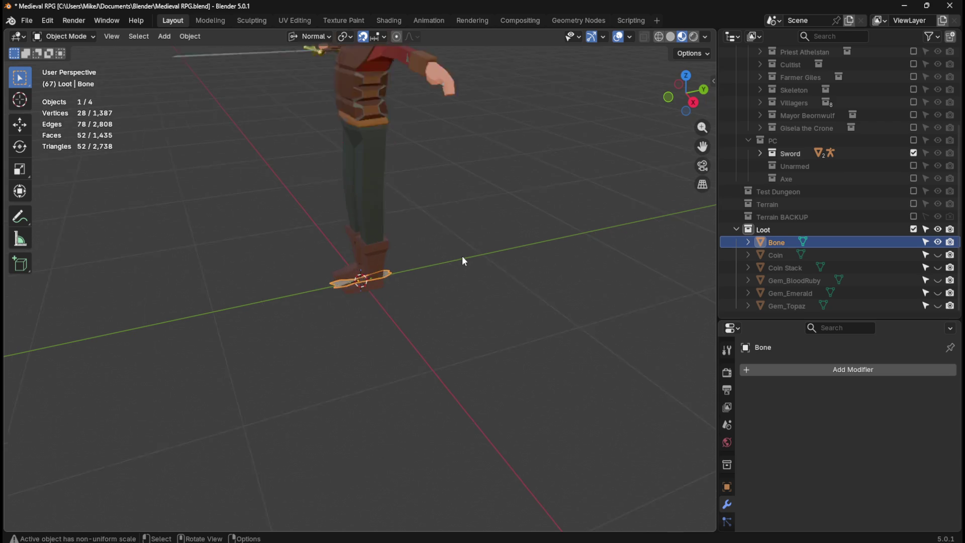
pyautogui.moveTo(463, 255)
pyautogui.mouseDown(button='middle')
pyautogui.moveTo(511, 284)
pyautogui.moveTo(587, 288)
pyautogui.mouseUp(button='middle')
# Scale the bone uniformly to 1.237 and hide the Sword collection again.
pyautogui.press('s')
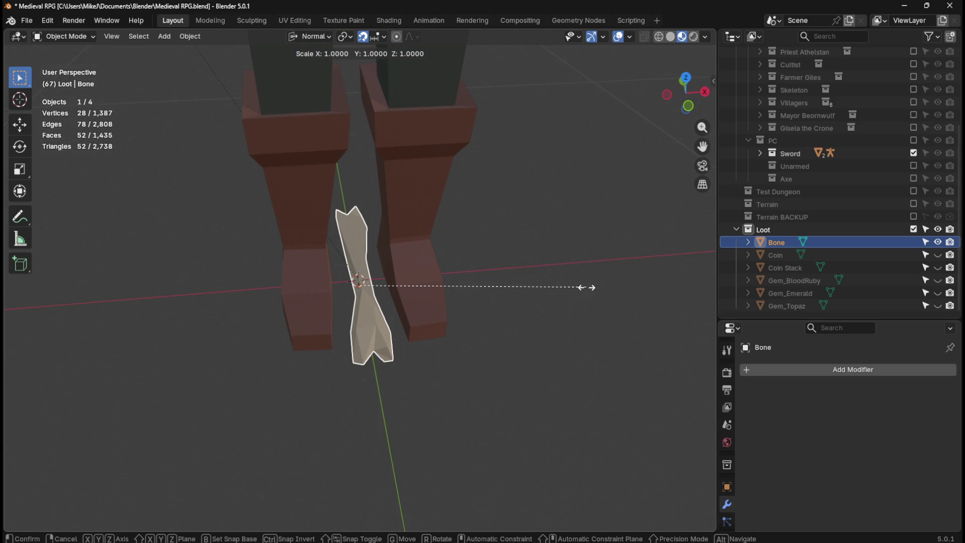
pyautogui.click(641, 277)
pyautogui.moveTo(642, 278)
pyautogui.mouseDown(button='middle')
pyautogui.moveTo(491, 263)
pyautogui.moveTo(571, 265)
pyautogui.moveTo(610, 278)
pyautogui.moveTo(585, 333)
pyautogui.moveTo(571, 329)
pyautogui.mouseUp(button='middle')
pyautogui.scroll(-1, 555, 301)
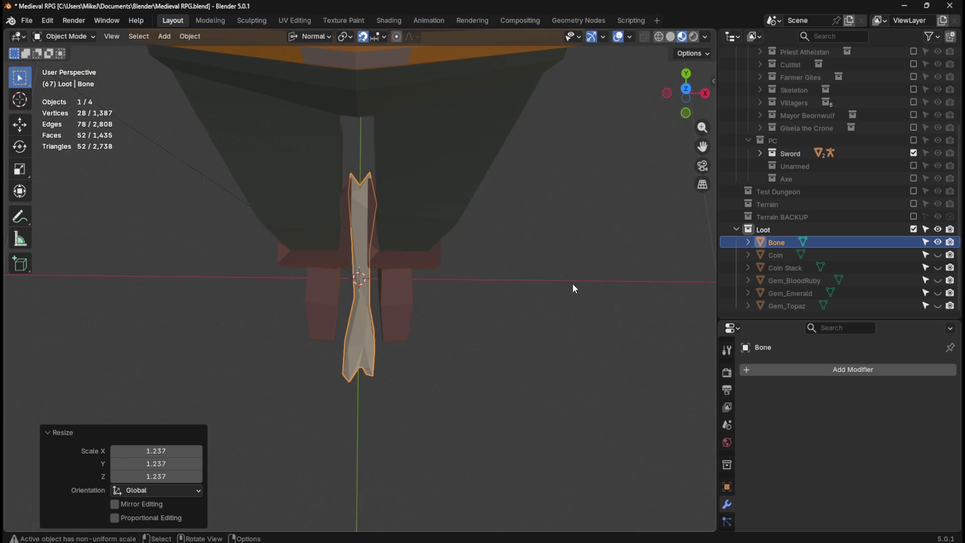
pyautogui.click(914, 153)
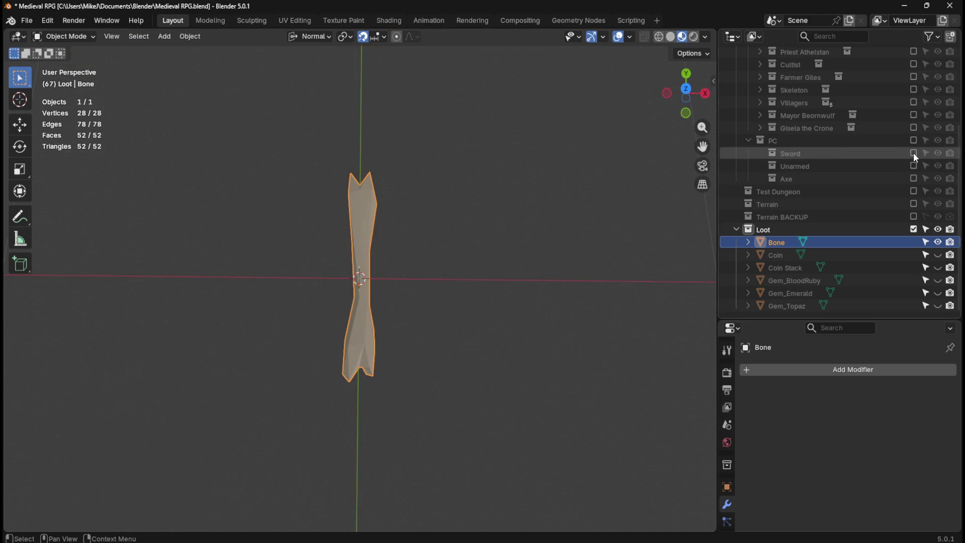
# Save, duplicate the Bone in place, and rename the copy 'Bone Stack'.
pyautogui.hotkey('ctrl', 's')
pyautogui.click(369, 227)
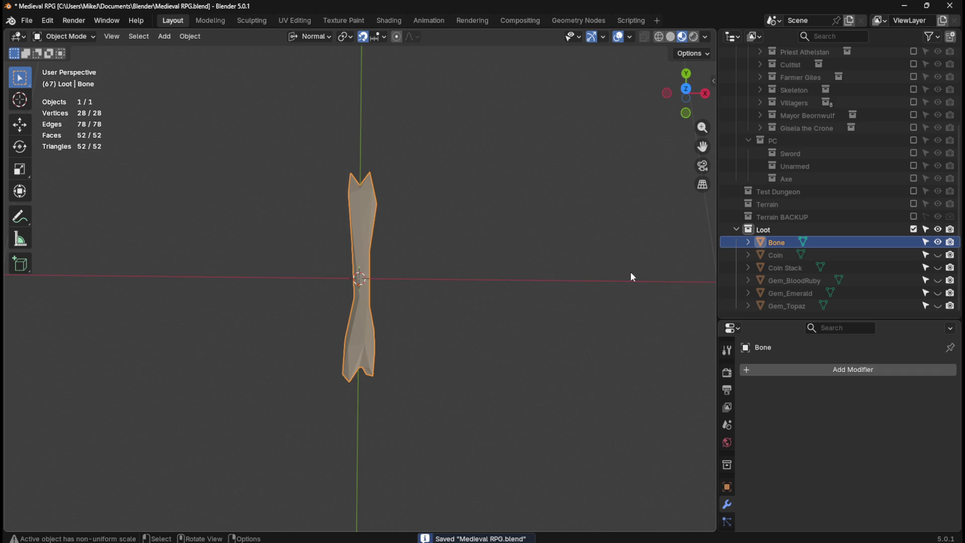
pyautogui.click(792, 254)
pyautogui.click(780, 243)
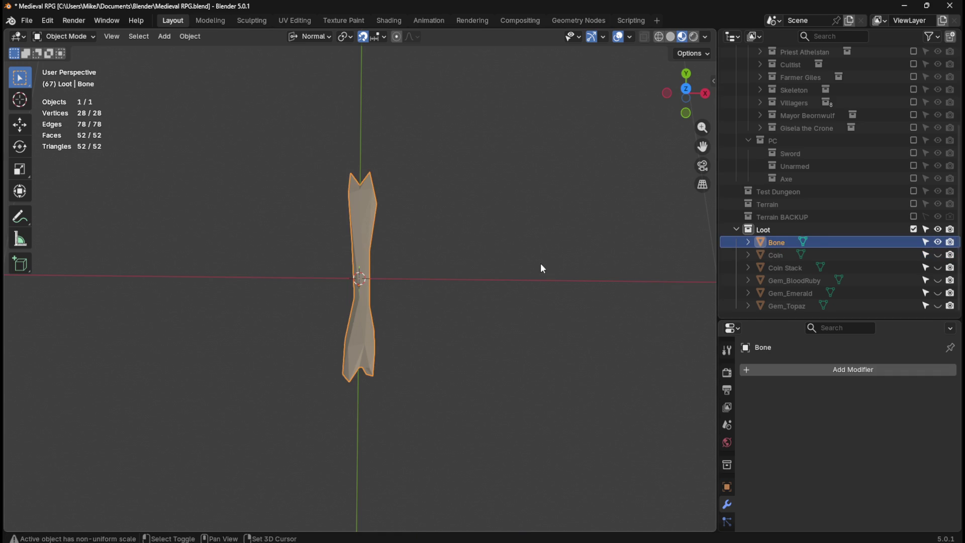
pyautogui.hotkey('shift', 'd')
pyautogui.press('Escape')
pyautogui.click(784, 244)
pyautogui.click(783, 256)
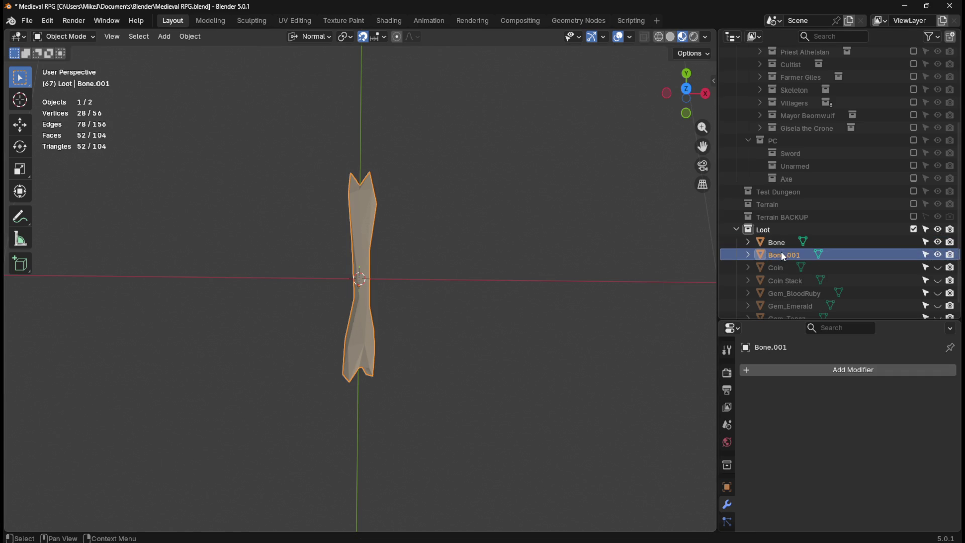
pyautogui.doubleClick(783, 256)
pyautogui.press('BackSpace')
pyautogui.write('Bone')
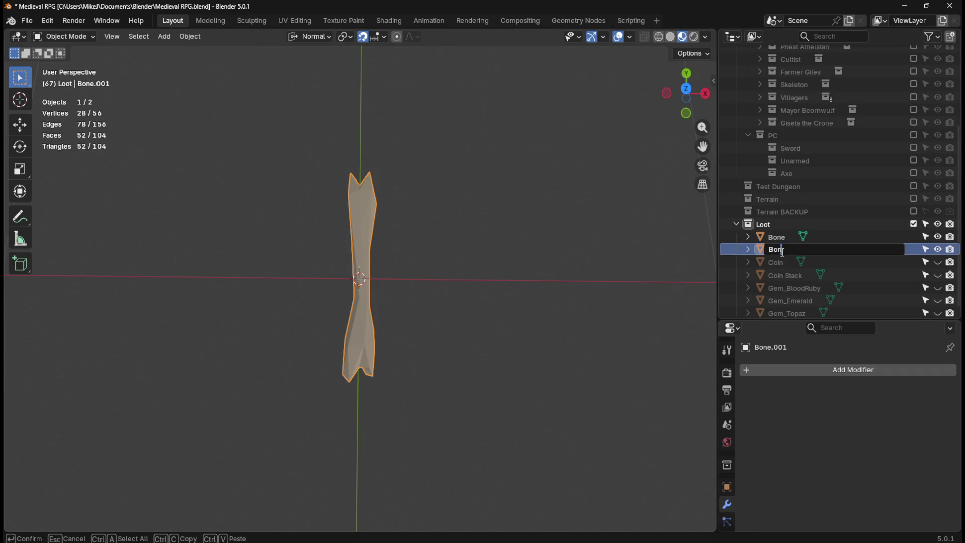
pyautogui.write(' Stack')
pyautogui.press('Return')
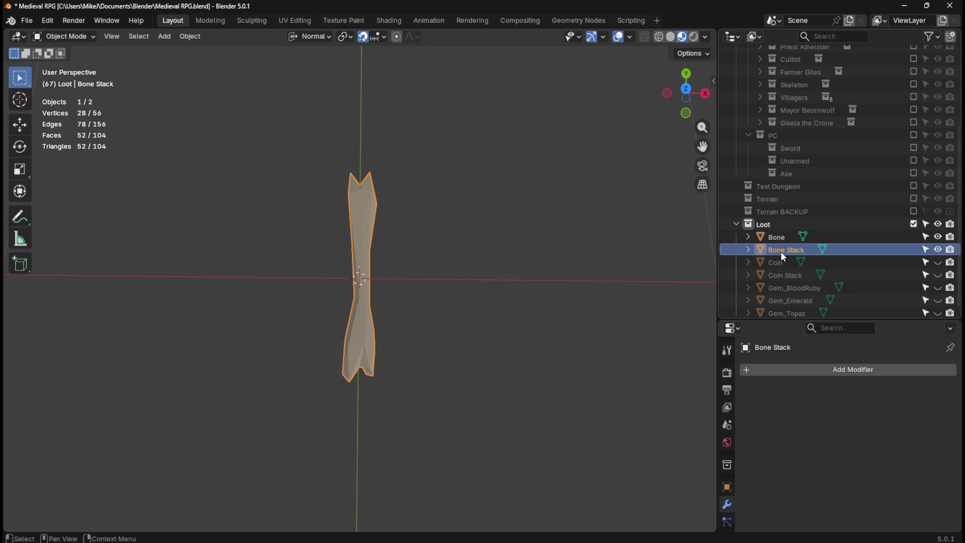
# Save again, hide the original Bone, and duplicate Bone Stack in top view.
pyautogui.click(785, 241)
pyautogui.hotkey('ctrl', 's')
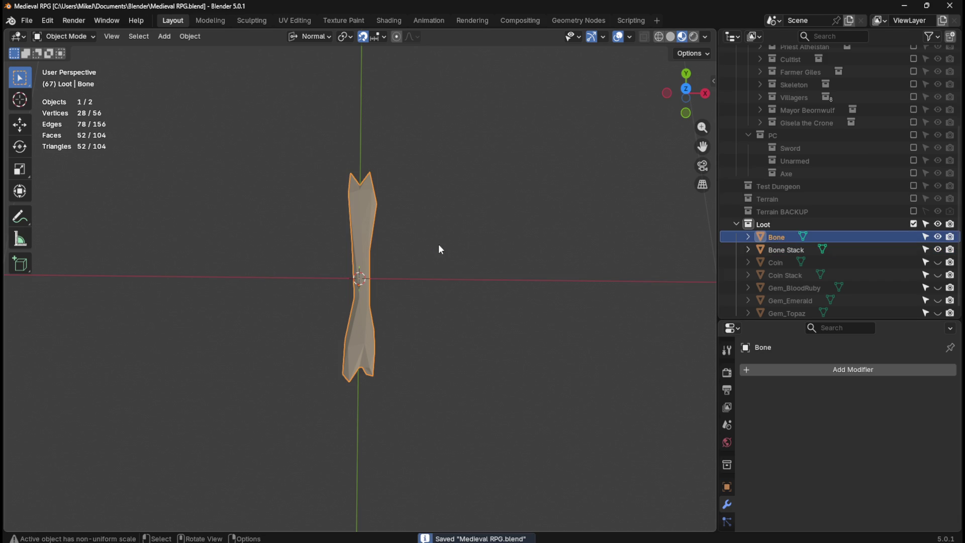
pyautogui.click(786, 250)
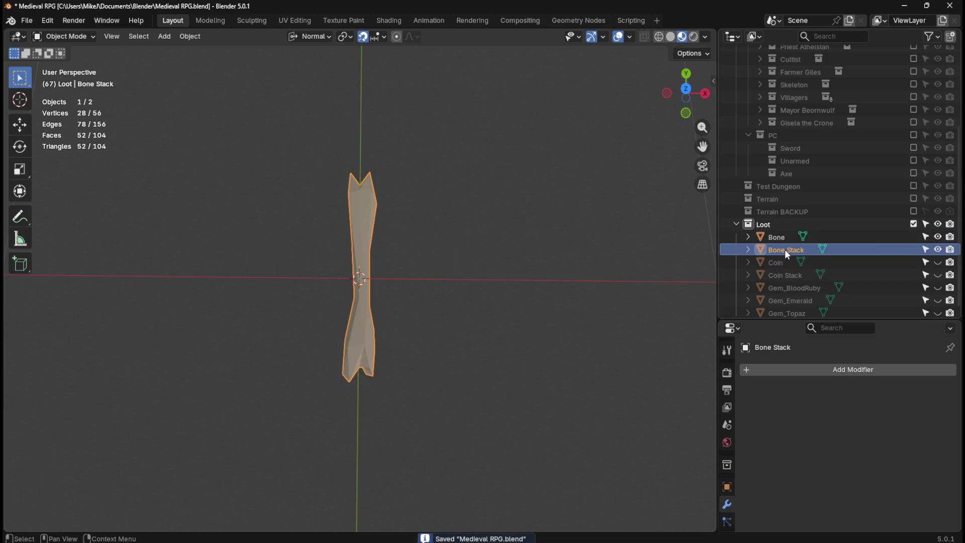
pyautogui.click(938, 237)
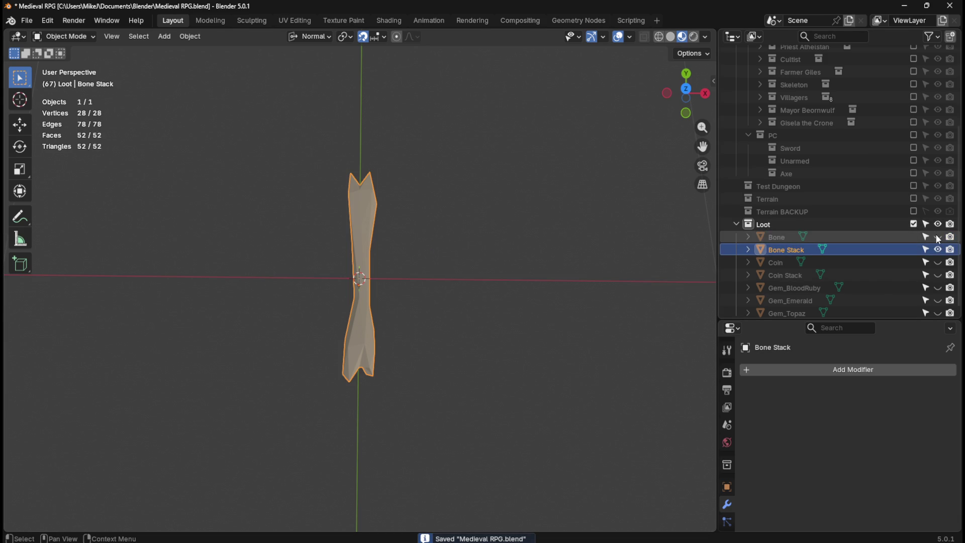
pyautogui.click(782, 240)
pyautogui.click(782, 249)
pyautogui.press('KP_7')
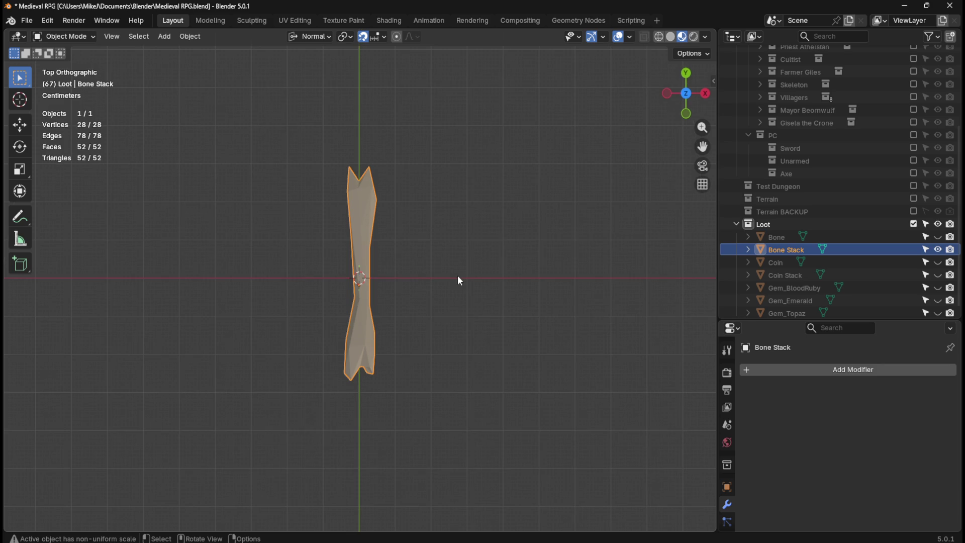
pyautogui.hotkey('shift', 'd')
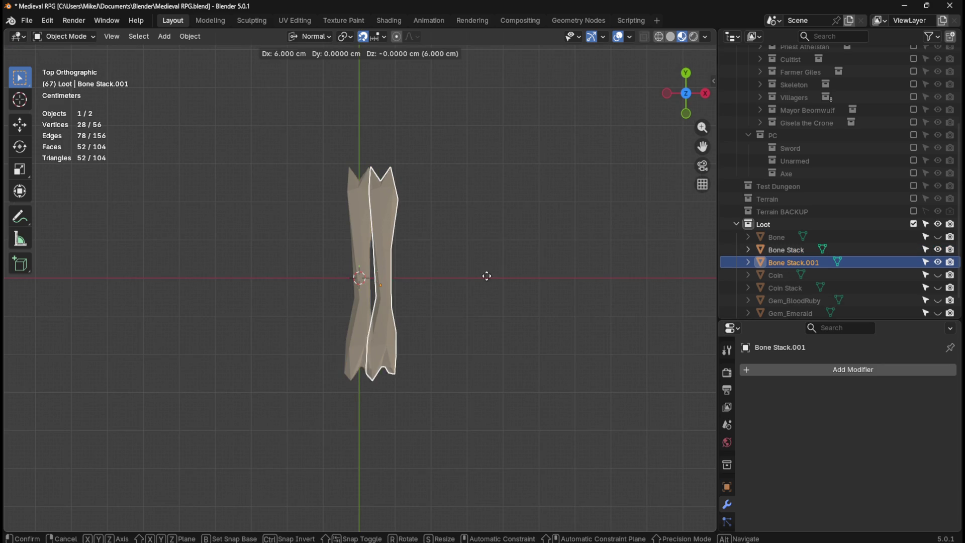
# Place the first copy 6 cm beside the middle bone and a second copy 16 cm left.
pyautogui.click(511, 276)
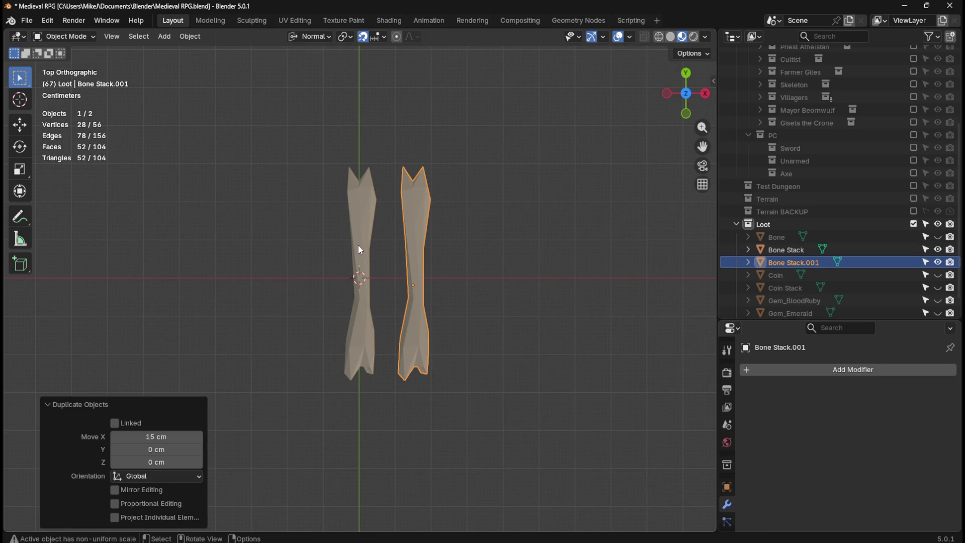
pyautogui.click(359, 244)
pyautogui.hotkey('shift', 'd')
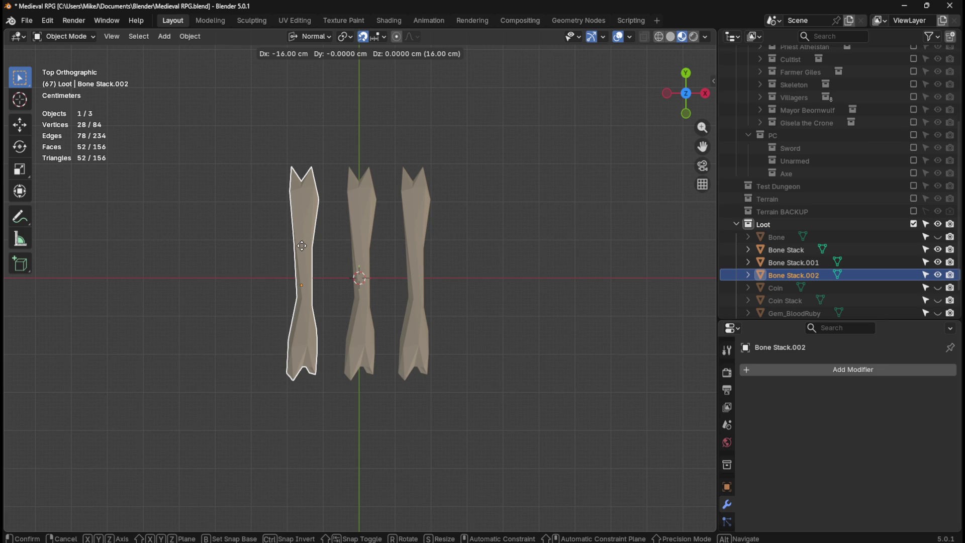
pyautogui.click(302, 246)
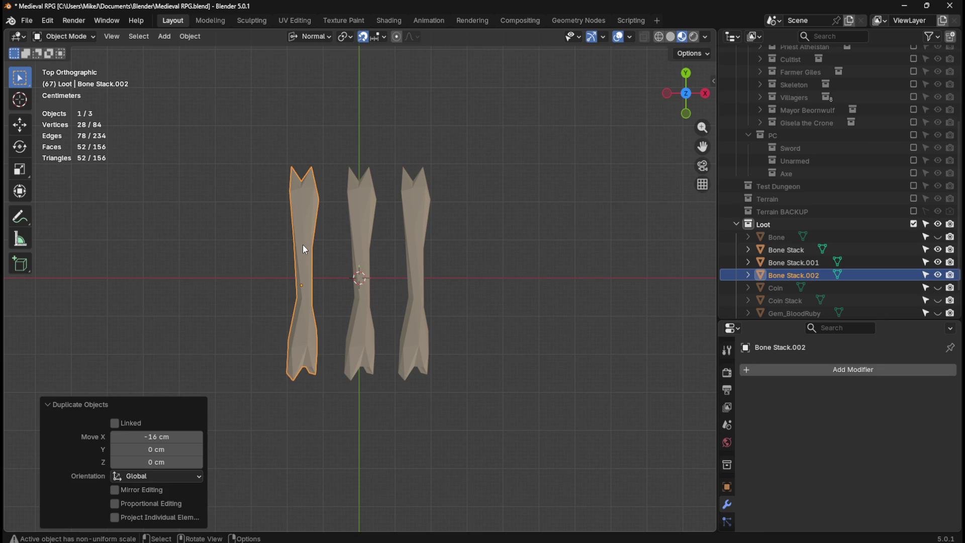
pyautogui.moveTo(334, 274)
pyautogui.mouseDown(button='middle')
pyautogui.moveTo(392, 232)
pyautogui.moveTo(415, 172)
pyautogui.moveTo(403, 179)
pyautogui.mouseUp(button='middle')
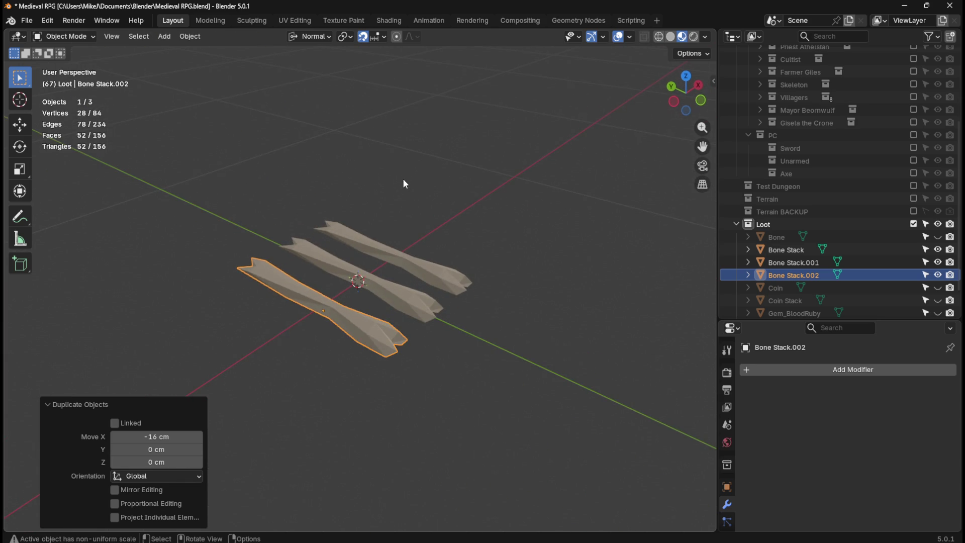
# Rotate the left bone -30° on Z and -15° in front view, then move it 12 cm X, 3 cm up.
pyautogui.press('KP_1')
pyautogui.scroll(1, 369, 248)
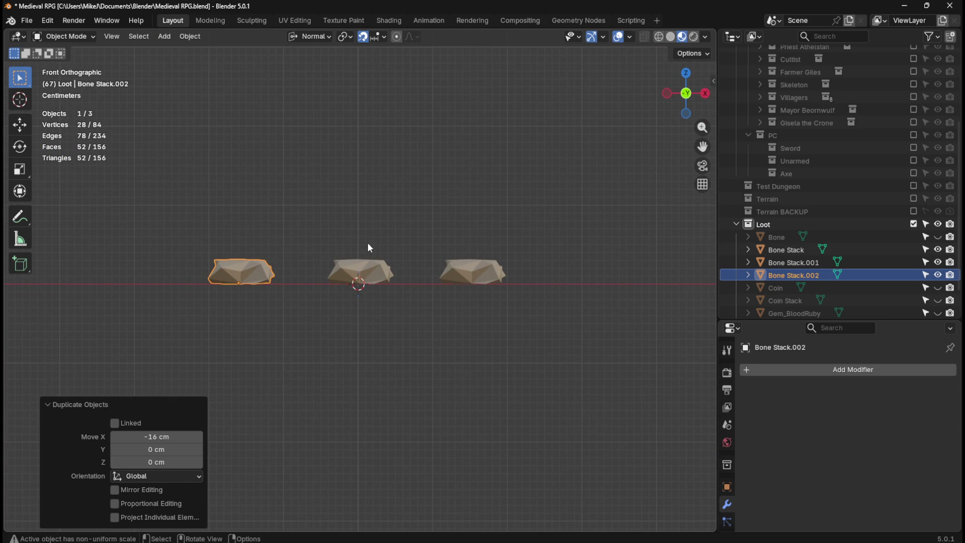
pyautogui.press('r')
pyautogui.press('z')
pyautogui.press('z')
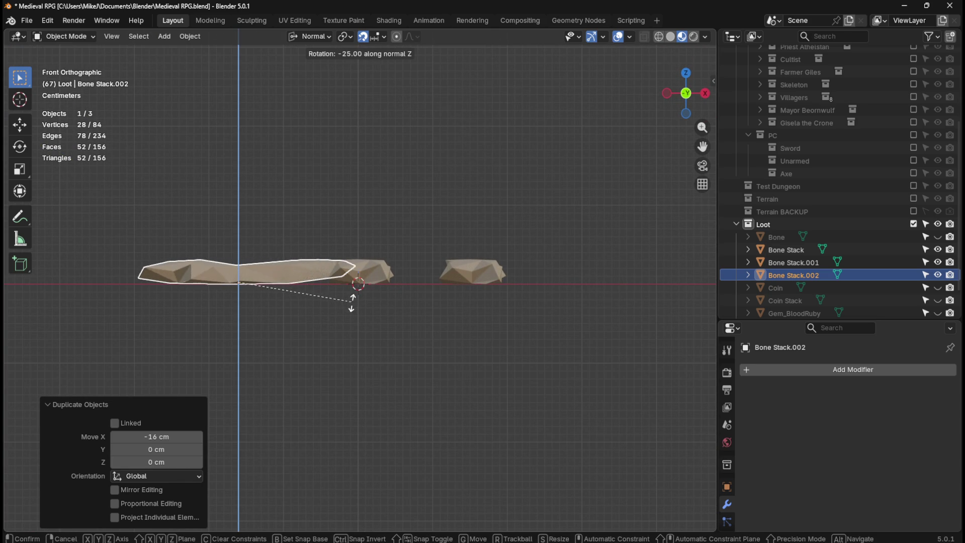
pyautogui.click(339, 313)
pyautogui.press('r')
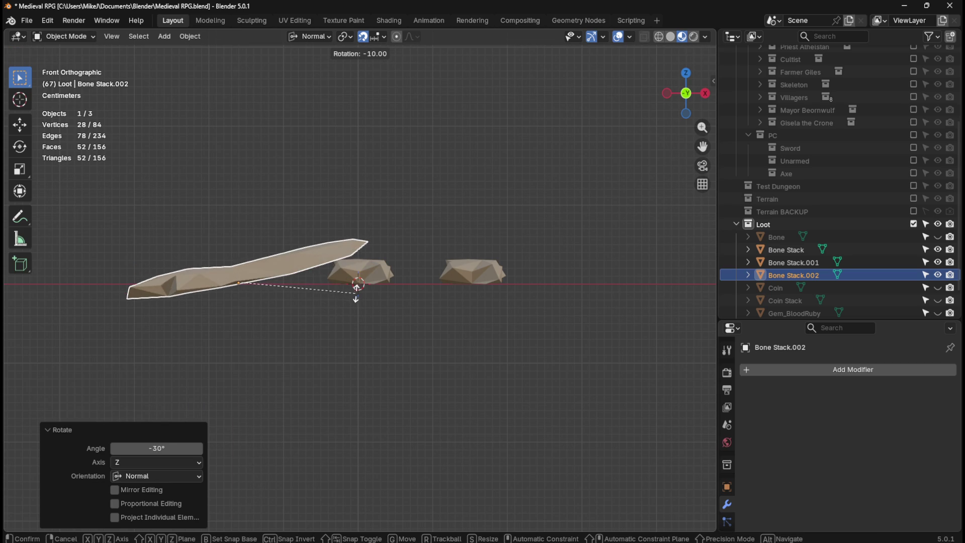
pyautogui.click(359, 285)
pyautogui.press('g')
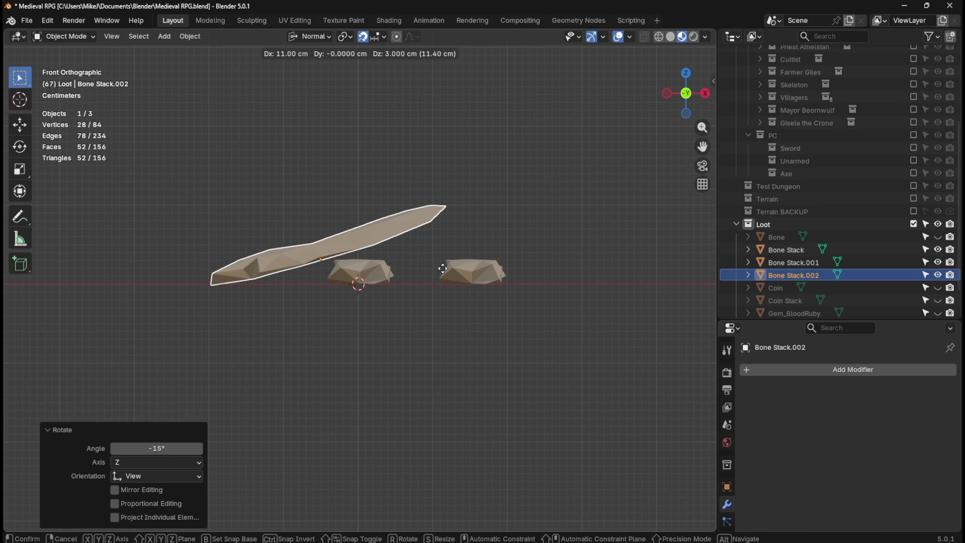
pyautogui.click(447, 268)
pyautogui.moveTo(449, 270)
pyautogui.mouseDown(button='middle')
pyautogui.moveTo(491, 198)
pyautogui.moveTo(503, 245)
pyautogui.moveTo(488, 237)
pyautogui.mouseUp(button='middle')
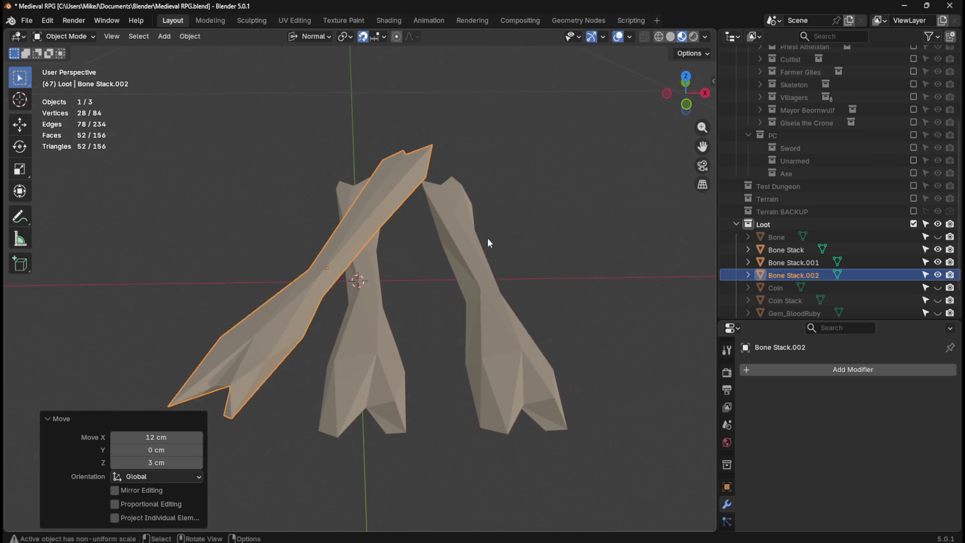
pyautogui.click(490, 272)
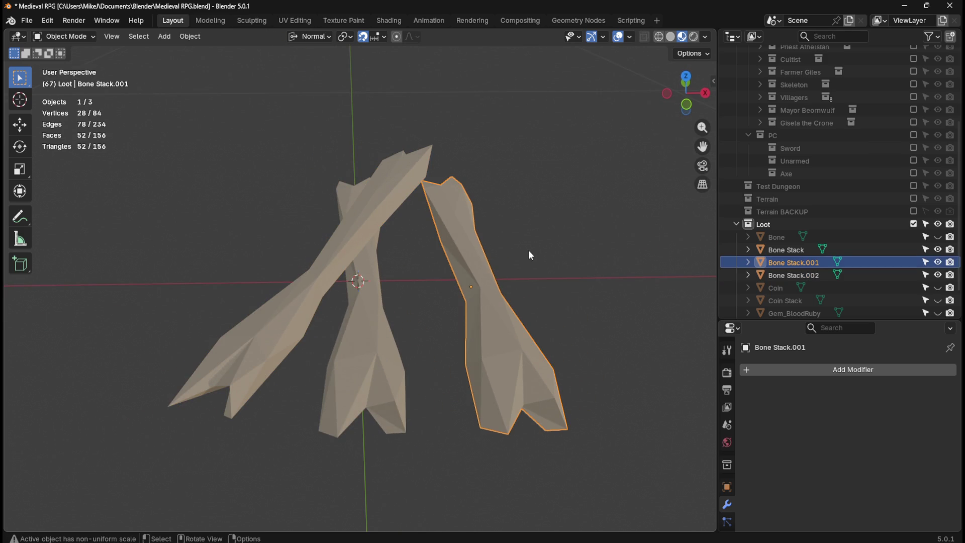
# Turn the right bone -145° on Z, tilt it 25°, and move it 13 cm left, 4 cm up.
pyautogui.press('KP_1')
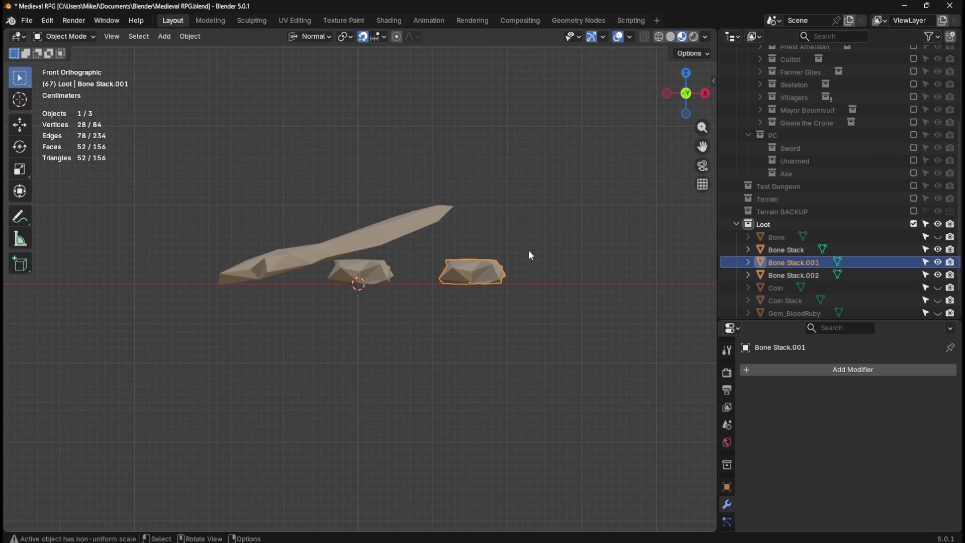
pyautogui.press('r')
pyautogui.press('z')
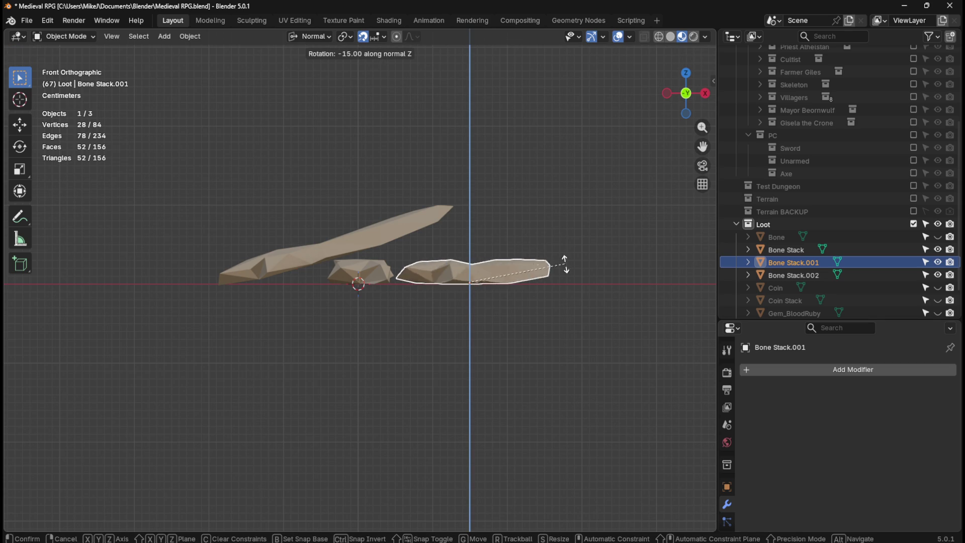
pyautogui.click(422, 387)
pyautogui.press('r')
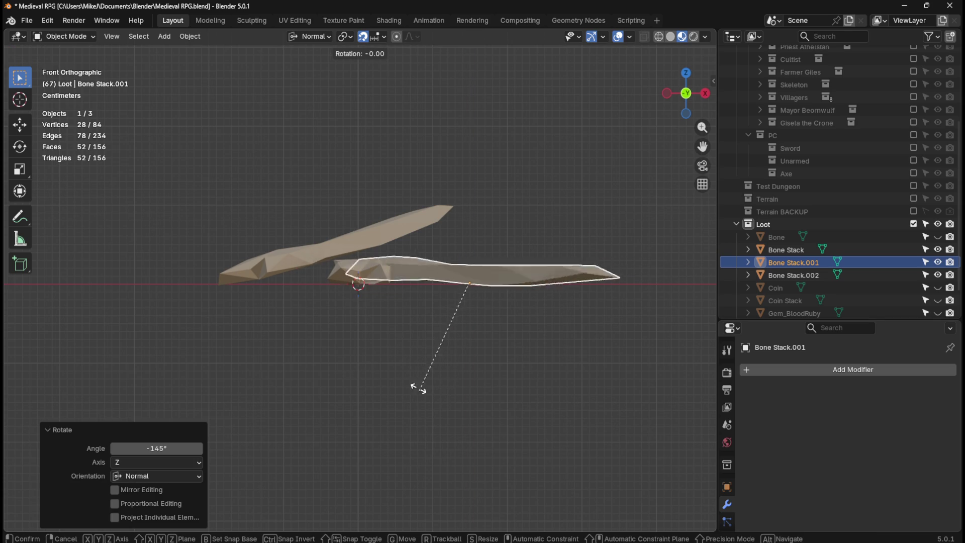
pyautogui.click(423, 324)
pyautogui.press('g')
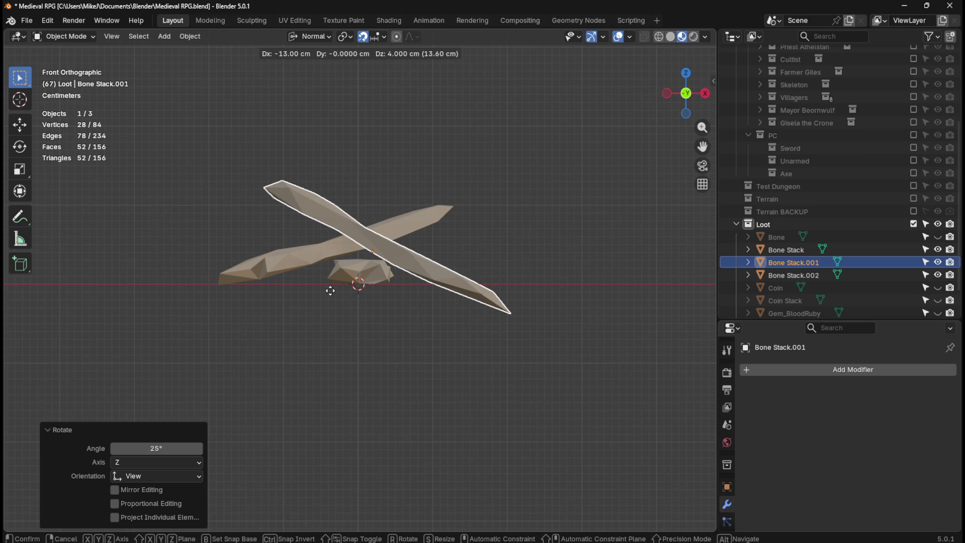
pyautogui.click(330, 290)
pyautogui.moveTo(414, 224); pyautogui.dragTo(425, 307, button='middle')
# Rotate the right bone 20° on Z, shift it -3 cm X and 4 cm Y, then tilt it -15°.
pyautogui.press('KP_7')
pyautogui.press('r')
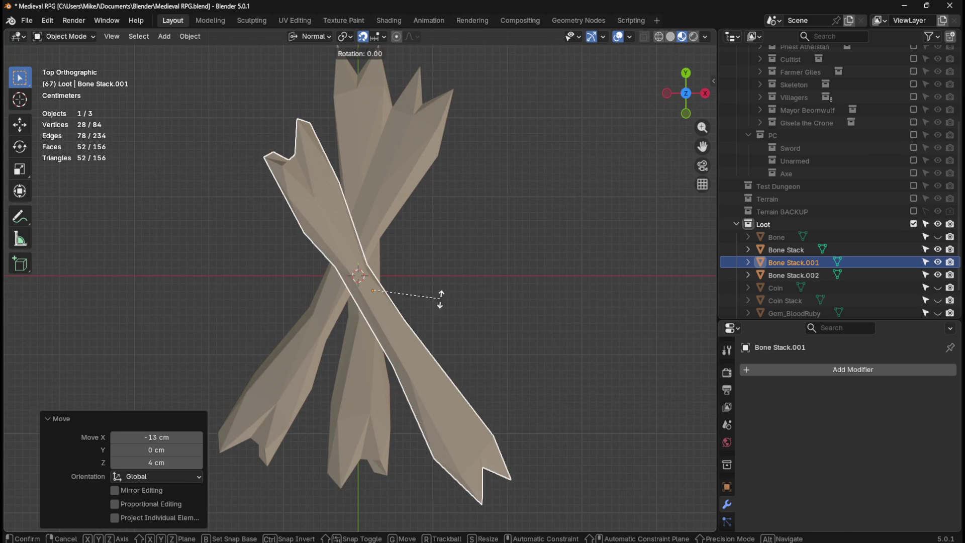
pyautogui.press('z')
pyautogui.click(497, 262)
pyautogui.press('g')
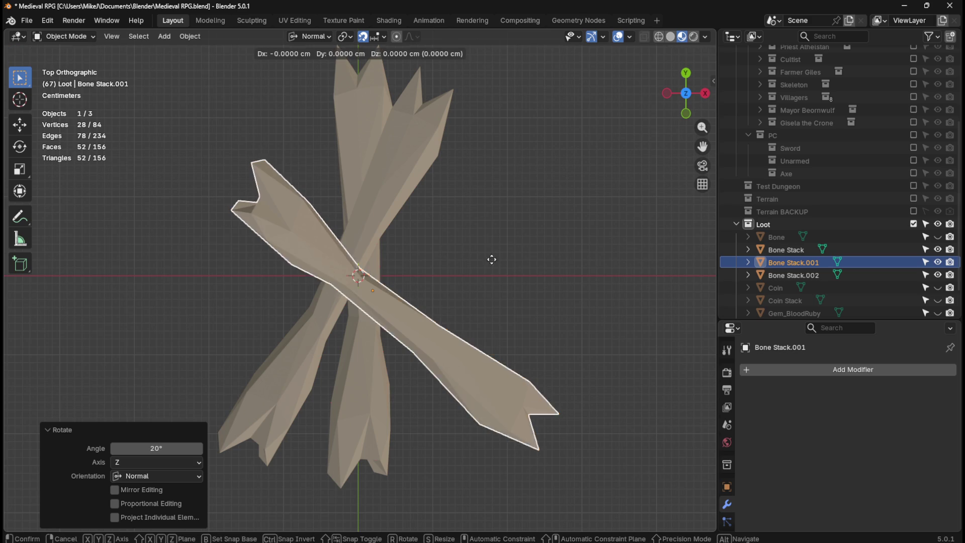
pyautogui.click(470, 229)
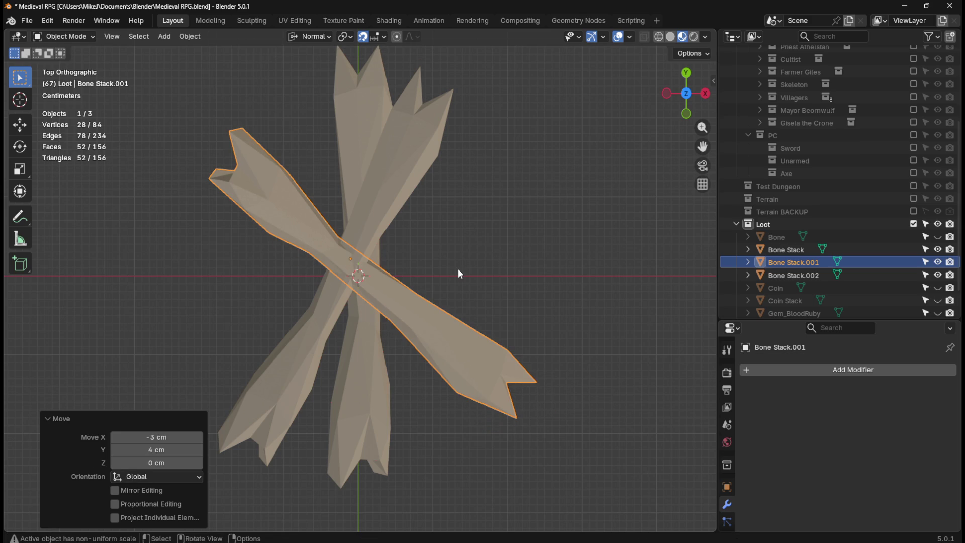
pyautogui.press('KP_1')
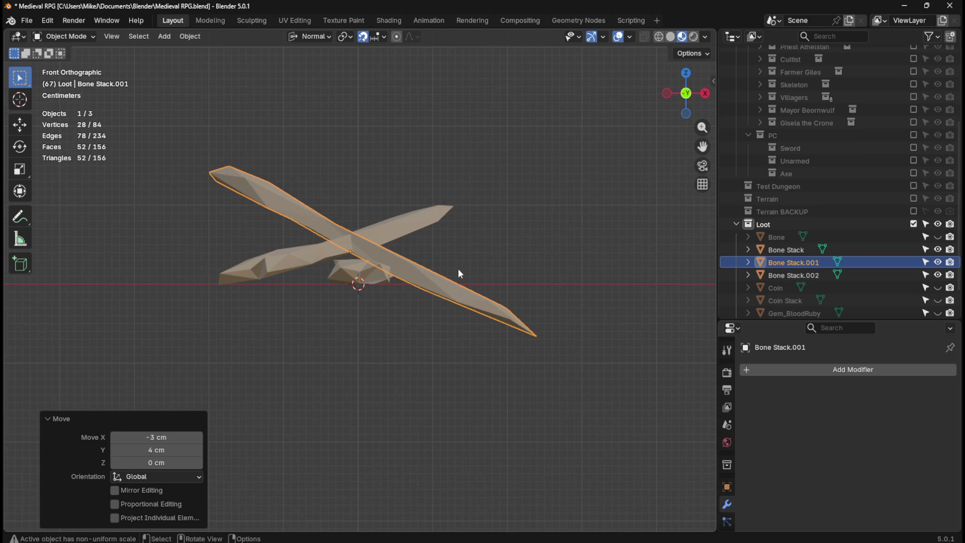
pyautogui.press('r')
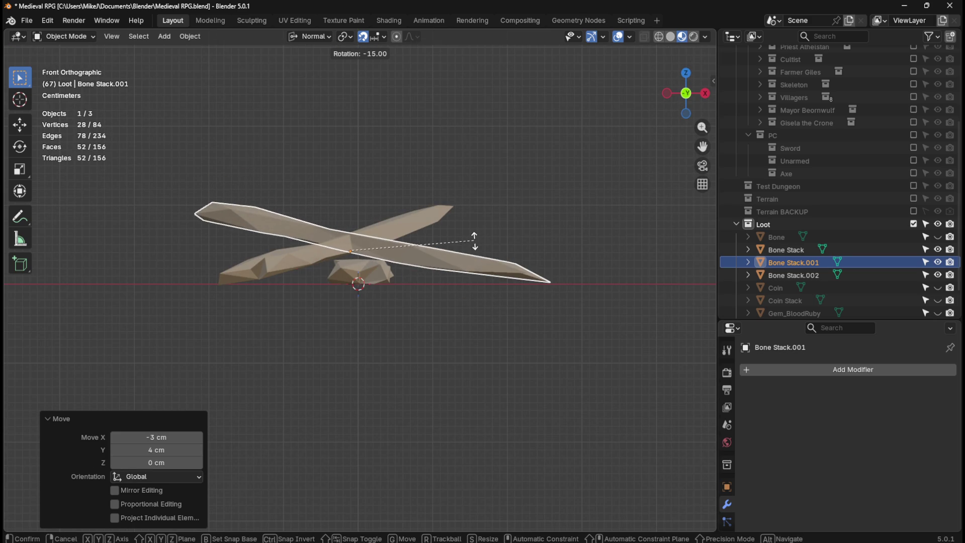
pyautogui.press('Return')
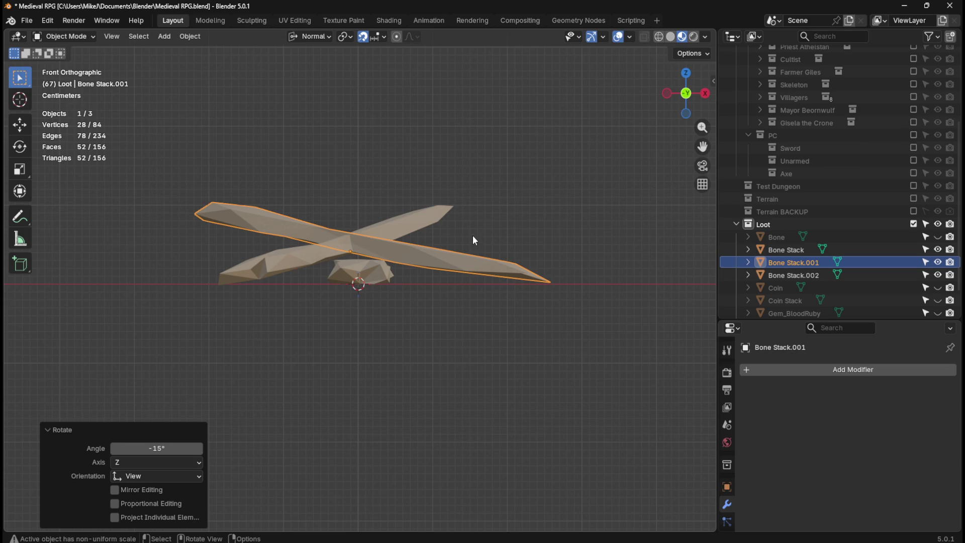
# Select the left bone Bone Stack.002 from above and begin a Z rotation.
pyautogui.press('KP_7')
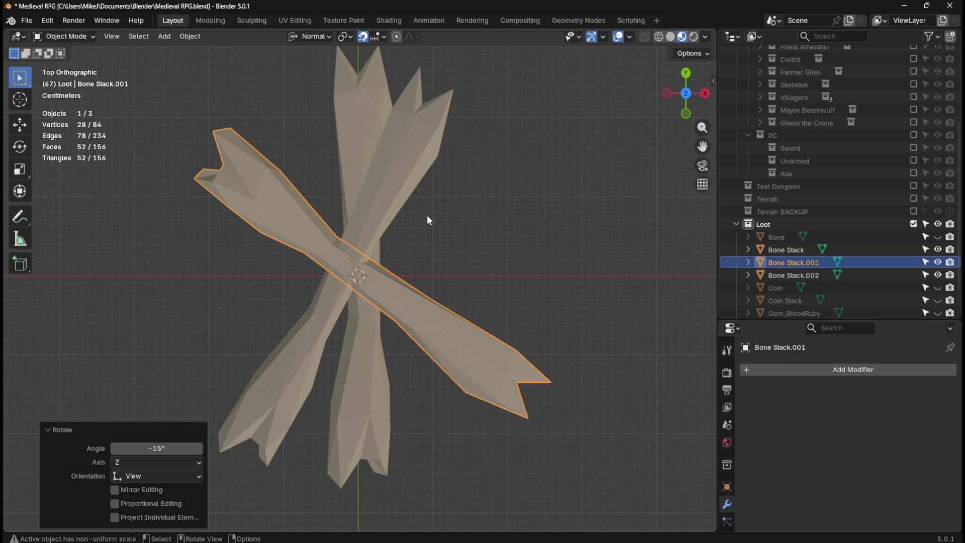
pyautogui.click(415, 187)
pyautogui.press('r')
pyautogui.press('z')
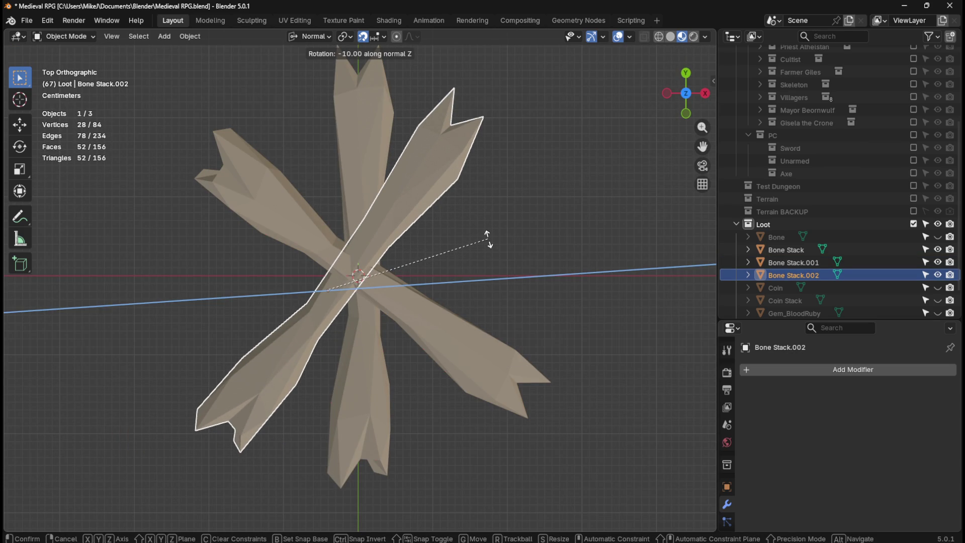
# Turn the left bone -10° on Z, then flip it 150° around its Y axis.
pyautogui.click(488, 239)
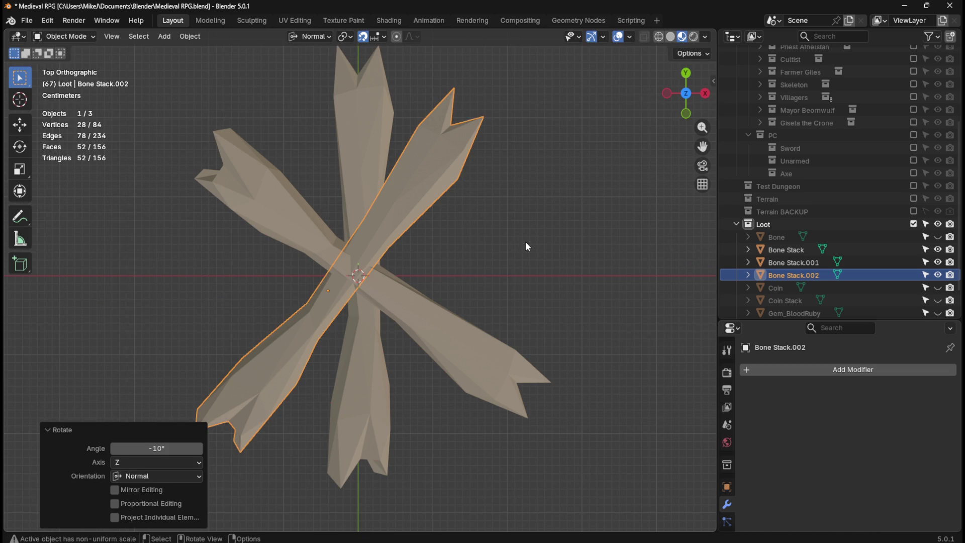
pyautogui.press('r')
pyautogui.press('z')
pyautogui.press('Escape')
pyautogui.press('r')
pyautogui.press('x')
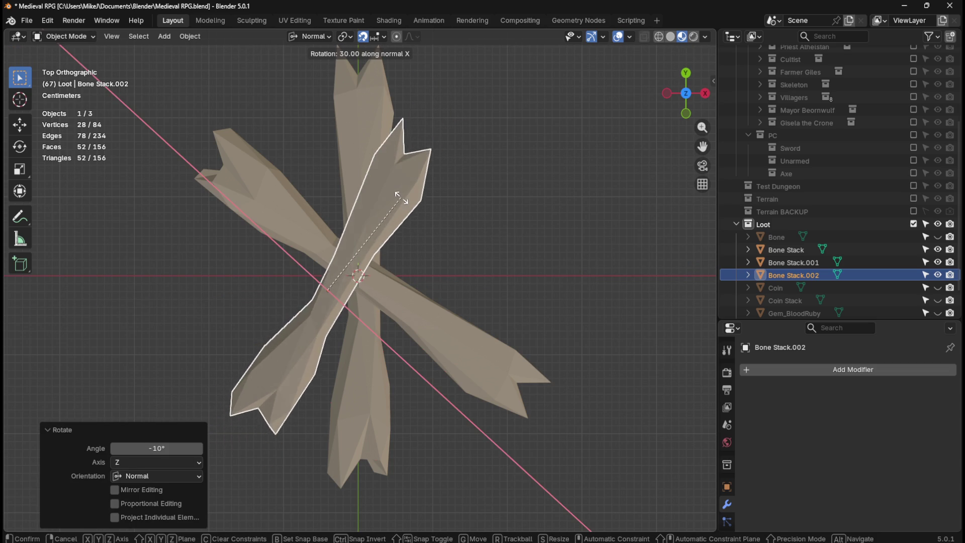
pyautogui.press('x')
pyautogui.press('y')
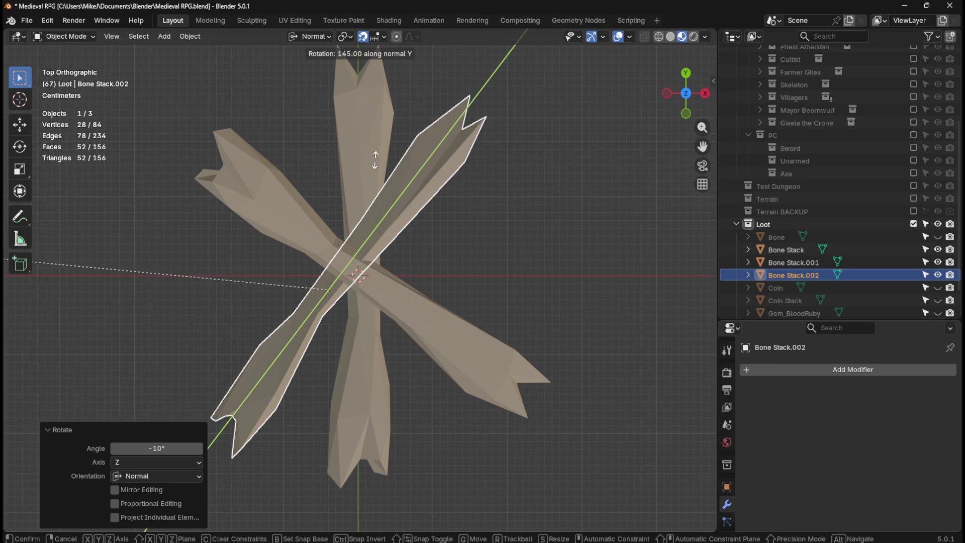
pyautogui.click(438, 182)
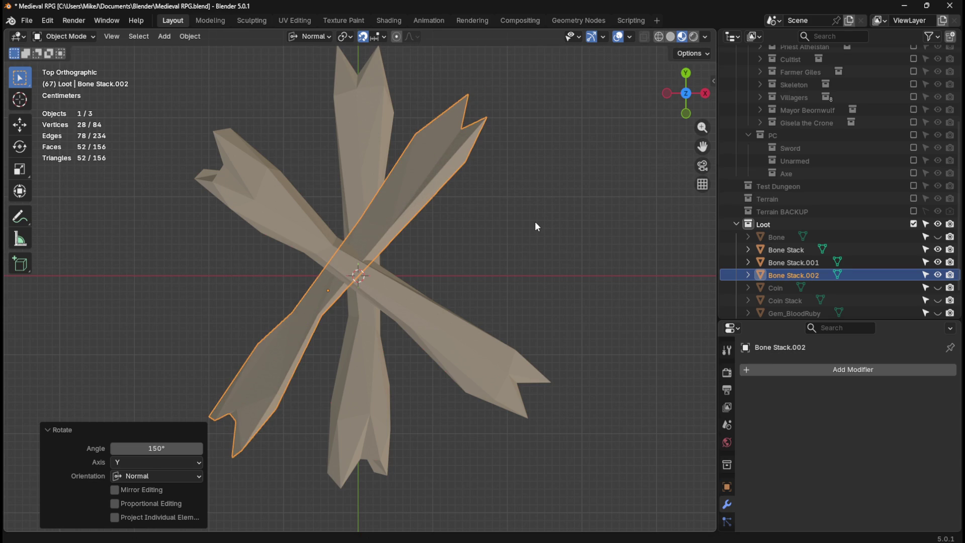
# Raise the left bone 4 cm in front view and inspect the crossed pile from above.
pyautogui.press('KP_1')
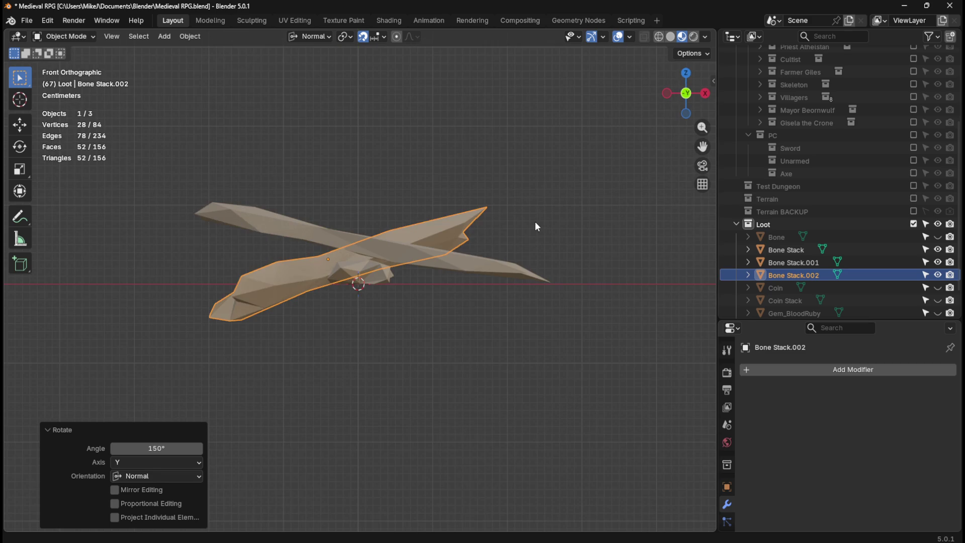
pyautogui.press('g')
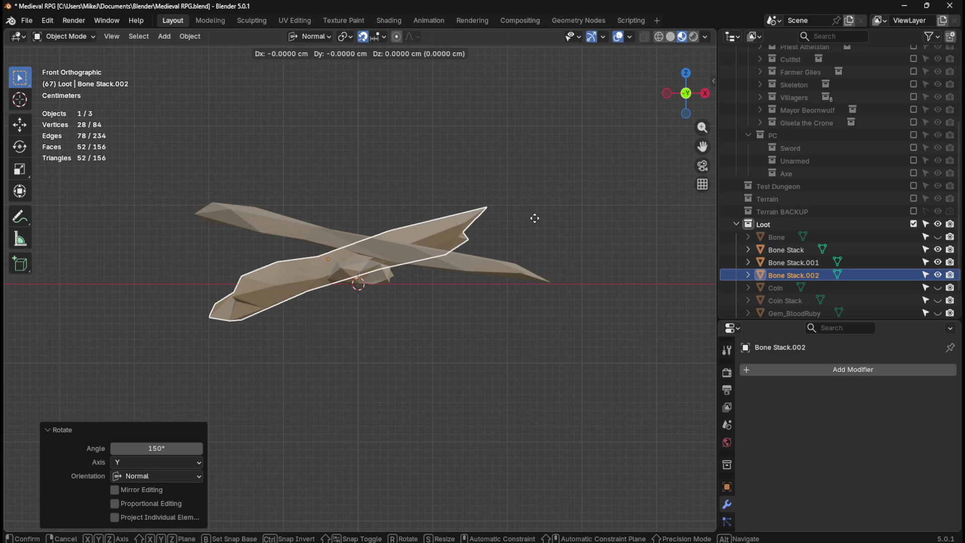
pyautogui.click(536, 193)
pyautogui.moveTo(536, 192)
pyautogui.mouseDown(button='middle')
pyautogui.moveTo(406, 153)
pyautogui.moveTo(509, 197)
pyautogui.moveTo(508, 241)
pyautogui.moveTo(538, 231)
pyautogui.moveTo(388, 211)
pyautogui.moveTo(425, 245)
pyautogui.moveTo(418, 285)
pyautogui.moveTo(416, 255)
pyautogui.mouseUp(button='middle')
pyautogui.scroll(-5, 507, 239)
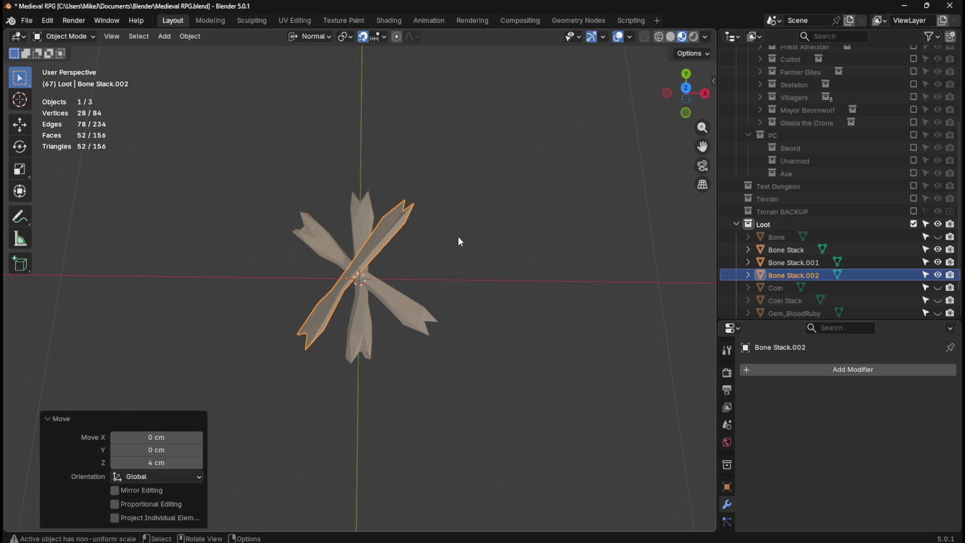
pyautogui.press('KP_7')
# Turn the left bone 165° and shift it to the right.
pyautogui.press('r')
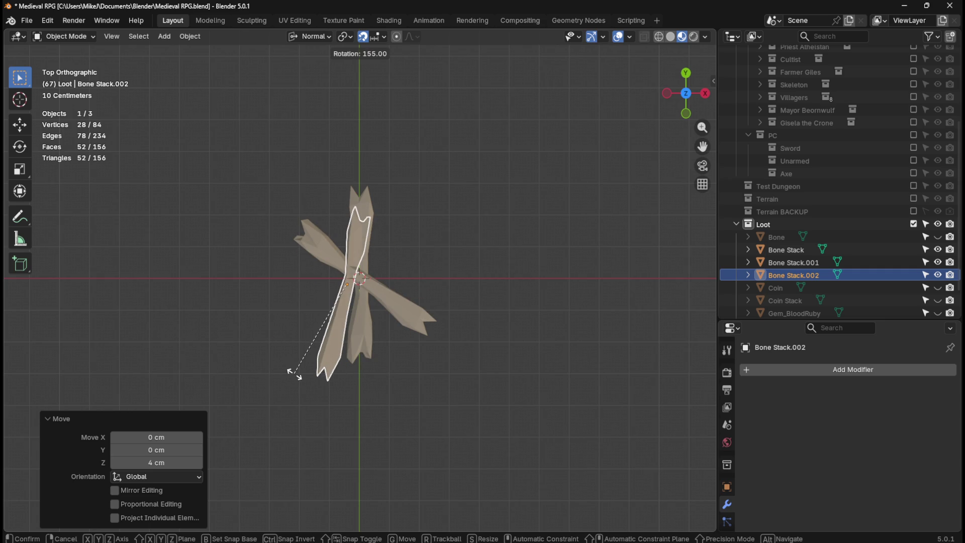
pyautogui.click(273, 372)
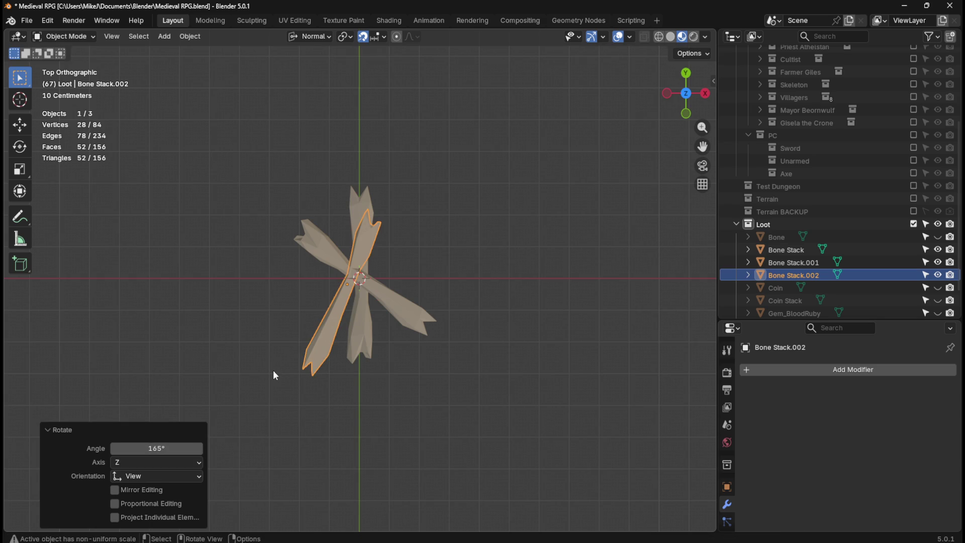
pyautogui.press('g')
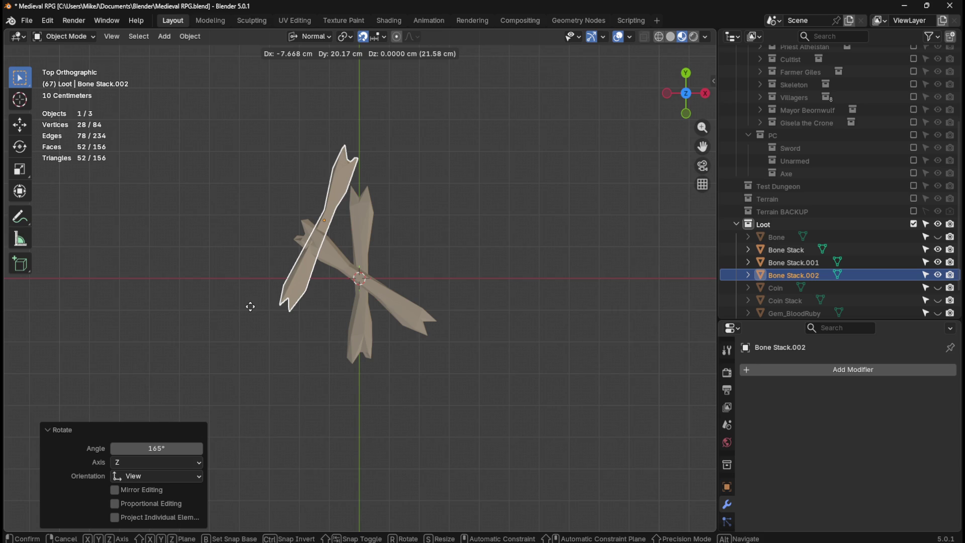
pyautogui.click(339, 347)
# Rotate Bone Stack.002 -185° about Z and move it into a new position.
pyautogui.press('r')
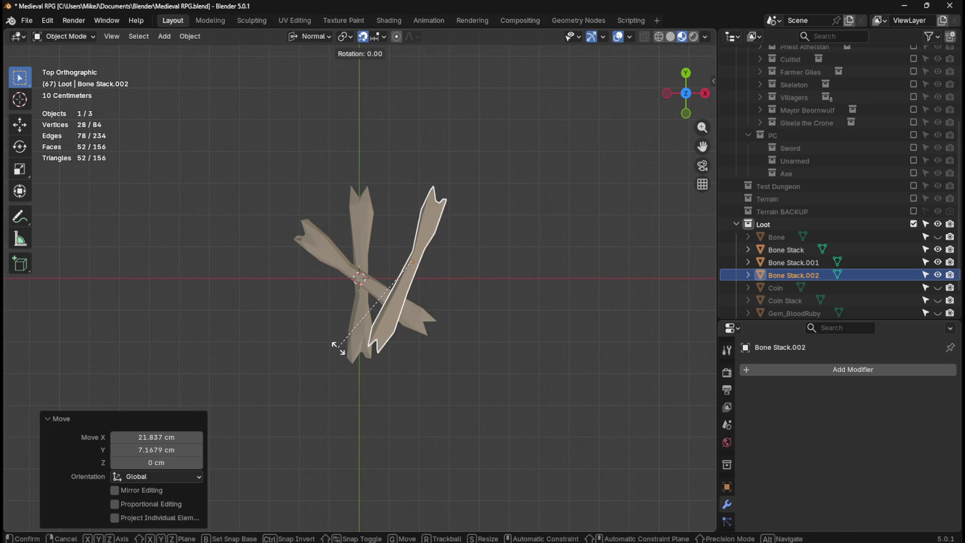
pyautogui.press('z')
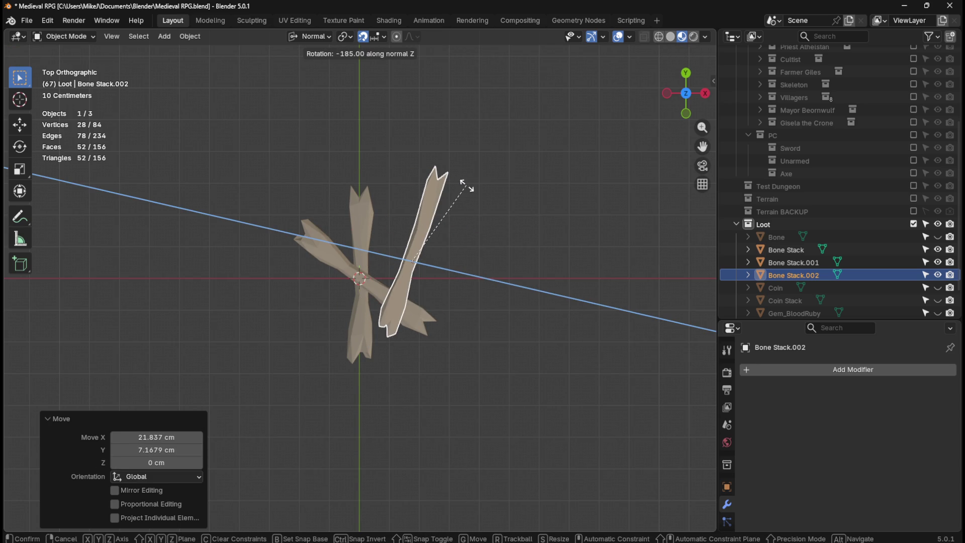
pyautogui.click(467, 187)
pyautogui.press('g')
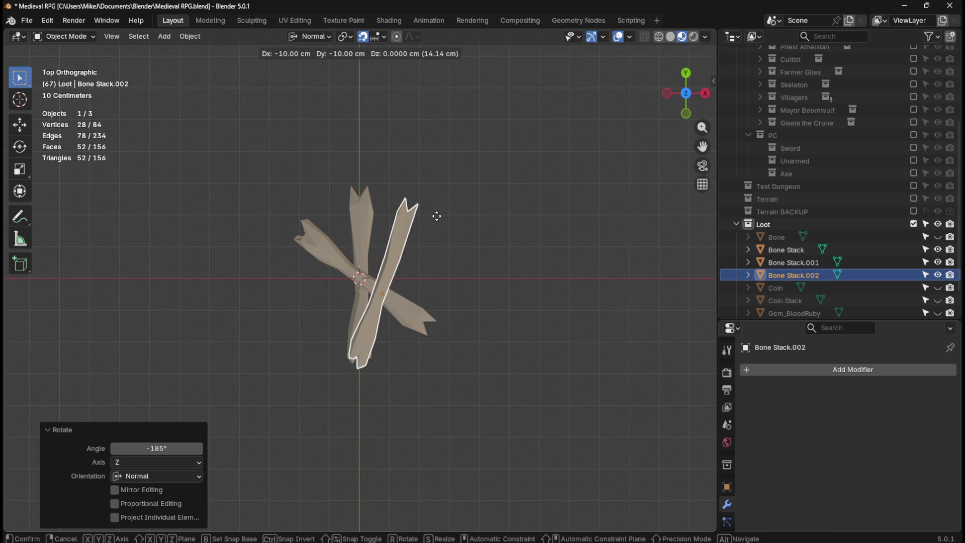
pyautogui.click(436, 217)
# From the top view, rotate Bone Stack.002 215° about Z and reposition it.
pyautogui.click(515, 276)
pyautogui.moveTo(515, 276)
pyautogui.mouseDown(button='middle')
pyautogui.moveTo(515, 260)
pyautogui.moveTo(576, 196)
pyautogui.moveTo(560, 207)
pyautogui.moveTo(463, 211)
pyautogui.moveTo(381, 192)
pyautogui.moveTo(354, 168)
pyautogui.moveTo(551, 245)
pyautogui.moveTo(540, 256)
pyautogui.moveTo(403, 263)
pyautogui.mouseUp(button='middle')
pyautogui.click(402, 263)
pyautogui.press('KP_7')
pyautogui.press('r')
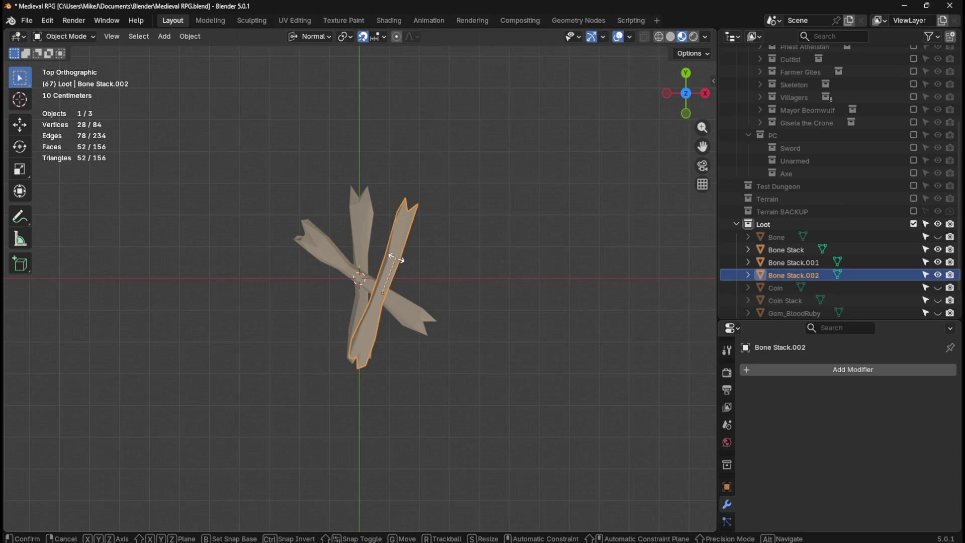
pyautogui.press('z')
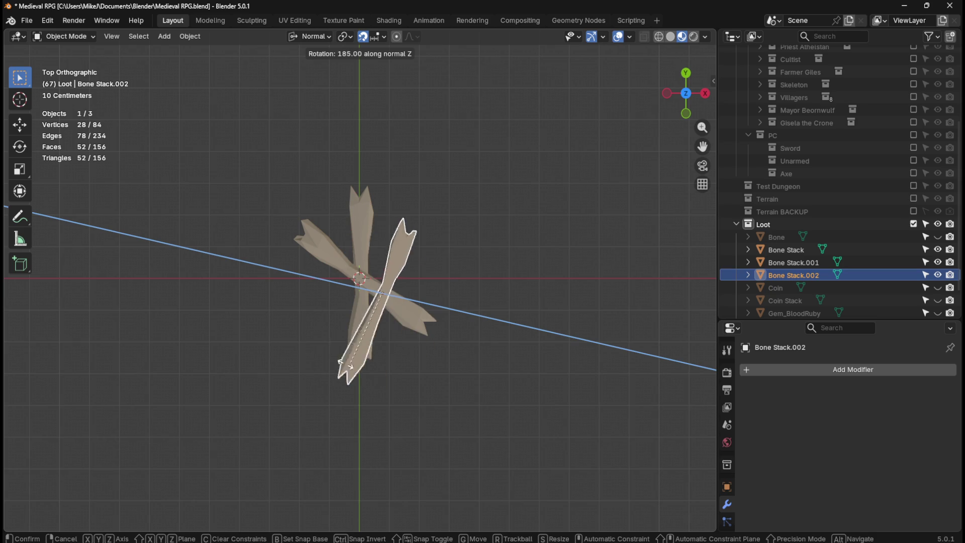
pyautogui.click(302, 347)
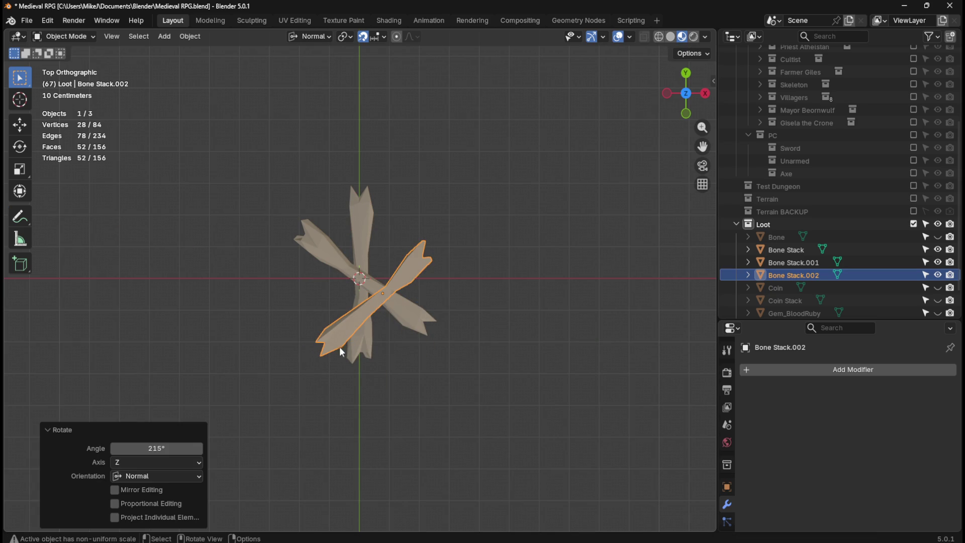
pyautogui.press('g')
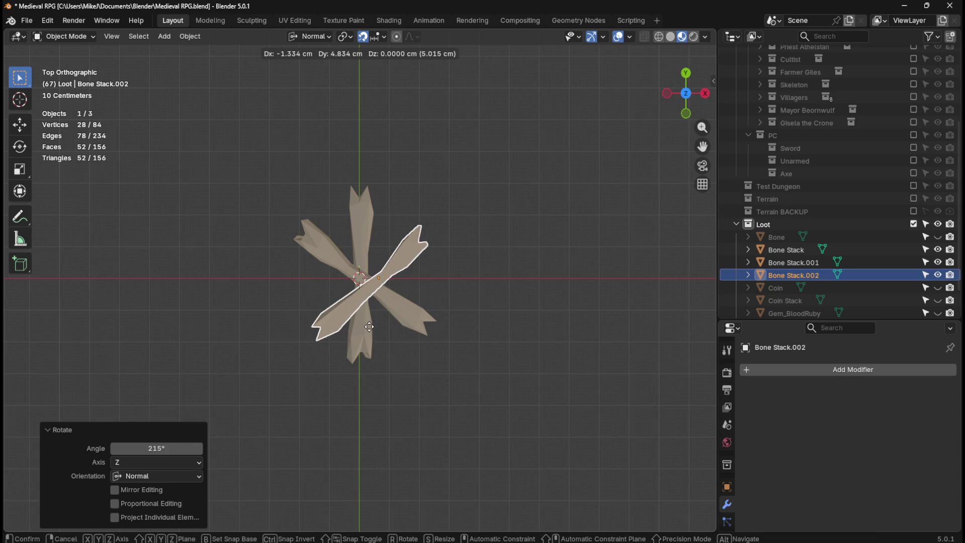
pyautogui.click(369, 327)
# Tilt Bone Stack.002 -15° in the front view, then reposition it from above.
pyautogui.moveTo(491, 316)
pyautogui.mouseDown(button='middle')
pyautogui.moveTo(466, 262)
pyautogui.moveTo(473, 167)
pyautogui.moveTo(475, 277)
pyautogui.mouseUp(button='middle')
pyautogui.press('KP_7')
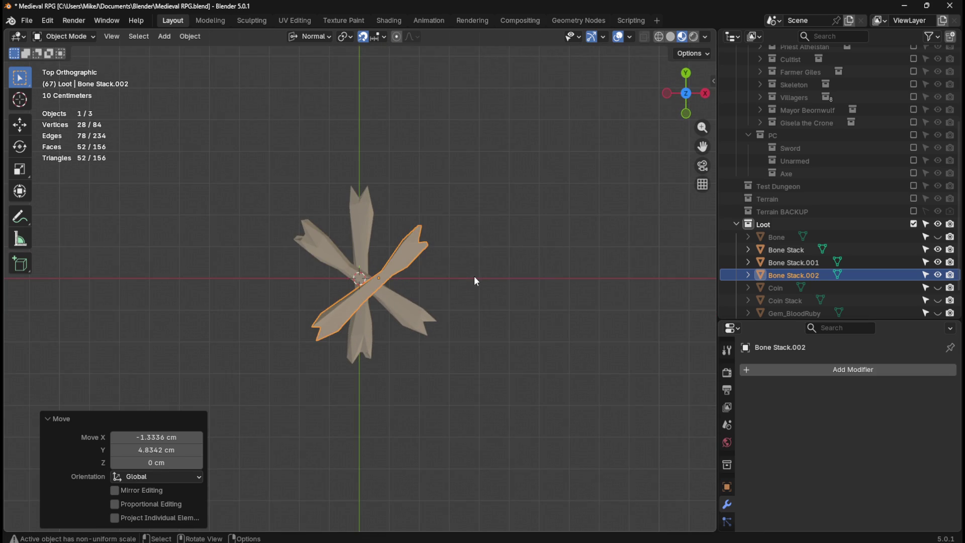
pyautogui.press('KP_1')
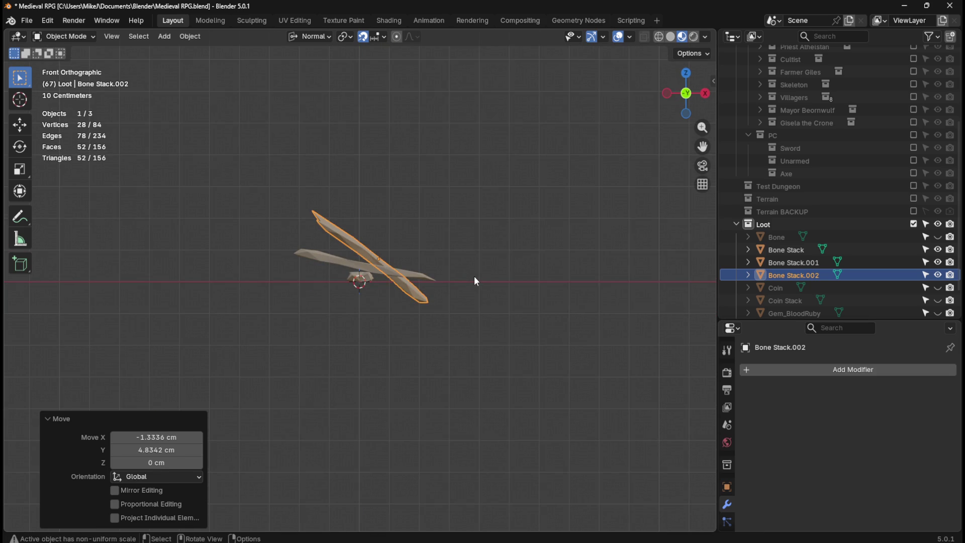
pyautogui.press('r')
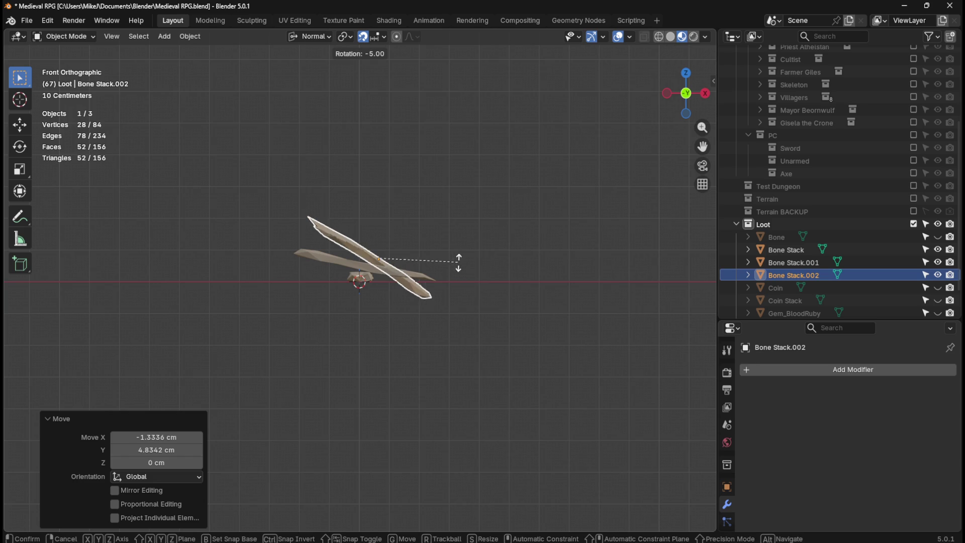
pyautogui.click(455, 248)
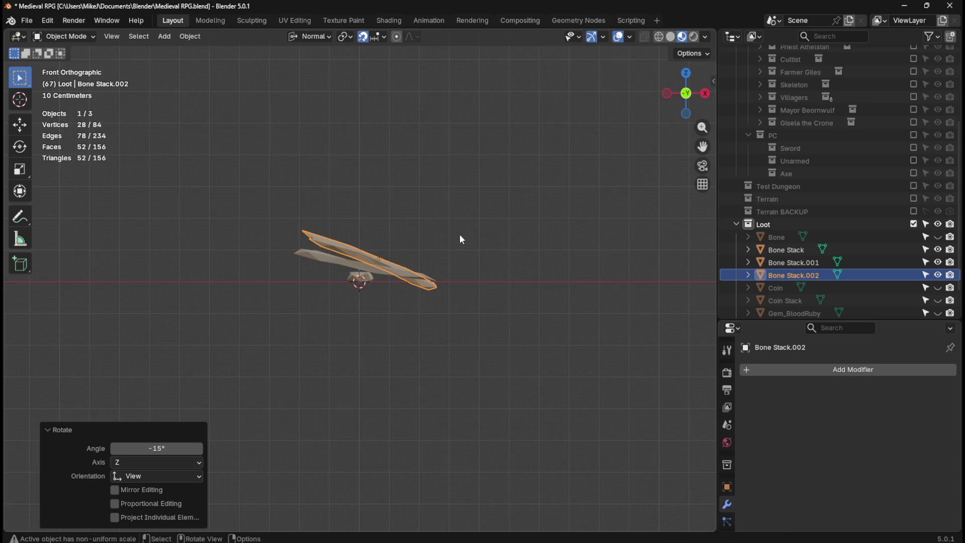
pyautogui.press('KP_7')
pyautogui.press('g')
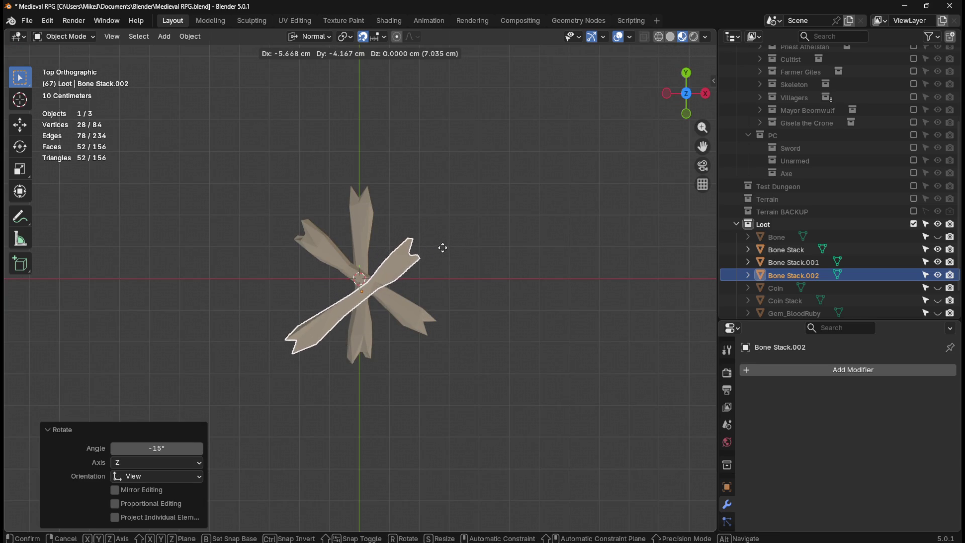
pyautogui.click(465, 225)
# Lower Bone Stack.002 along the Z axis.
pyautogui.moveTo(453, 255)
pyautogui.mouseDown(button='middle')
pyautogui.moveTo(457, 157)
pyautogui.moveTo(408, 254)
pyautogui.moveTo(448, 258)
pyautogui.moveTo(429, 277)
pyautogui.moveTo(426, 263)
pyautogui.mouseUp(button='middle')
pyautogui.press('g')
pyautogui.press('z')
pyautogui.press('z')
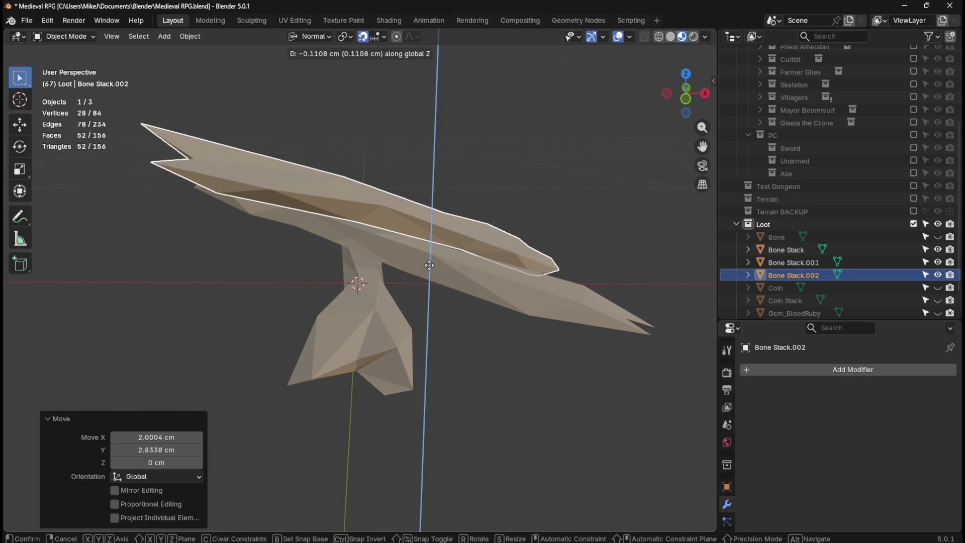
pyautogui.click(429, 266)
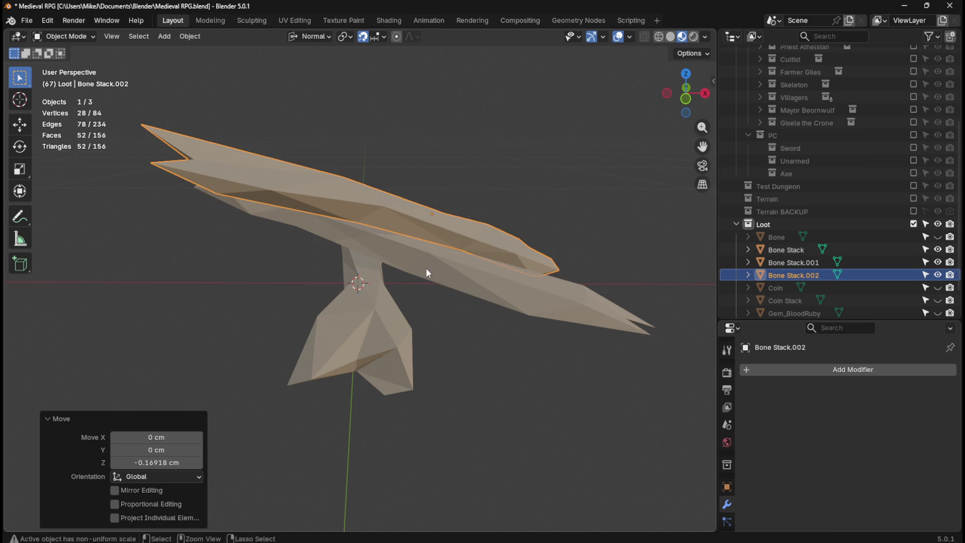
# Select Bone Stack.002 and Bone Stack.001 together and move them along Z.
pyautogui.click(277, 289)
pyautogui.moveTo(277, 290)
pyautogui.mouseDown(button='middle')
pyautogui.moveTo(294, 274)
pyautogui.moveTo(297, 291)
pyautogui.moveTo(328, 271)
pyautogui.moveTo(319, 273)
pyautogui.mouseUp(button='middle')
pyautogui.click(394, 220)
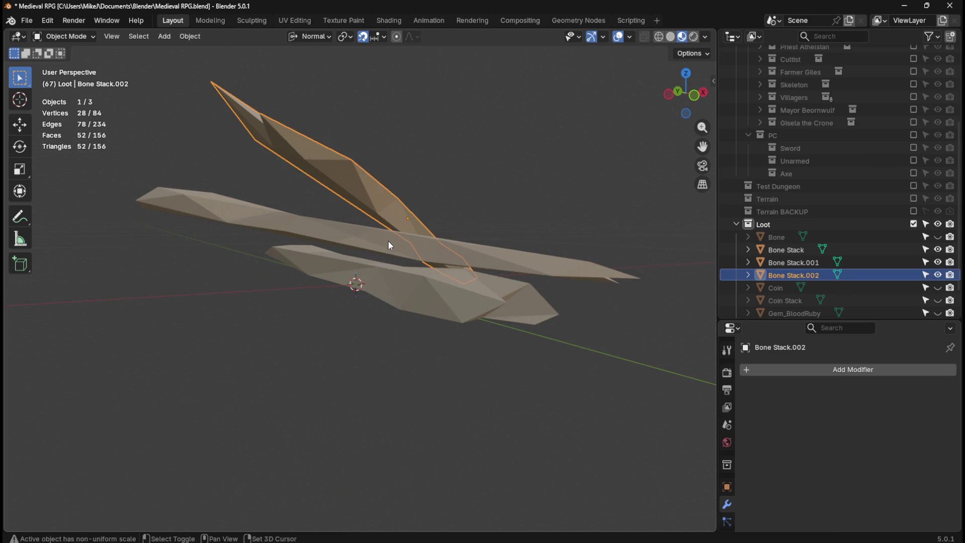
pyautogui.keyDown('shift'); pyautogui.click(388, 241); pyautogui.keyUp('shift')
pyautogui.press('g')
pyautogui.press('z')
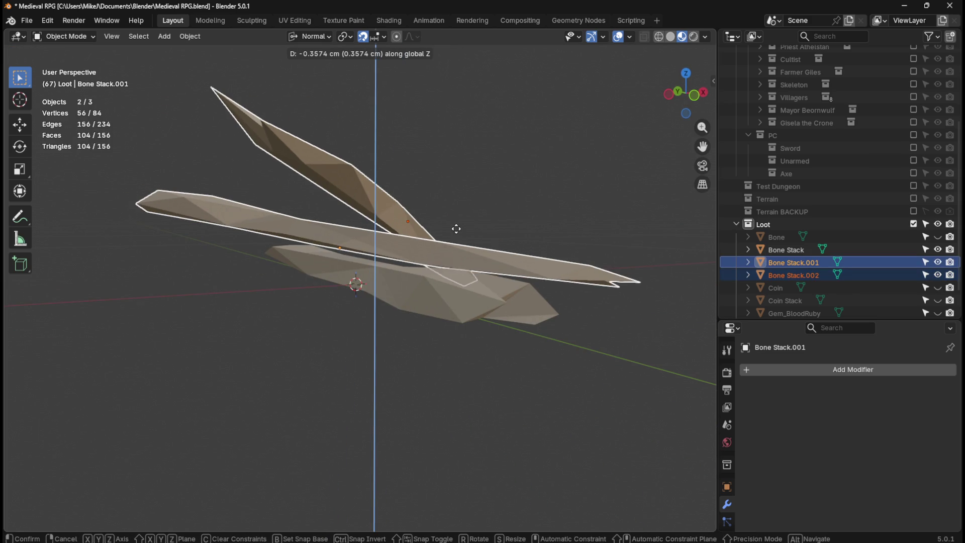
pyautogui.click(455, 226)
# Lower both bones further along Z, about half a centimetre, checking side and front views.
pyautogui.moveTo(415, 248); pyautogui.dragTo(403, 252, button='middle')
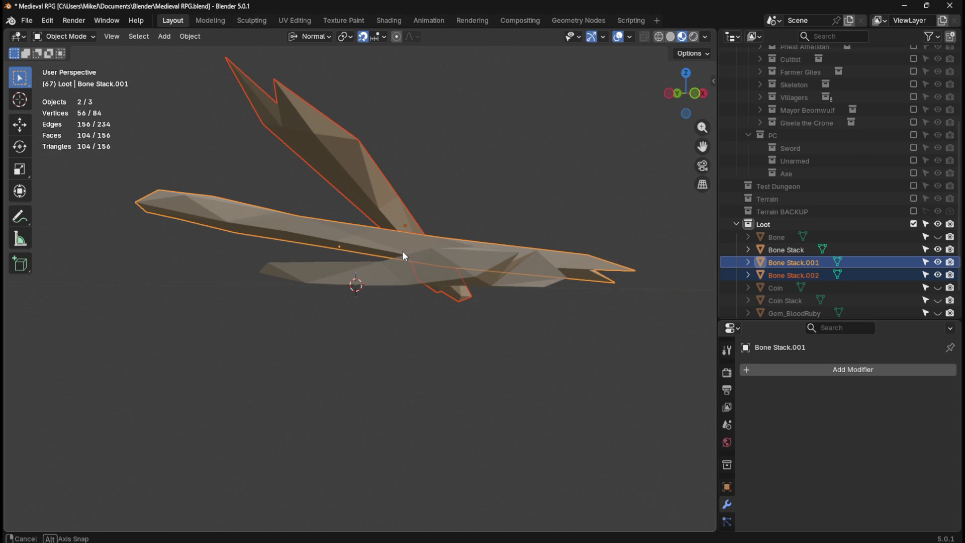
pyautogui.press('KP_3')
pyautogui.press('ctrl+KP_3')
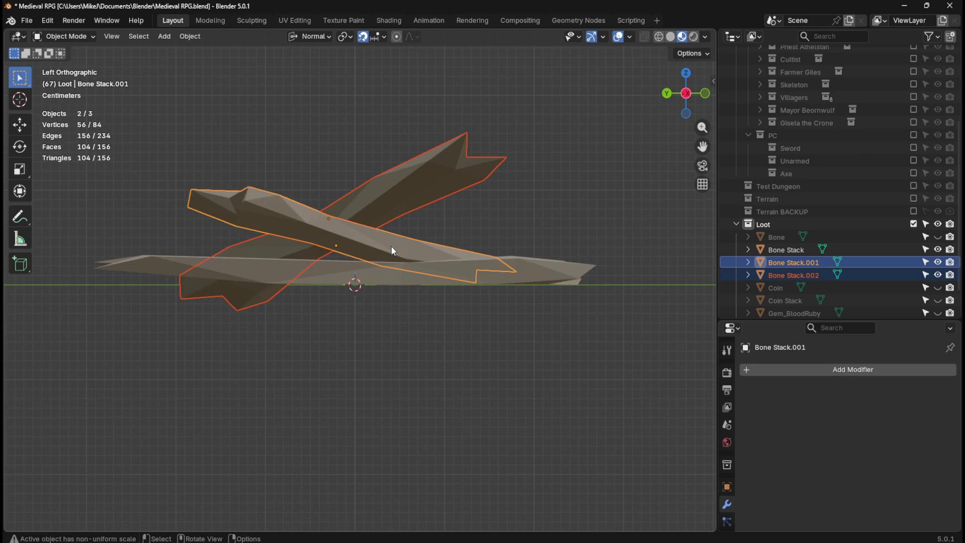
pyautogui.press('KP_3')
pyautogui.press('KP_1')
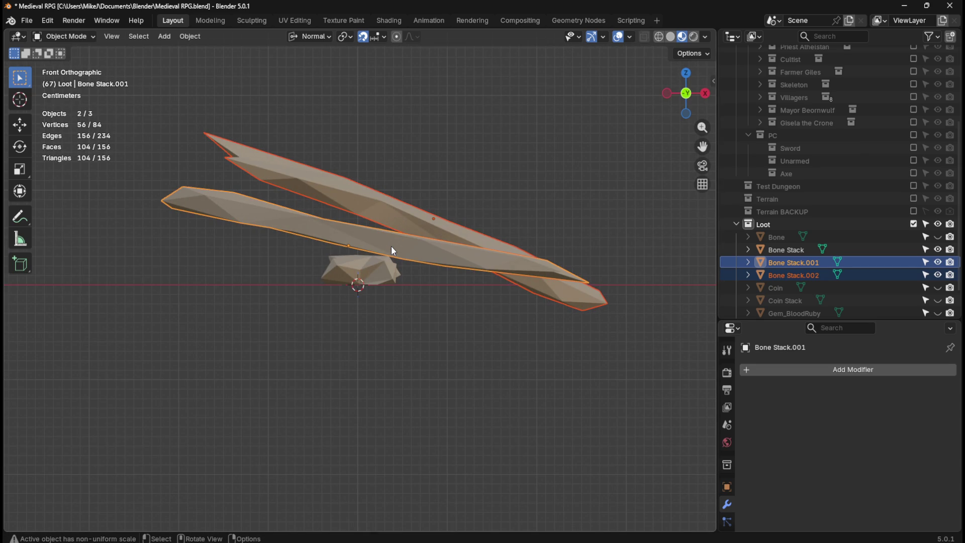
pyautogui.press('g')
pyautogui.press('z')
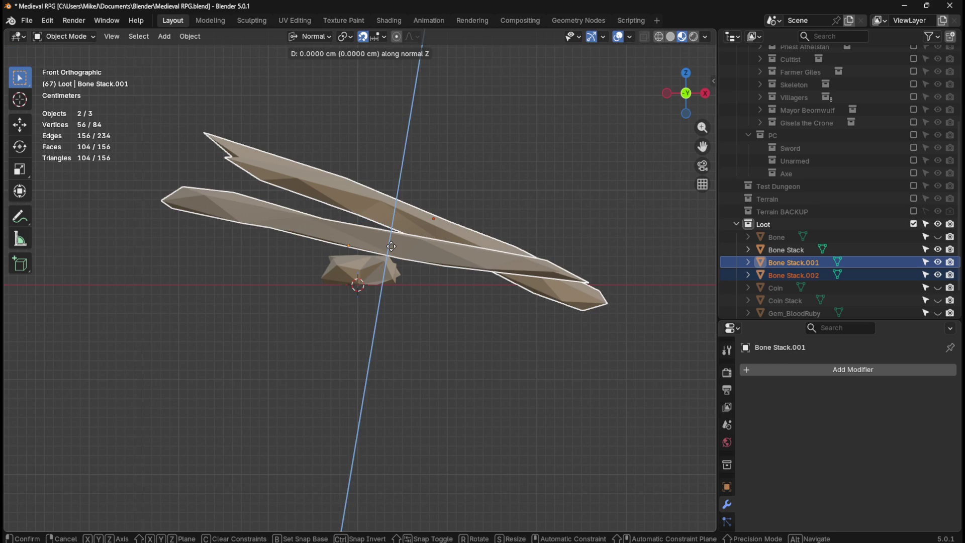
pyautogui.click(423, 245)
pyautogui.moveTo(422, 244)
pyautogui.mouseDown(button='middle')
pyautogui.moveTo(463, 164)
pyautogui.moveTo(475, 181)
pyautogui.moveTo(440, 164)
pyautogui.moveTo(410, 165)
pyautogui.moveTo(415, 157)
pyautogui.mouseUp(button='middle')
pyautogui.press('g')
pyautogui.press('z')
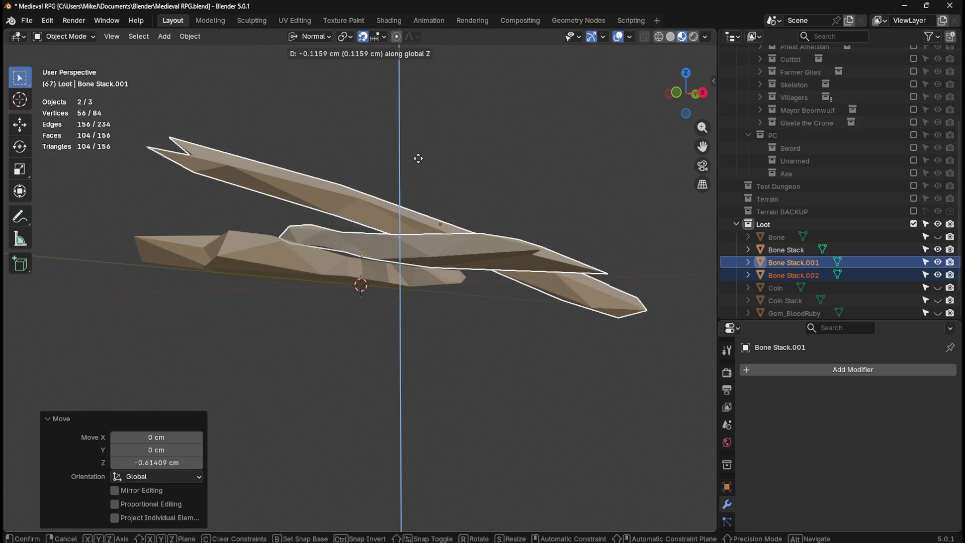
pyautogui.click(420, 162)
# In the front view, tilt only Bone Stack.002 by -12.5°.
pyautogui.moveTo(419, 161)
pyautogui.mouseDown(button='middle')
pyautogui.moveTo(289, 171)
pyautogui.moveTo(346, 197)
pyautogui.moveTo(421, 174)
pyautogui.moveTo(312, 202)
pyautogui.moveTo(195, 199)
pyautogui.moveTo(197, 172)
pyautogui.mouseUp(button='middle')
pyautogui.press('KP_1')
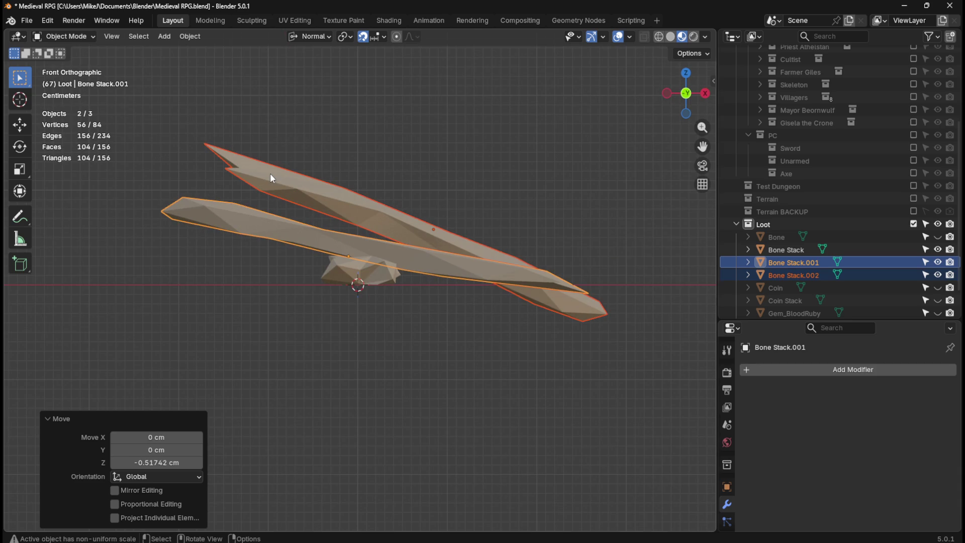
pyautogui.click(321, 188)
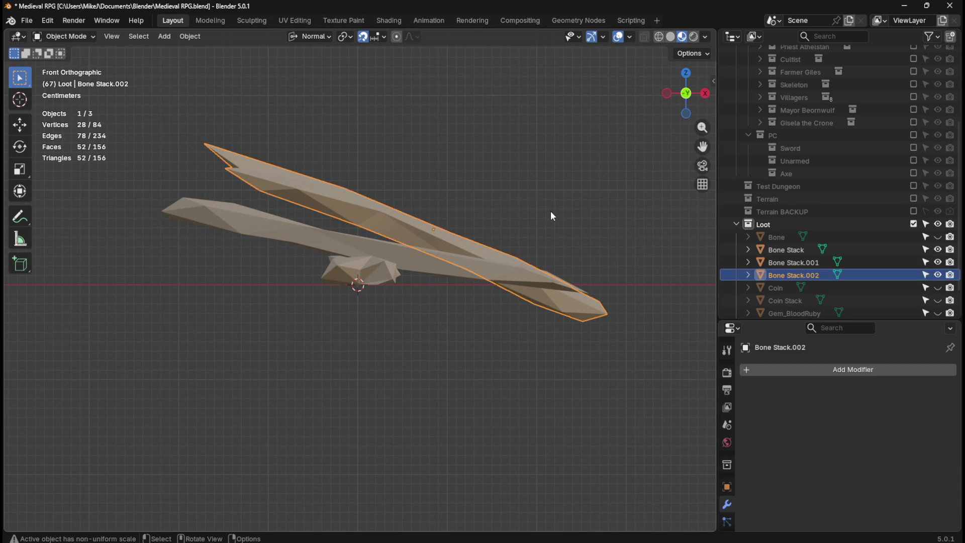
pyautogui.press('r')
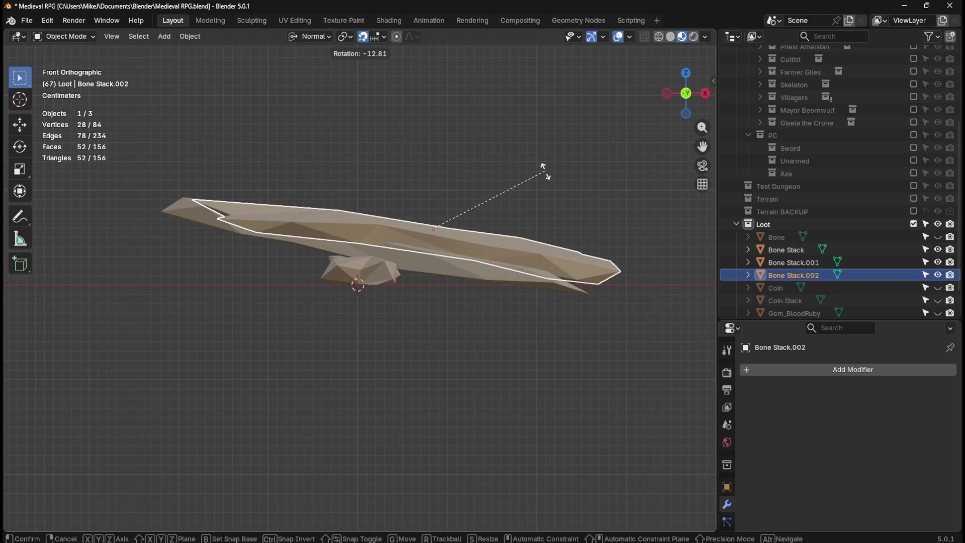
pyautogui.click(549, 169)
pyautogui.moveTo(550, 170)
pyautogui.mouseDown(button='middle')
pyautogui.moveTo(481, 155)
pyautogui.moveTo(497, 188)
pyautogui.moveTo(533, 210)
pyautogui.moveTo(361, 222)
pyautogui.moveTo(407, 207)
pyautogui.mouseUp(button='middle')
pyautogui.press('KP_7')
pyautogui.click(459, 153)
pyautogui.scroll(-6, 427, 251)
pyautogui.moveTo(387, 412)
pyautogui.mouseDown(button='middle')
pyautogui.moveTo(434, 329)
pyautogui.moveTo(397, 304)
pyautogui.moveTo(377, 338)
pyautogui.moveTo(355, 344)
pyautogui.mouseUp(button='middle')
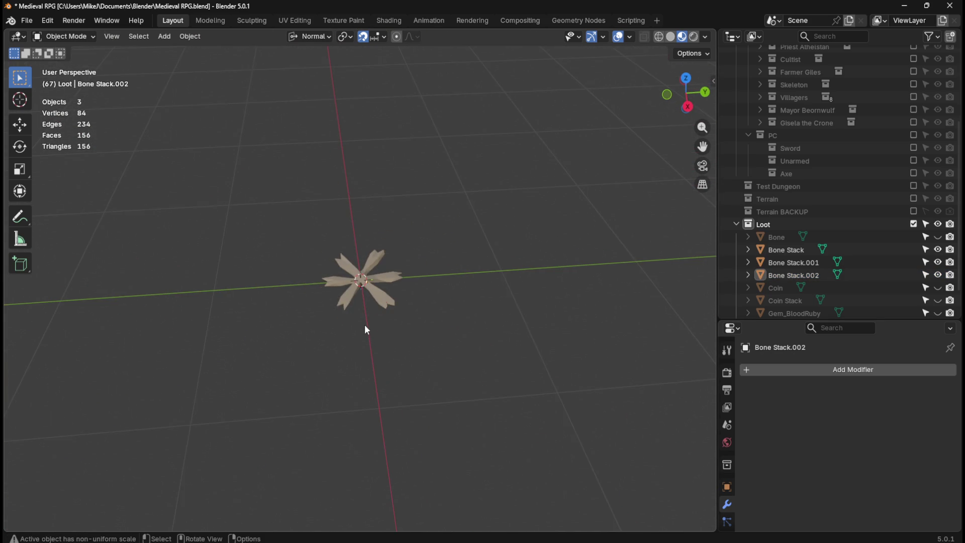
pyautogui.scroll(5, 367, 324)
pyautogui.click(429, 321)
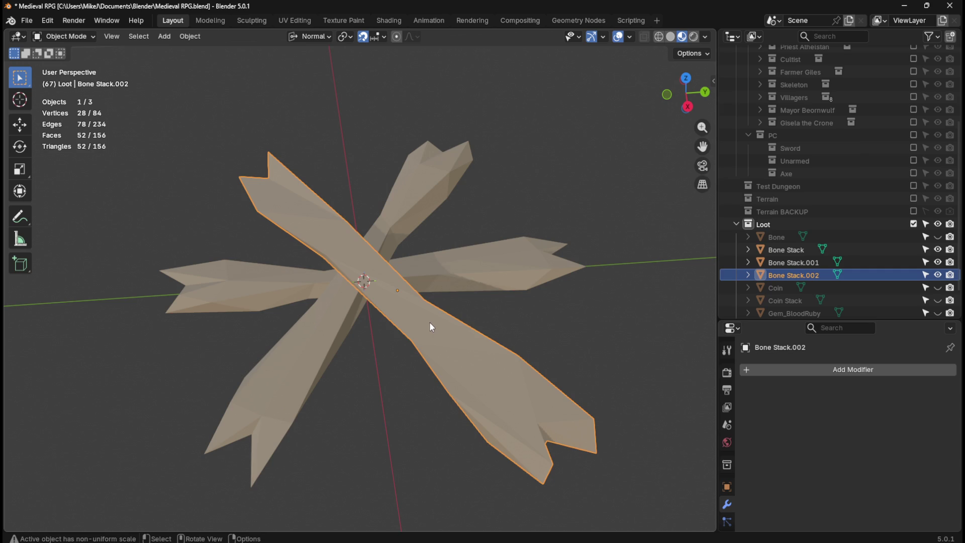
pyautogui.click(569, 161)
pyautogui.click(423, 345)
pyautogui.scroll(-6, 397, 384)
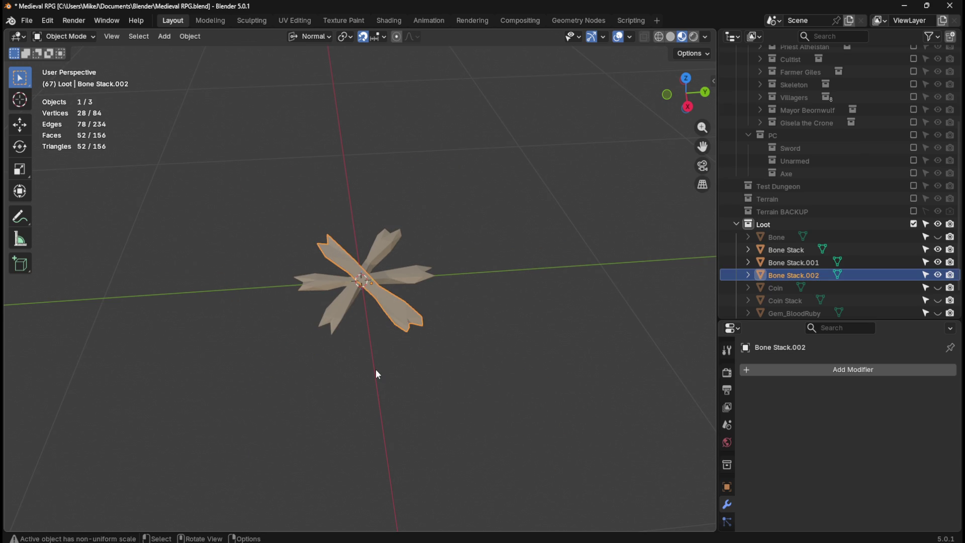
pyautogui.scroll(6, 378, 372)
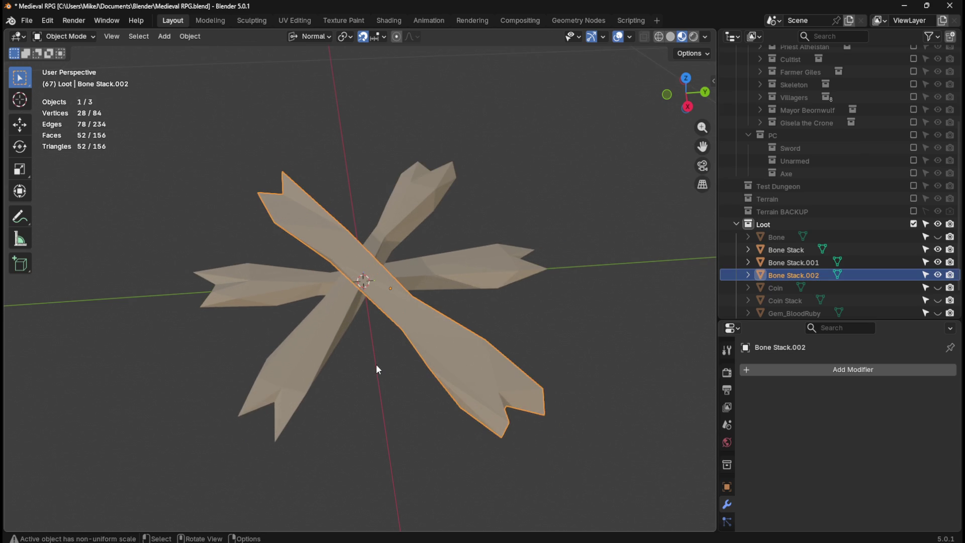
pyautogui.scroll(-6, 376, 364)
pyautogui.moveTo(376, 364)
pyautogui.mouseDown(button='middle')
pyautogui.moveTo(483, 381)
pyautogui.moveTo(541, 314)
pyautogui.moveTo(458, 330)
pyautogui.moveTo(431, 397)
pyautogui.mouseUp(button='middle')
pyautogui.click(476, 345)
pyautogui.click(446, 297)
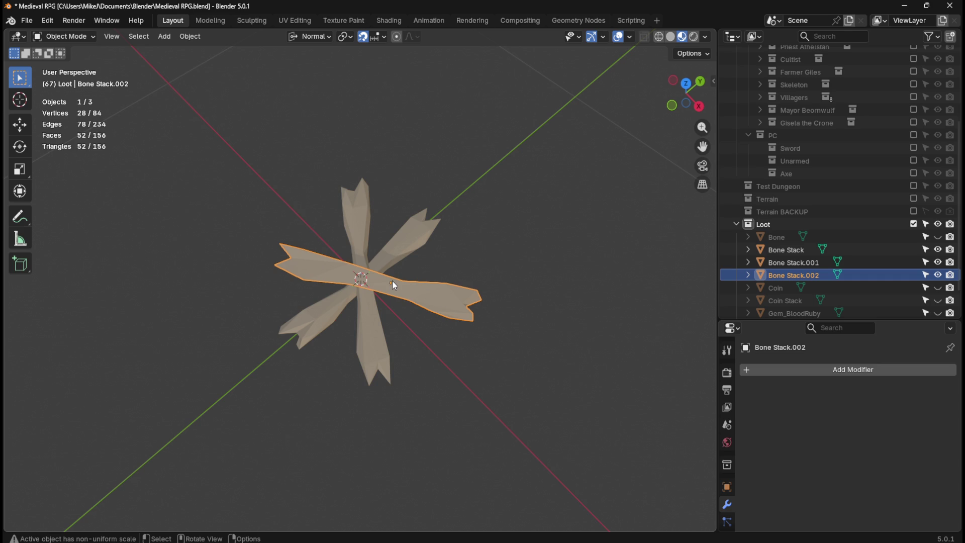
pyautogui.scroll(2, 481, 280)
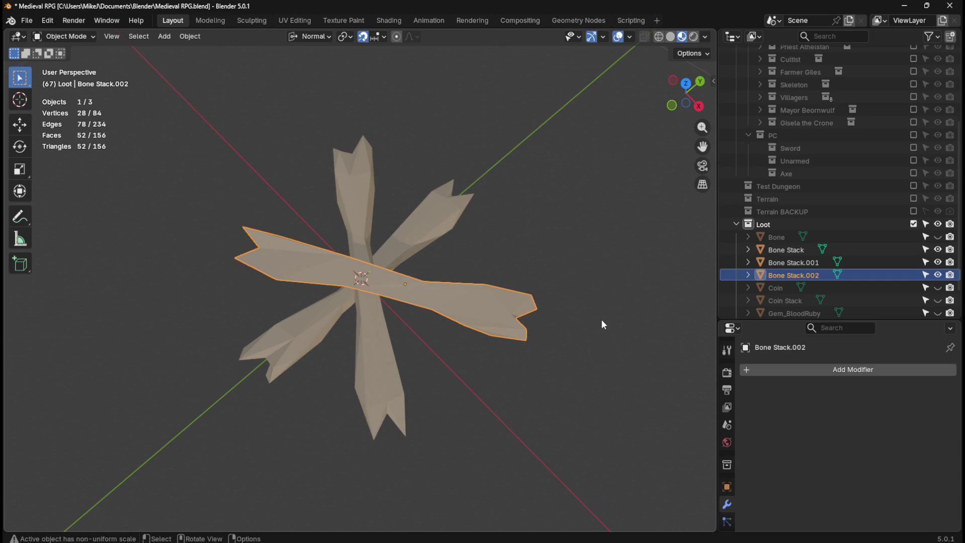
pyautogui.moveTo(590, 319); pyautogui.dragTo(567, 297, button='middle')
pyautogui.press('Tab')
# Isolate Bone Stack.002 in Local View and delete the faces at its left end.
pyautogui.moveTo(525, 346); pyautogui.dragTo(438, 294, button='middle')
pyautogui.moveTo(516, 315)
pyautogui.mouseDown(button='middle')
pyautogui.moveTo(543, 366)
pyautogui.moveTo(523, 354)
pyautogui.mouseUp(button='middle')
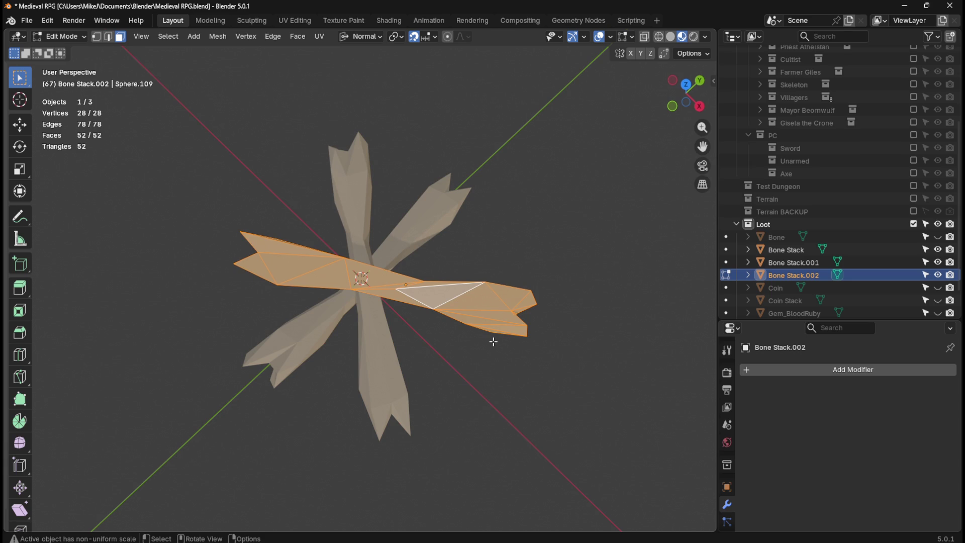
pyautogui.moveTo(481, 338)
pyautogui.mouseDown(button='middle')
pyautogui.moveTo(448, 334)
pyautogui.moveTo(499, 316)
pyautogui.moveTo(492, 304)
pyautogui.mouseUp(button='middle')
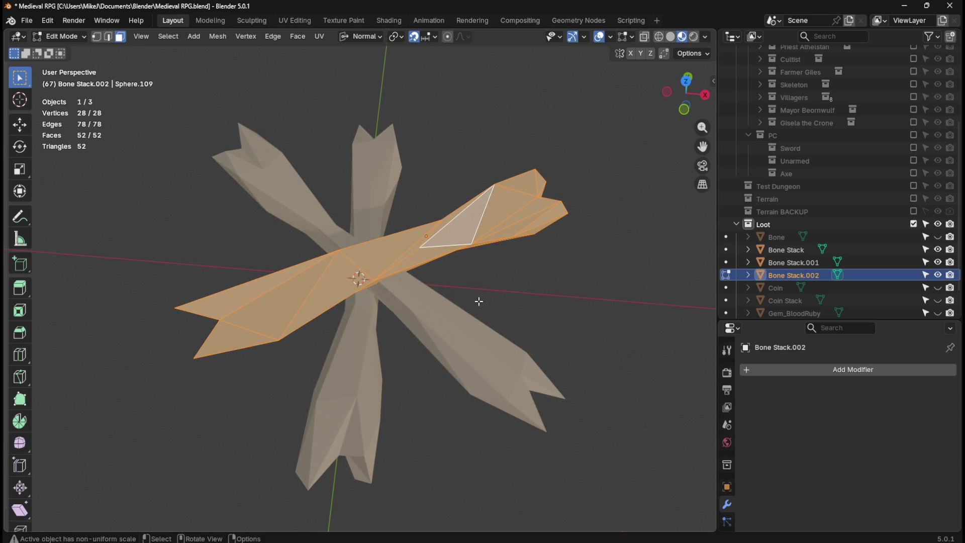
pyautogui.press('KP_Divide')
pyautogui.moveTo(319, 332); pyautogui.dragTo(296, 319, button='middle')
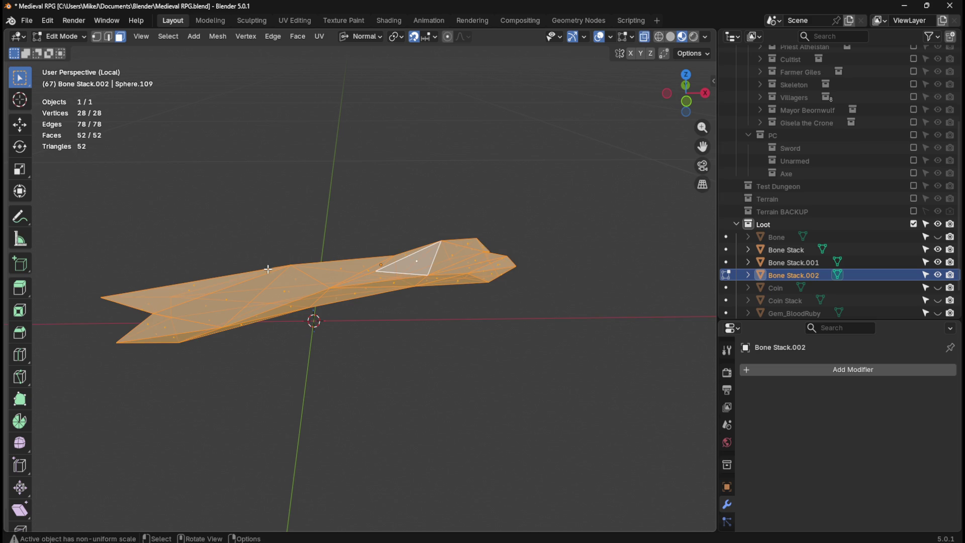
pyautogui.moveTo(86, 226)
pyautogui.mouseDown()
pyautogui.moveTo(285, 381)
pyautogui.moveTo(302, 376)
pyautogui.mouseUp()
pyautogui.press('x')
pyautogui.press('f')
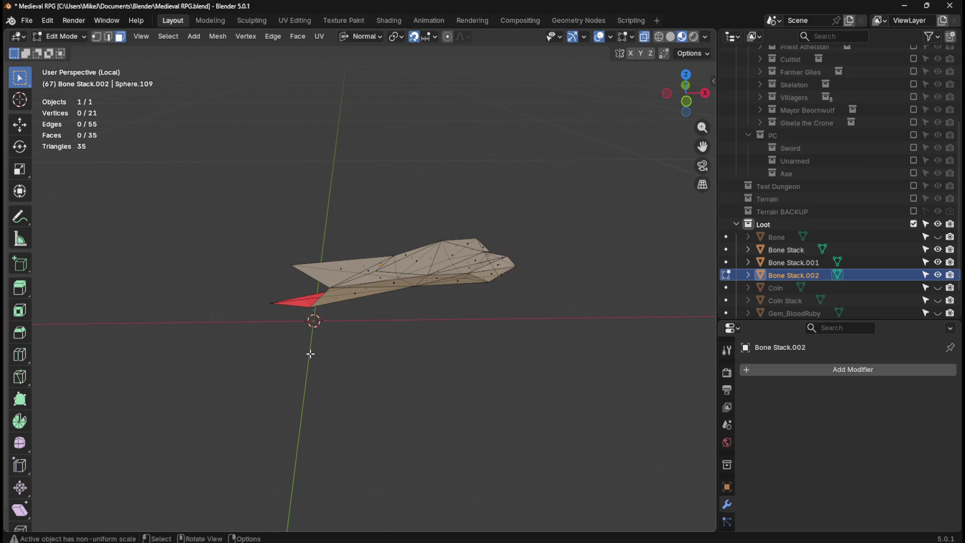
# Fill a first face across three vertices at the open end.
pyautogui.moveTo(308, 330)
pyautogui.mouseDown(button='middle')
pyautogui.moveTo(457, 276)
pyautogui.moveTo(479, 293)
pyautogui.moveTo(466, 301)
pyautogui.moveTo(467, 274)
pyautogui.moveTo(315, 303)
pyautogui.mouseUp(button='middle')
pyautogui.press('1')
pyautogui.click(290, 299)
pyautogui.keyDown('shift'); pyautogui.click(461, 222); pyautogui.keyUp('shift')
pyautogui.moveTo(462, 223)
pyautogui.mouseDown(button='middle')
pyautogui.moveTo(519, 255)
pyautogui.moveTo(491, 274)
pyautogui.moveTo(464, 367)
pyautogui.moveTo(474, 349)
pyautogui.moveTo(424, 347)
pyautogui.mouseUp(button='middle')
pyautogui.keyDown('shift'); pyautogui.click(453, 372); pyautogui.keyUp('shift')
pyautogui.press('f')
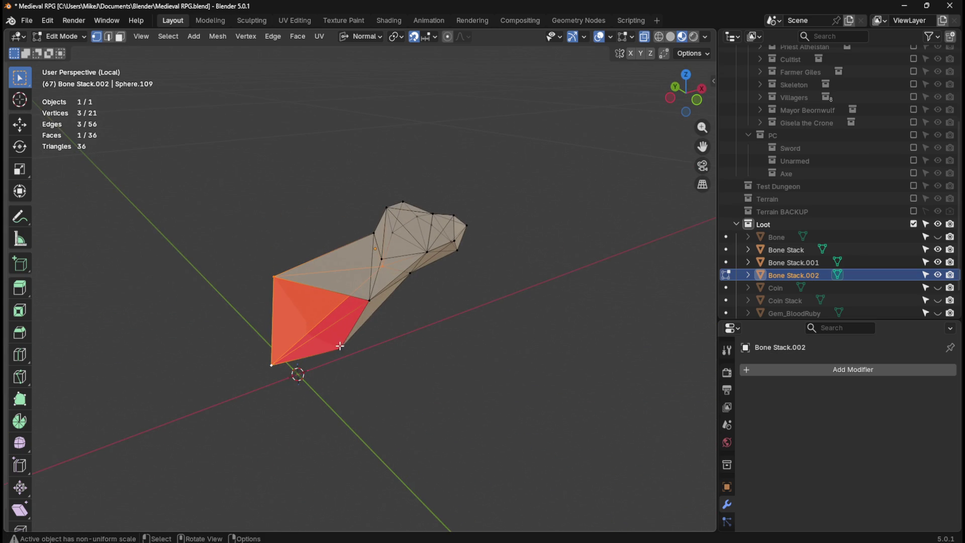
# Fill the remaining holes at the cut end with new faces.
pyautogui.click(315, 349)
pyautogui.keyDown('shift'); pyautogui.click(272, 365); pyautogui.keyUp('shift')
pyautogui.keyDown('shift'); pyautogui.click(274, 277); pyautogui.keyUp('shift')
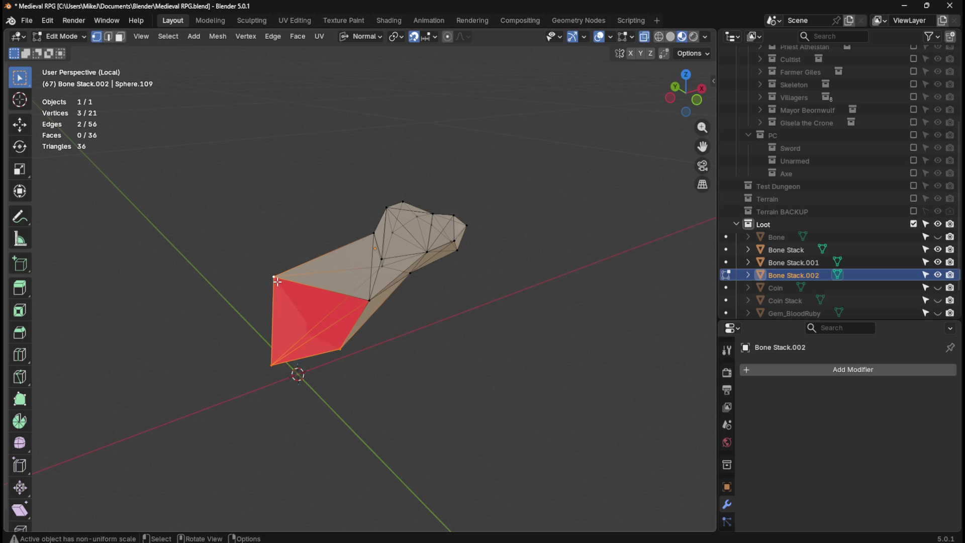
pyautogui.press('f')
pyautogui.click(366, 301)
pyautogui.keyDown('shift'); pyautogui.click(274, 276); pyautogui.keyUp('shift')
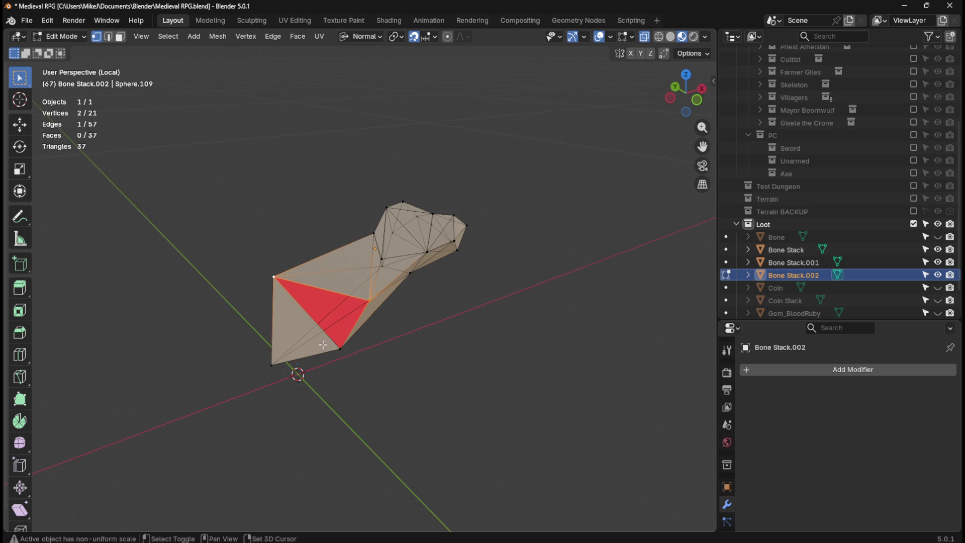
pyautogui.press('f')
pyautogui.click(407, 360)
pyautogui.moveTo(407, 360)
pyautogui.mouseDown(button='middle')
pyautogui.moveTo(289, 330)
pyautogui.moveTo(397, 347)
pyautogui.moveTo(489, 342)
pyautogui.moveTo(448, 375)
pyautogui.moveTo(400, 394)
pyautogui.moveTo(413, 388)
pyautogui.mouseUp(button='middle')
# Slide a vertex near the bone's end along its edge, trying factor 0.600, then undo.
pyautogui.click(272, 309)
pyautogui.hotkey('shift', 'v')
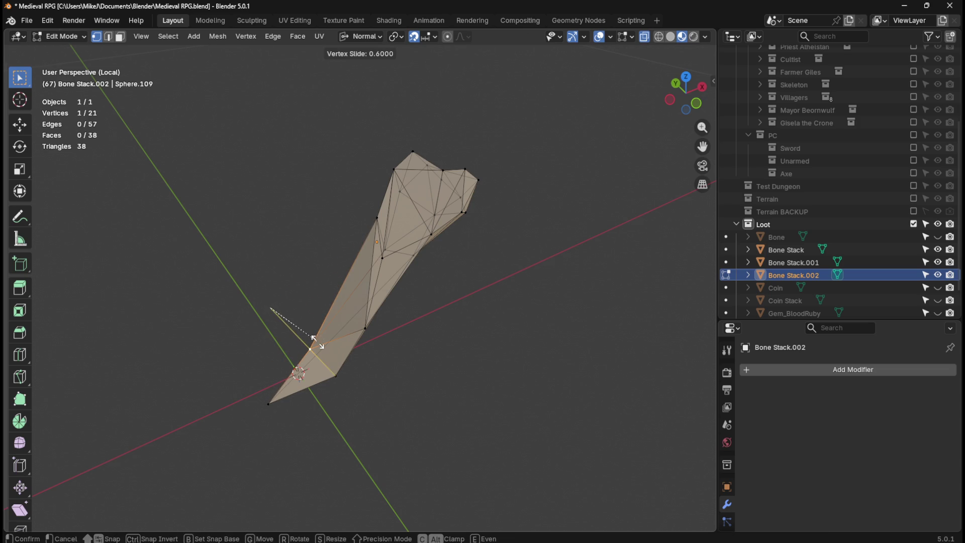
pyautogui.click(316, 340)
pyautogui.moveTo(465, 351)
pyautogui.mouseDown(button='middle')
pyautogui.moveTo(554, 313)
pyautogui.moveTo(474, 342)
pyautogui.moveTo(344, 325)
pyautogui.mouseUp(button='middle')
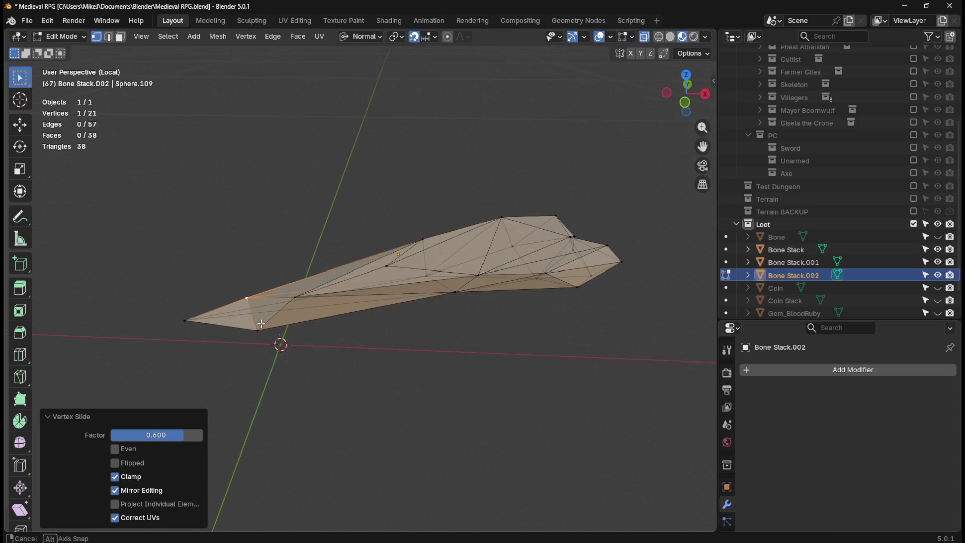
pyautogui.moveTo(258, 324); pyautogui.dragTo(338, 317, button='middle')
pyautogui.hotkey('shift', 'v')
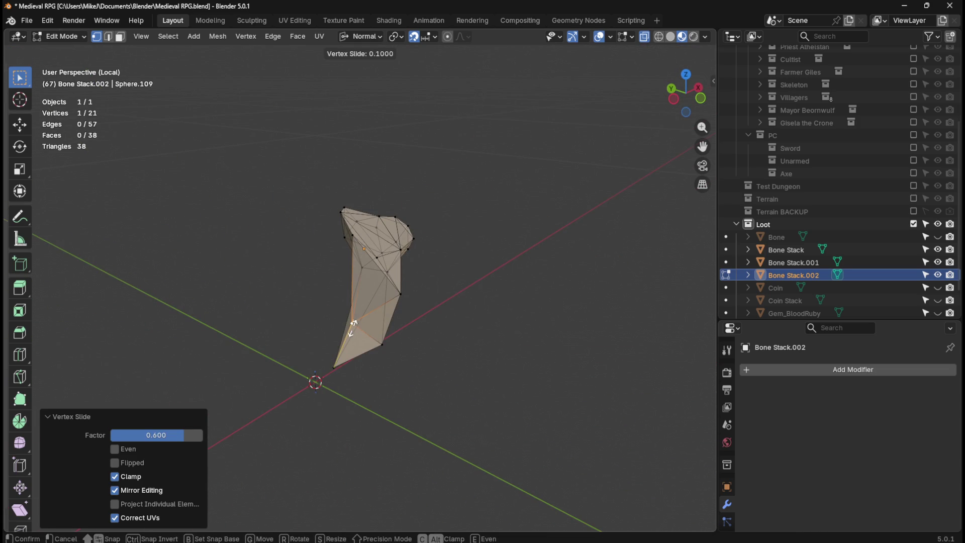
pyautogui.moveTo(409, 334); pyautogui.dragTo(324, 334, button='middle')
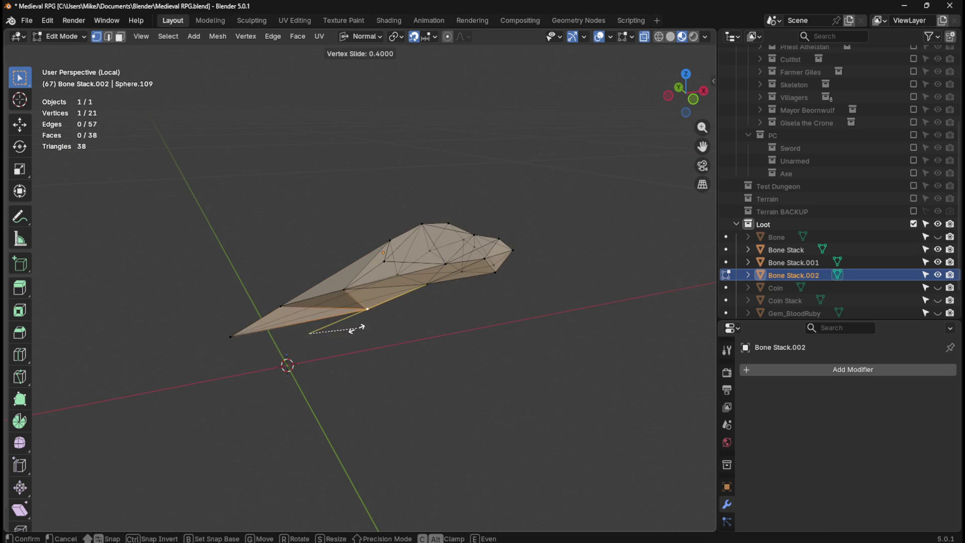
pyautogui.click(400, 347)
pyautogui.moveTo(400, 346)
pyautogui.mouseDown(button='middle')
pyautogui.moveTo(457, 367)
pyautogui.moveTo(472, 358)
pyautogui.moveTo(424, 324)
pyautogui.moveTo(382, 347)
pyautogui.moveTo(281, 355)
pyautogui.mouseUp(button='middle')
pyautogui.hotkey('ctrl', 'z')
# Slide the vertex along its edge to factor 0.400 and check the shape in Object Mode.
pyautogui.press('g')
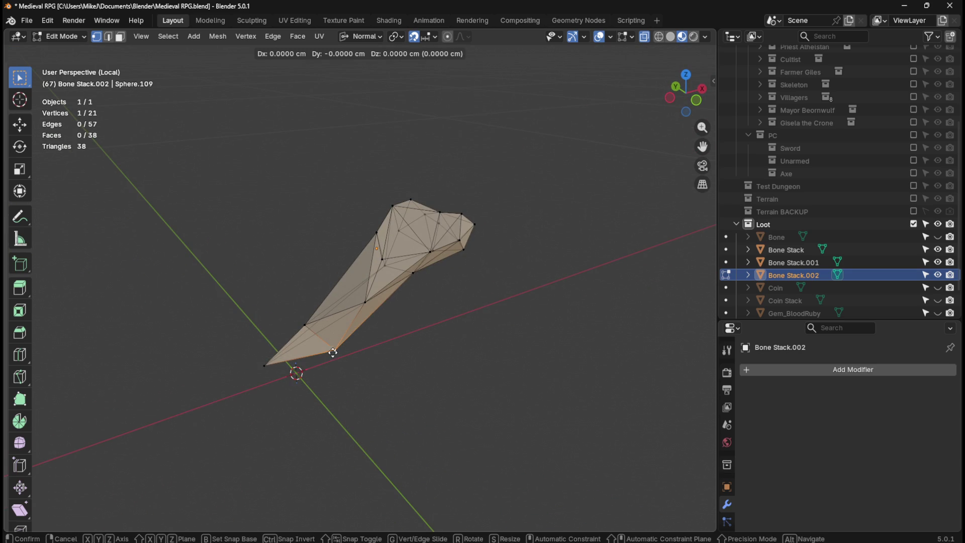
pyautogui.press('g')
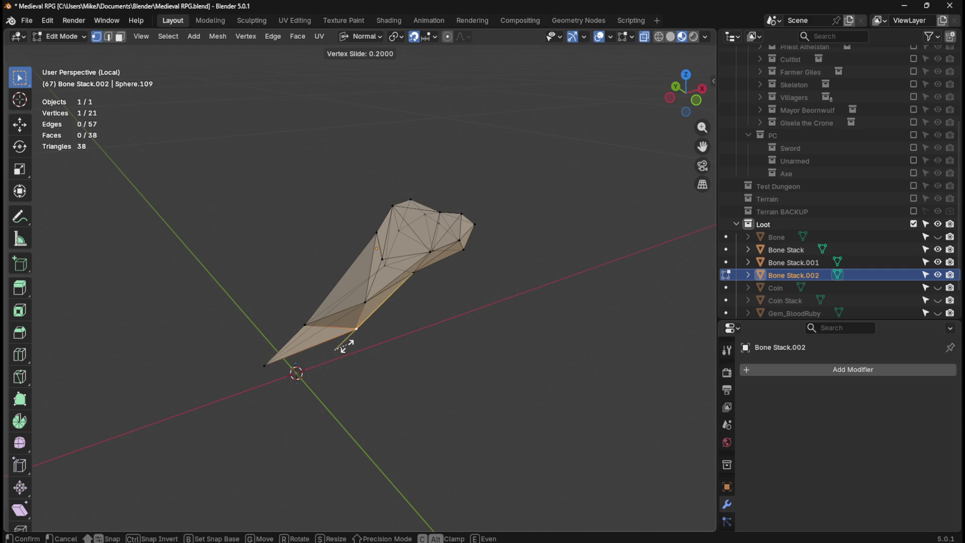
pyautogui.click(344, 349)
pyautogui.press('g')
pyautogui.press('g')
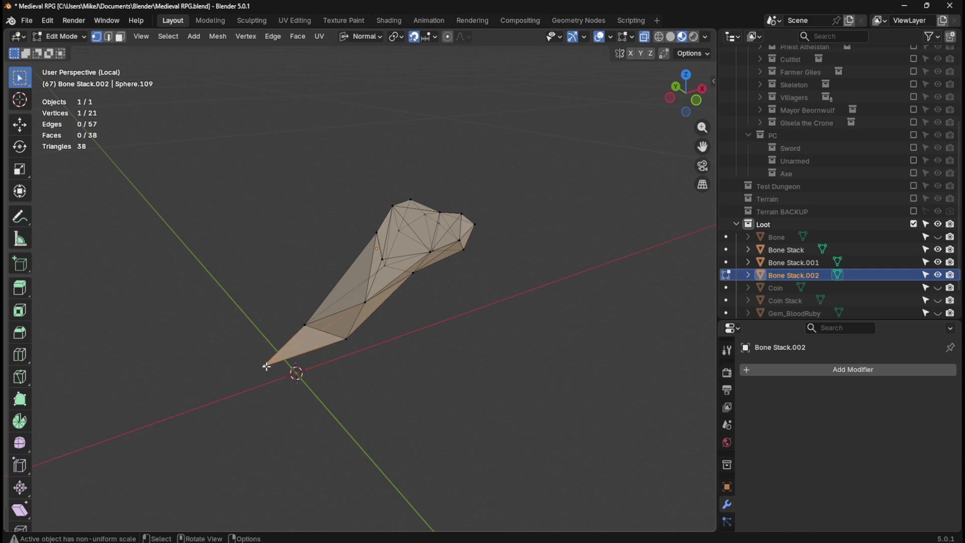
pyautogui.click(315, 328)
pyautogui.moveTo(301, 327); pyautogui.dragTo(376, 307, button='middle')
pyautogui.press('Tab')
pyautogui.moveTo(479, 329)
pyautogui.mouseDown(button='middle')
pyautogui.moveTo(423, 317)
pyautogui.moveTo(334, 373)
pyautogui.moveTo(392, 372)
pyautogui.mouseUp(button='middle')
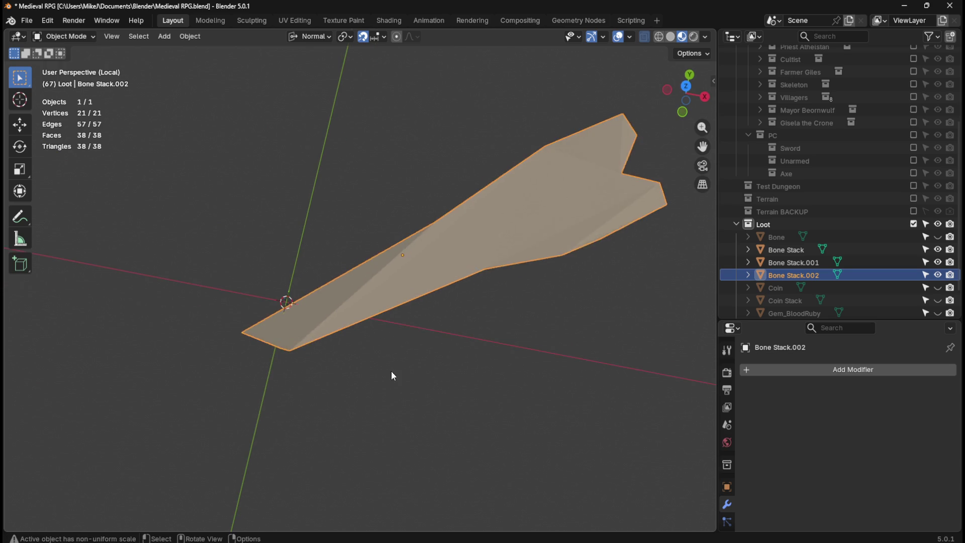
pyautogui.press('Tab')
# From the top view, slide an edge vertex; leave the notch vertex unmoved.
pyautogui.moveTo(442, 286)
pyautogui.mouseDown(button='middle')
pyautogui.moveTo(466, 272)
pyautogui.moveTo(501, 281)
pyautogui.mouseUp(button='middle')
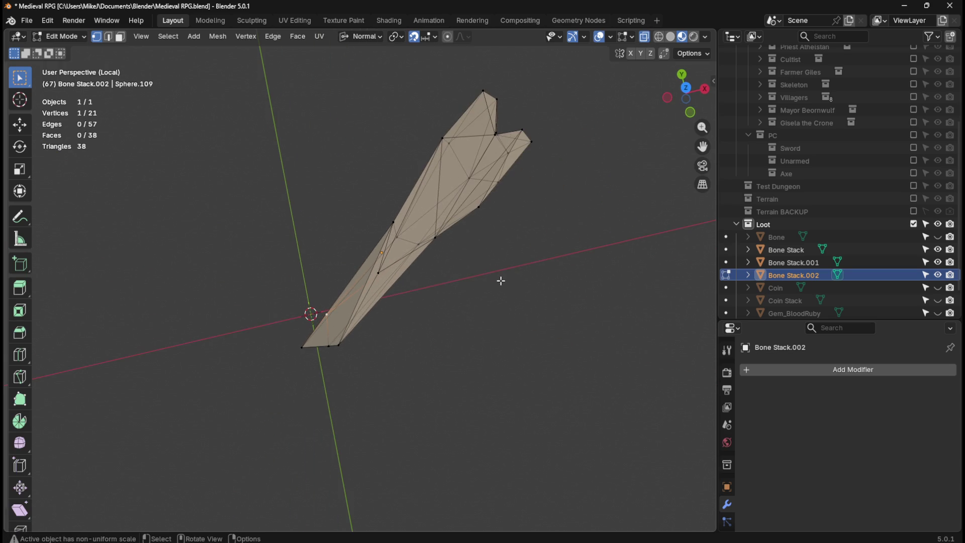
pyautogui.press('KP_7')
pyautogui.press('b')
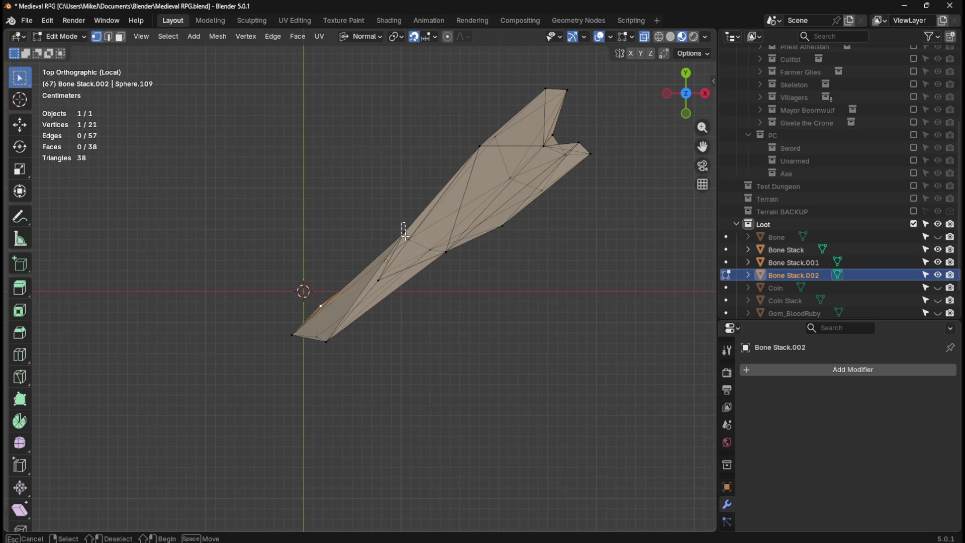
pyautogui.moveTo(407, 236); pyautogui.dragTo(415, 231)
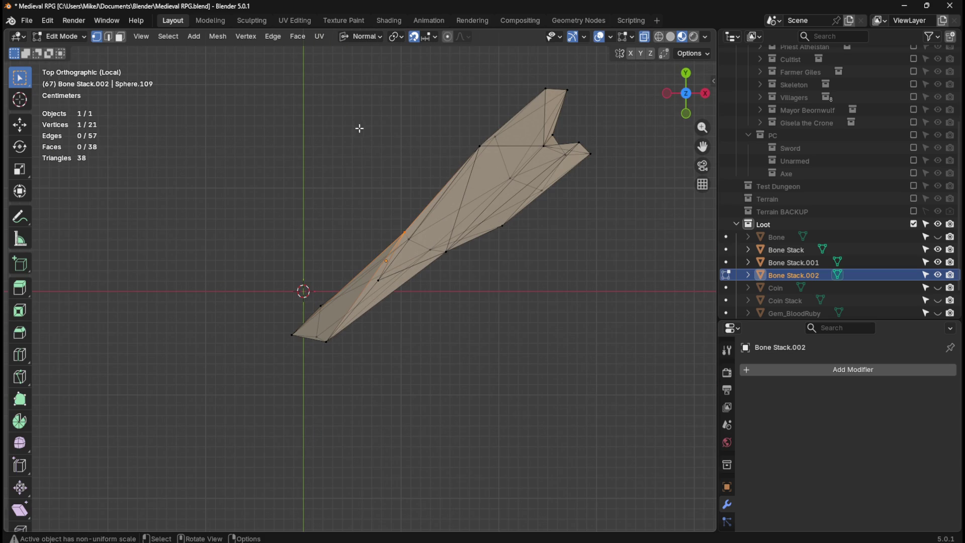
pyautogui.hotkey('shift', 'v')
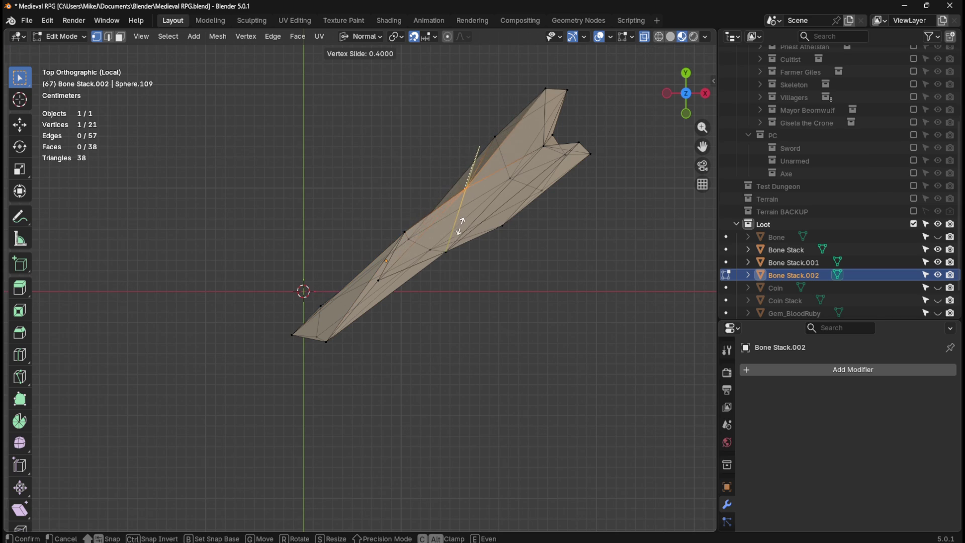
pyautogui.click(443, 259)
pyautogui.click(466, 167)
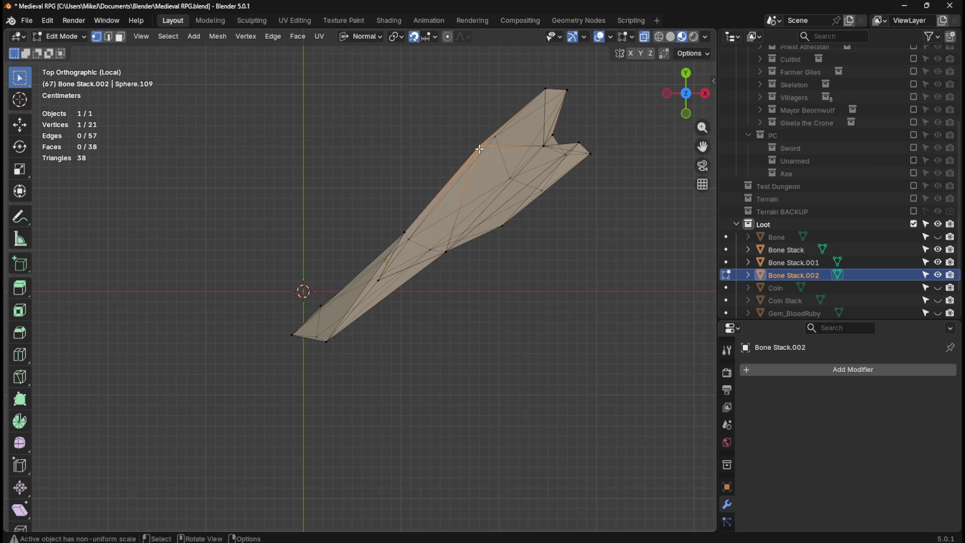
pyautogui.click(479, 149)
pyautogui.hotkey('shift', 'v')
pyautogui.rightClick(474, 166)
# Slide another vertex along the bone's side.
pyautogui.click(446, 250)
pyautogui.hotkey('shift', 'v')
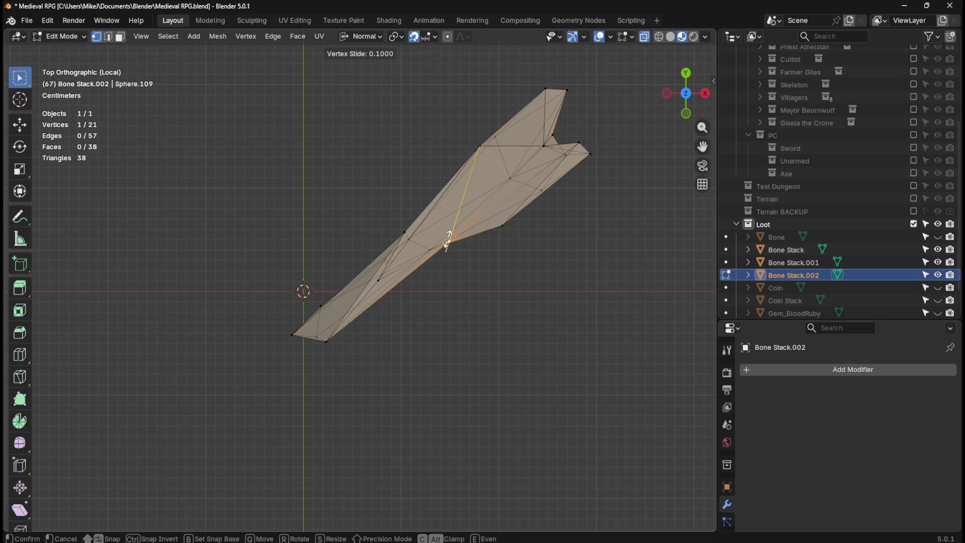
pyautogui.click(447, 244)
pyautogui.click(562, 345)
pyautogui.moveTo(563, 345)
pyautogui.mouseDown(button='middle')
pyautogui.moveTo(537, 289)
pyautogui.moveTo(535, 241)
pyautogui.moveTo(556, 283)
pyautogui.moveTo(509, 300)
pyautogui.moveTo(416, 239)
pyautogui.moveTo(462, 200)
pyautogui.moveTo(515, 183)
pyautogui.mouseUp(button='middle')
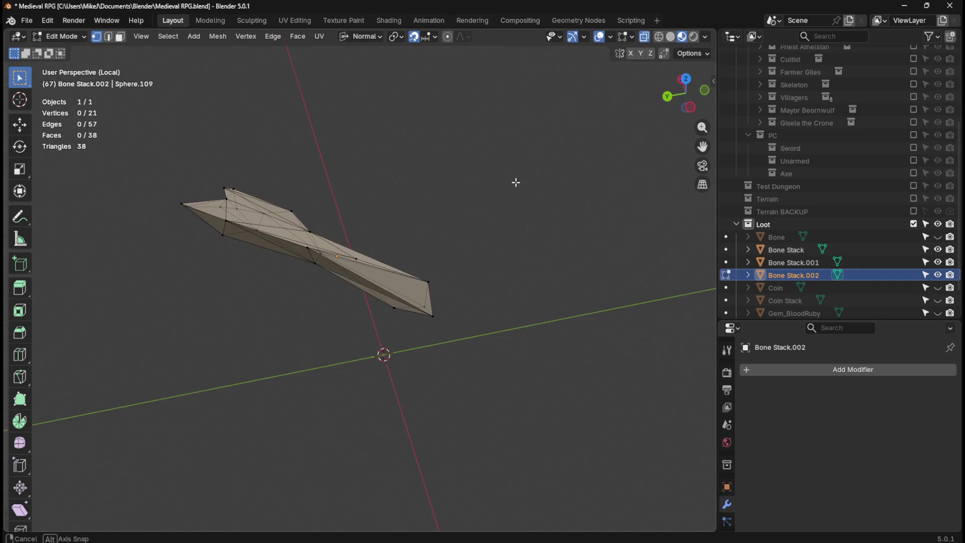
# Slide a side vertex twice along its edge, then return to Object Mode.
pyautogui.click(308, 250)
pyautogui.hotkey('shift', 'v')
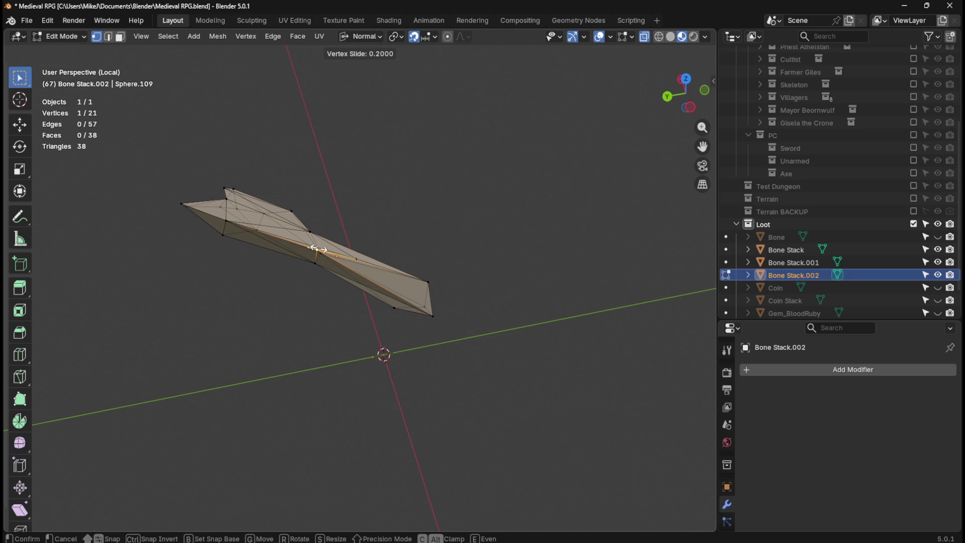
pyautogui.click(287, 262)
pyautogui.moveTo(287, 262)
pyautogui.mouseDown(button='middle')
pyautogui.moveTo(295, 287)
pyautogui.moveTo(356, 263)
pyautogui.moveTo(452, 276)
pyautogui.moveTo(429, 290)
pyautogui.moveTo(300, 294)
pyautogui.mouseUp(button='middle')
pyautogui.hotkey('shift', 'v')
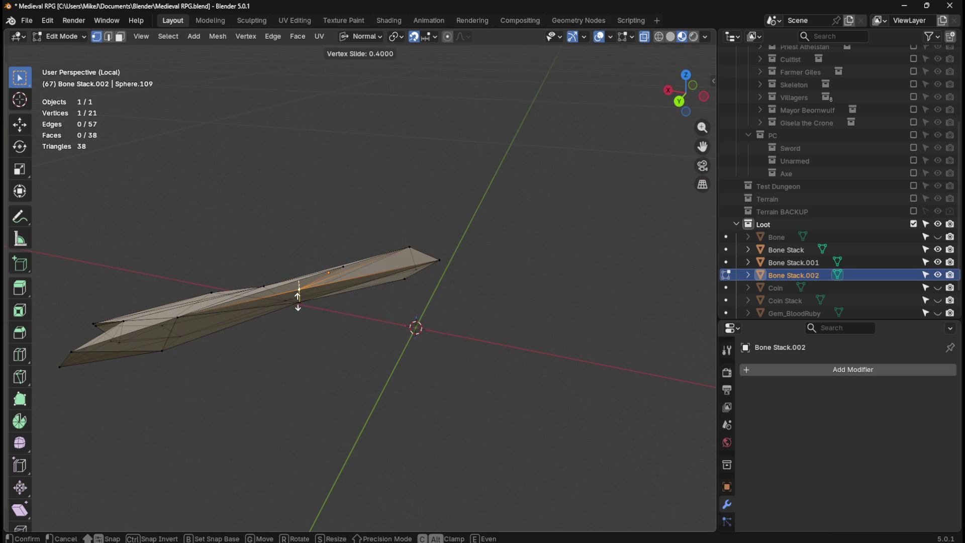
pyautogui.click(298, 306)
pyautogui.click(500, 280)
pyautogui.moveTo(500, 280); pyautogui.dragTo(477, 274, button='middle')
pyautogui.press('Tab')
pyautogui.press('Tab')
# Merge all of Bone Stack.002's vertices by distance and exit Local View.
pyautogui.press('a')
pyautogui.press('m')
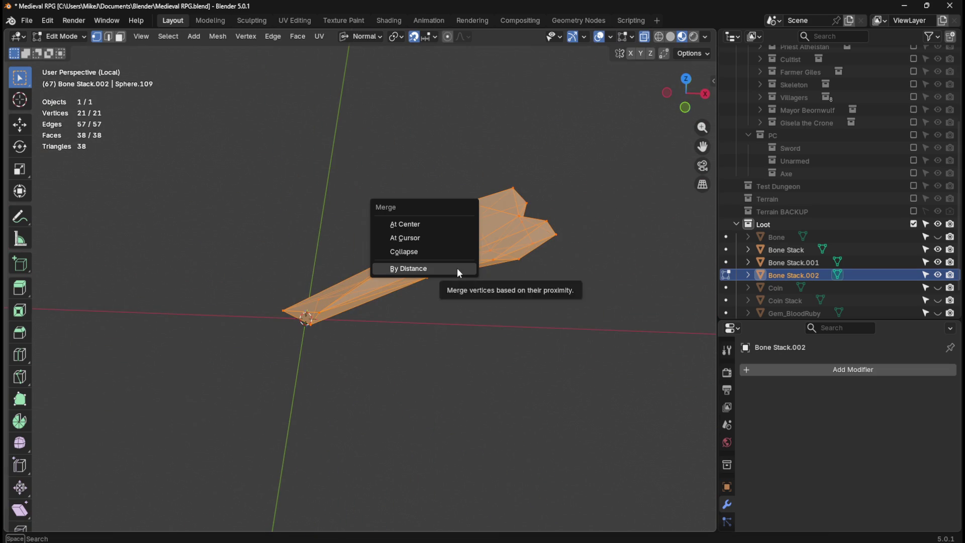
pyautogui.click(457, 267)
pyautogui.press('Tab')
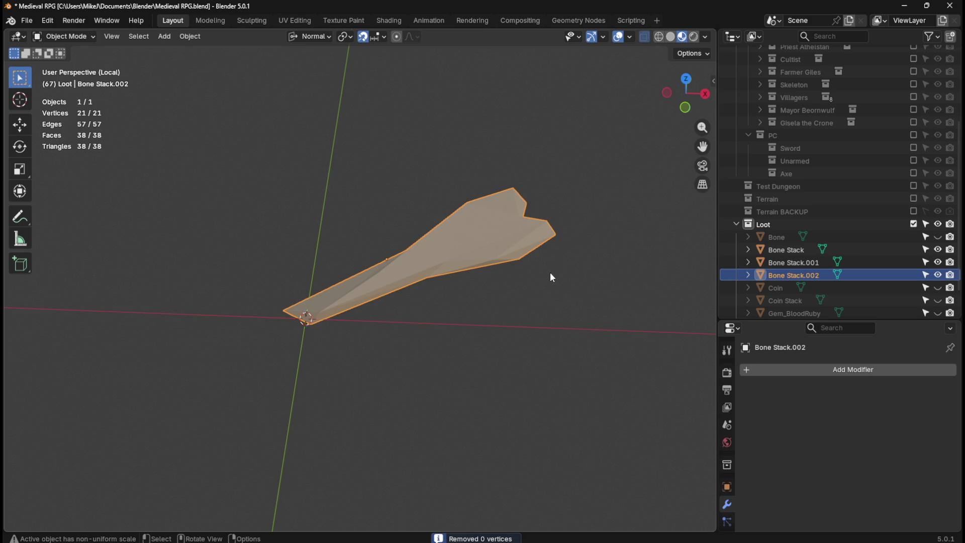
pyautogui.press('KP_Divide')
# Select Bone Stack.002 in top view and start moving it out of the stack.
pyautogui.click(553, 274)
pyautogui.moveTo(556, 274); pyautogui.dragTo(532, 275, button='middle')
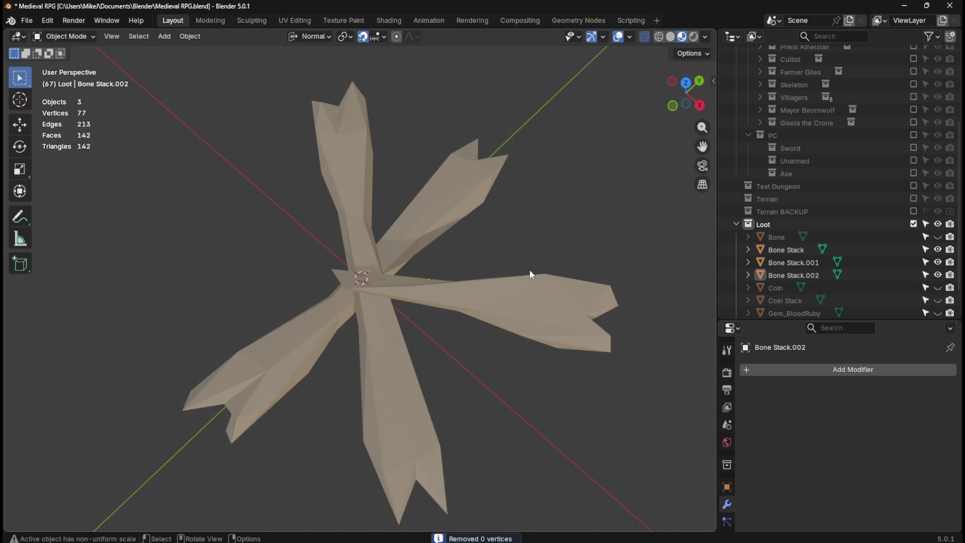
pyautogui.click(521, 286)
pyautogui.press('KP_7')
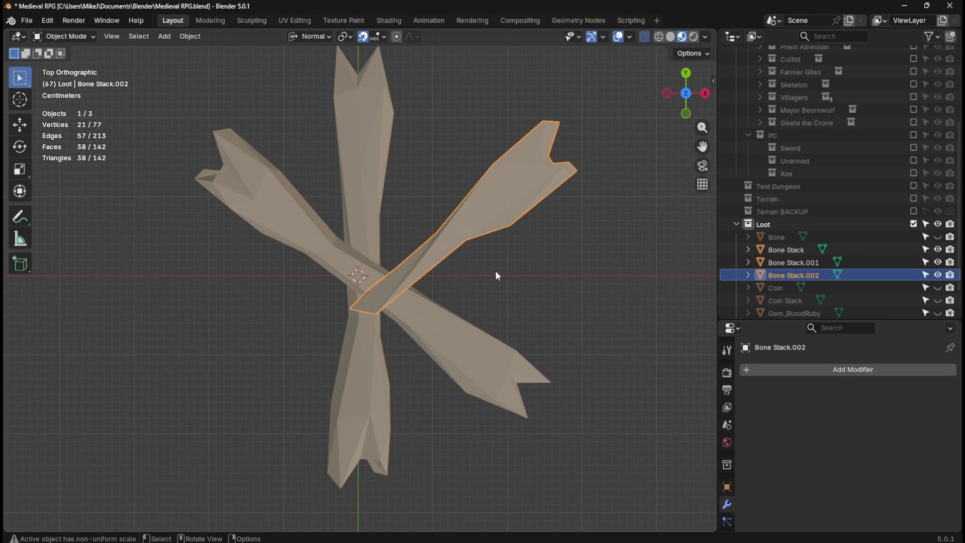
pyautogui.moveTo(495, 276)
pyautogui.mouseDown(button='middle')
pyautogui.moveTo(475, 282)
pyautogui.moveTo(494, 229)
pyautogui.moveTo(452, 275)
pyautogui.moveTo(459, 297)
pyautogui.mouseUp(button='middle')
pyautogui.press('KP_7')
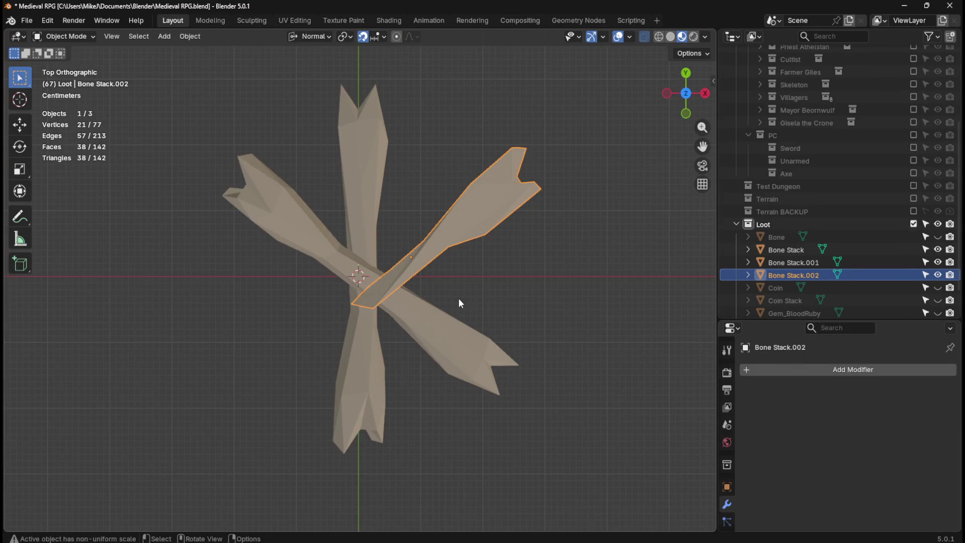
pyautogui.press('g')
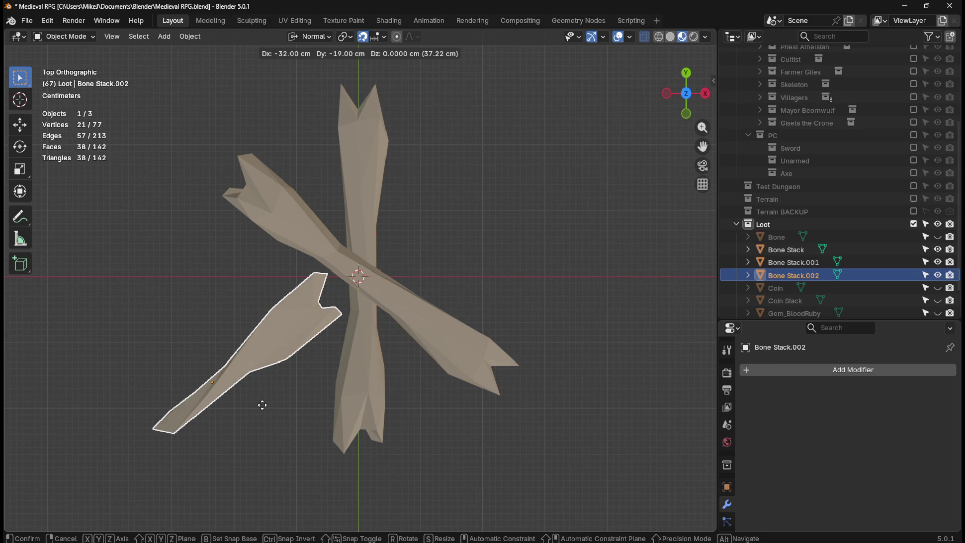
# Rotate and move the third bone into a first trial spot beside the crossed pair.
pyautogui.click(263, 405)
pyautogui.press('r')
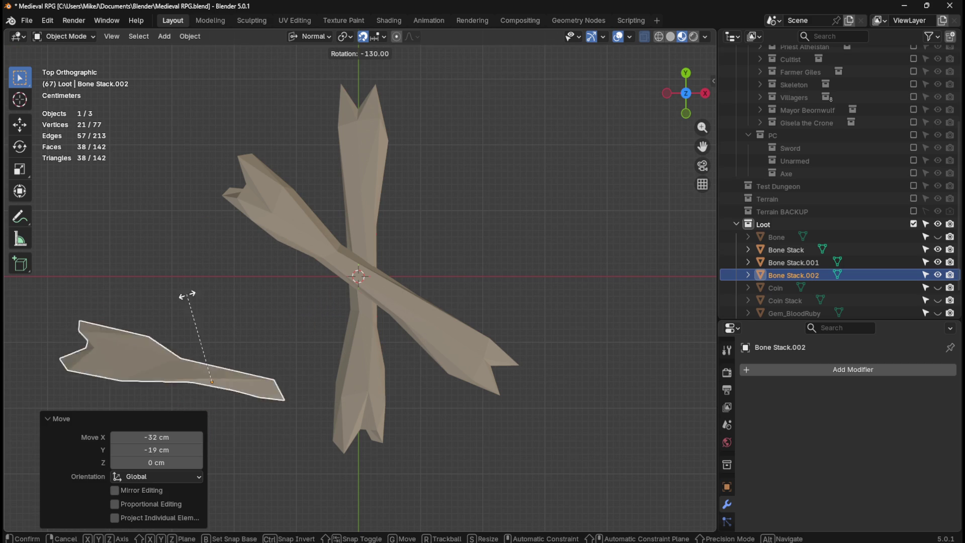
pyautogui.click(162, 343)
pyautogui.press('g')
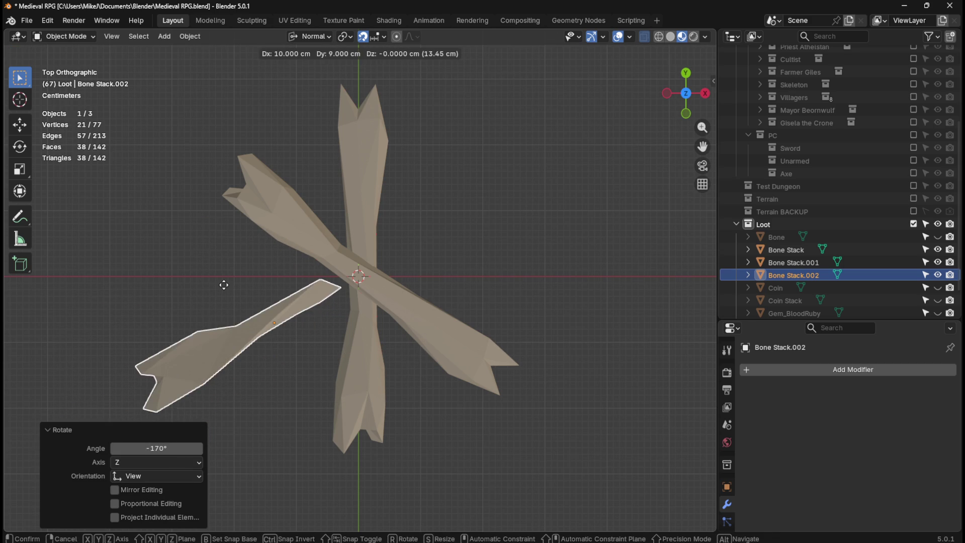
pyautogui.click(224, 285)
pyautogui.press('g')
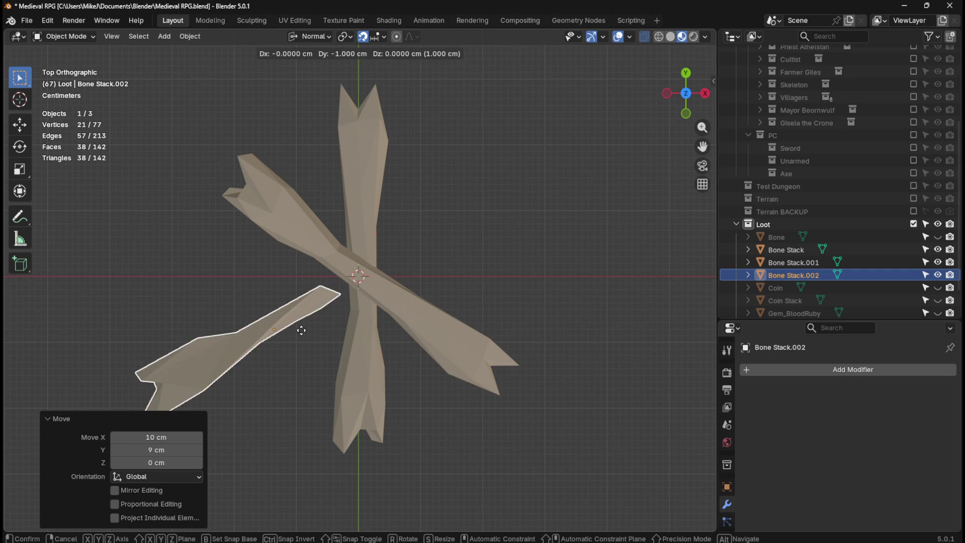
pyautogui.click(307, 322)
pyautogui.click(484, 211)
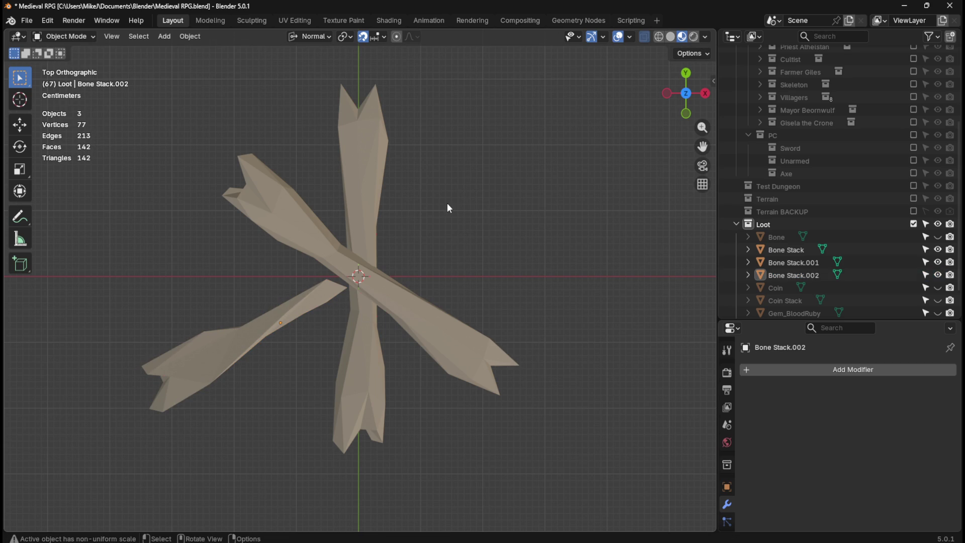
# Rotate the third bone -20° about Z and nudge its position.
pyautogui.scroll(-3, 449, 208)
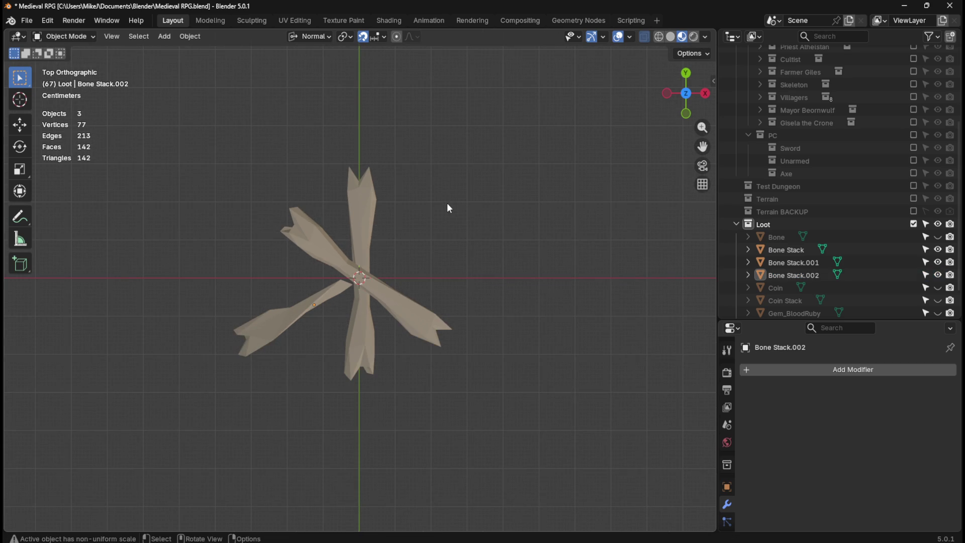
pyautogui.click(321, 303)
pyautogui.press('r')
pyautogui.press('z')
pyautogui.press('z')
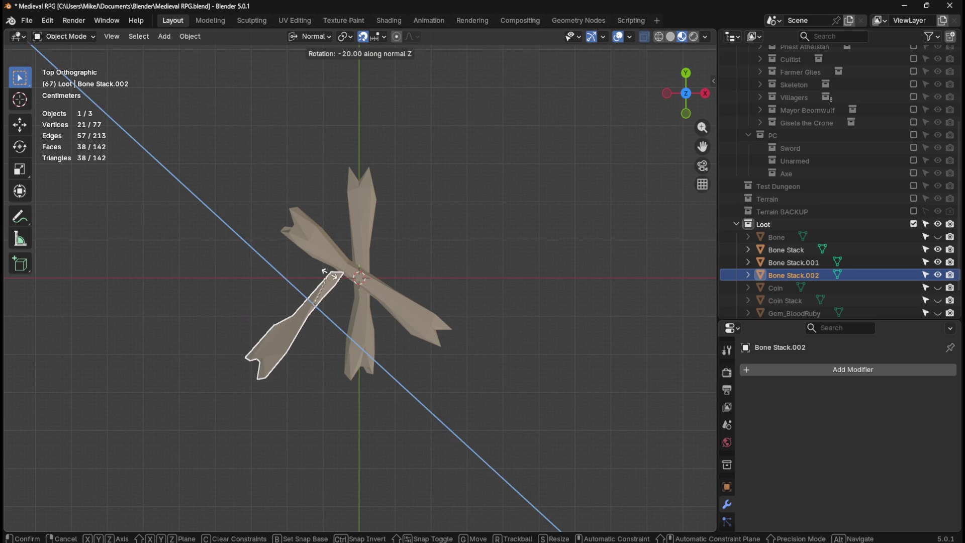
pyautogui.click(326, 280)
pyautogui.press('g')
pyautogui.click(327, 283)
pyautogui.click(500, 242)
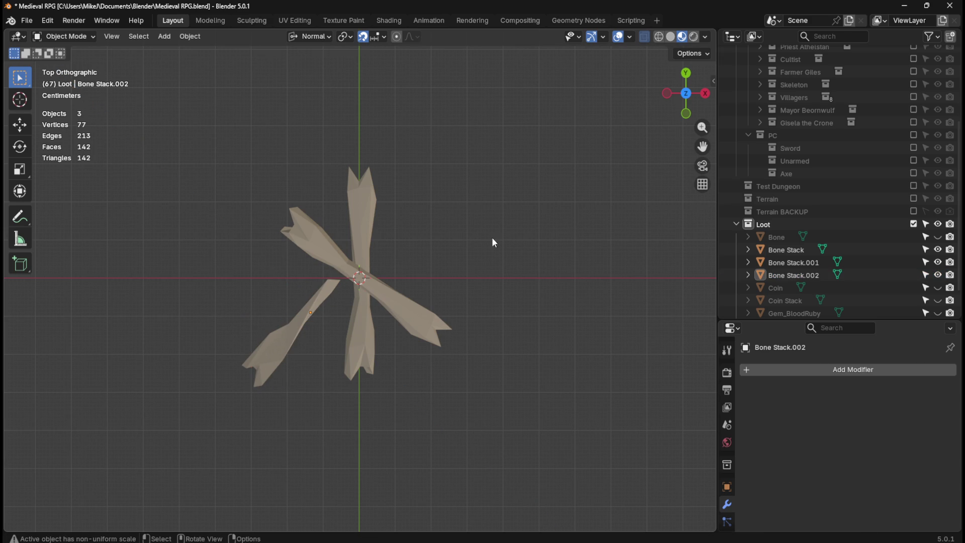
# Turn the third bone about 175° and place it up and right of the cross.
pyautogui.click(310, 304)
pyautogui.press('g')
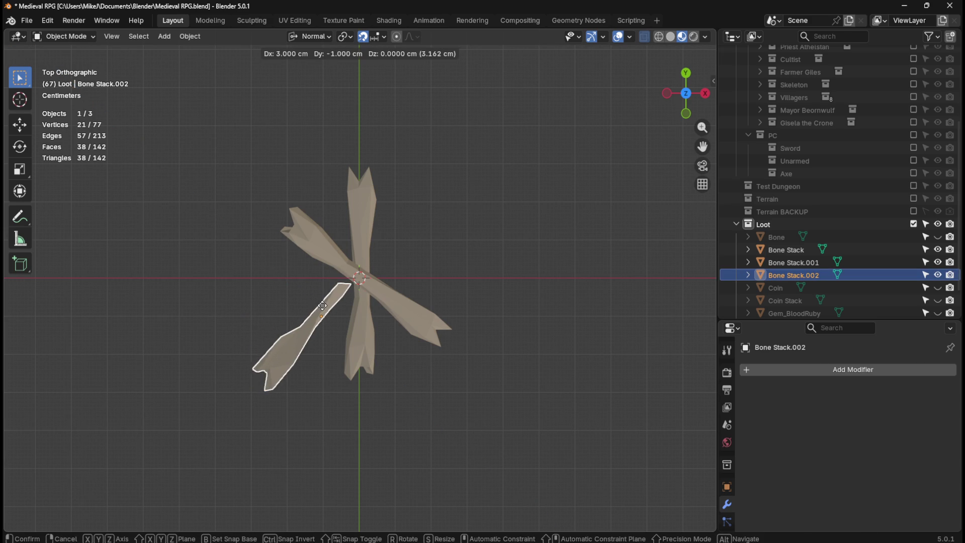
pyautogui.click(321, 304)
pyautogui.press('r')
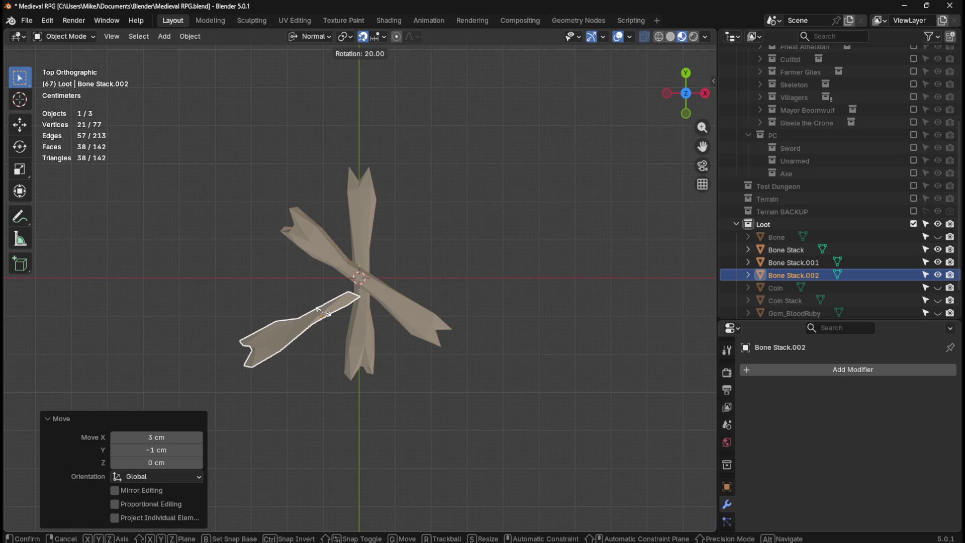
pyautogui.click(320, 371)
pyautogui.press('g')
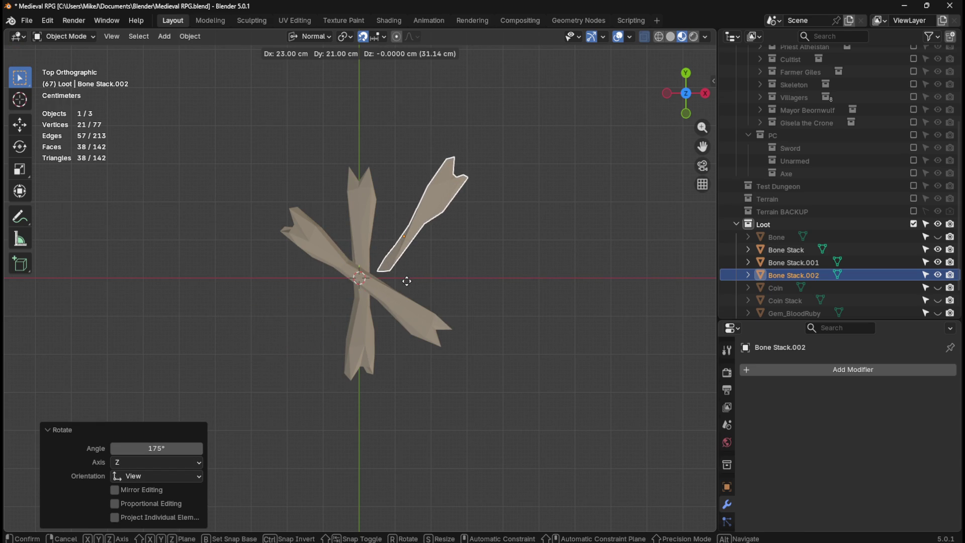
pyautogui.click(415, 289)
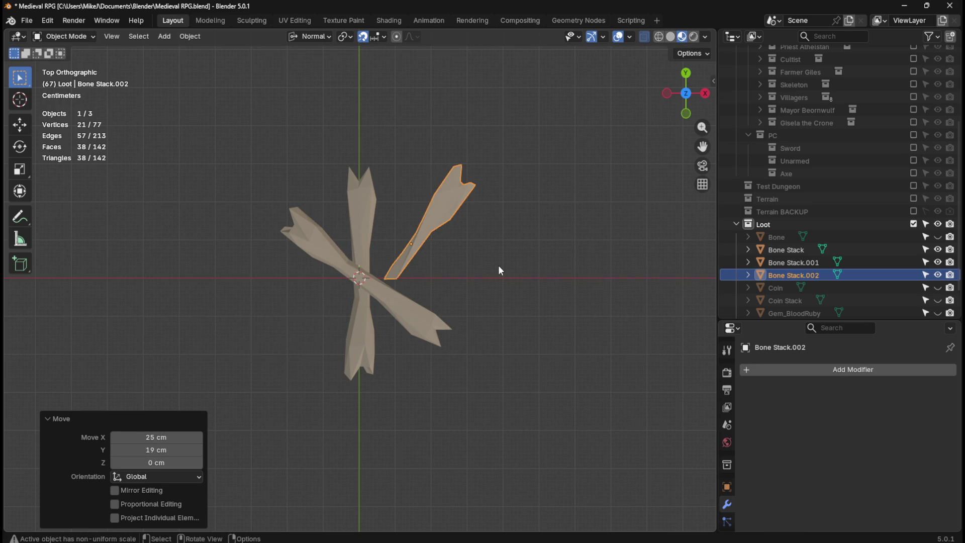
pyautogui.press('r')
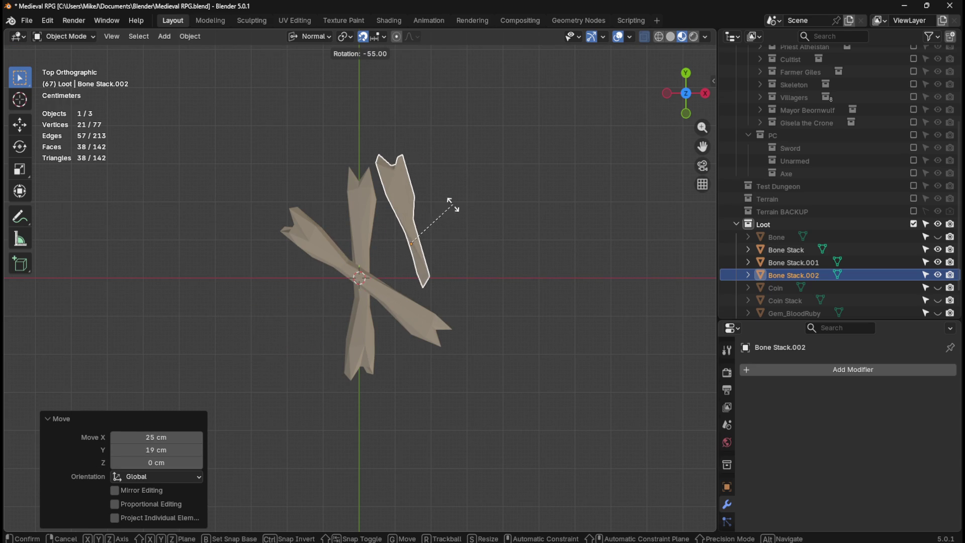
pyautogui.click(453, 208)
pyautogui.press('g')
pyautogui.click(457, 224)
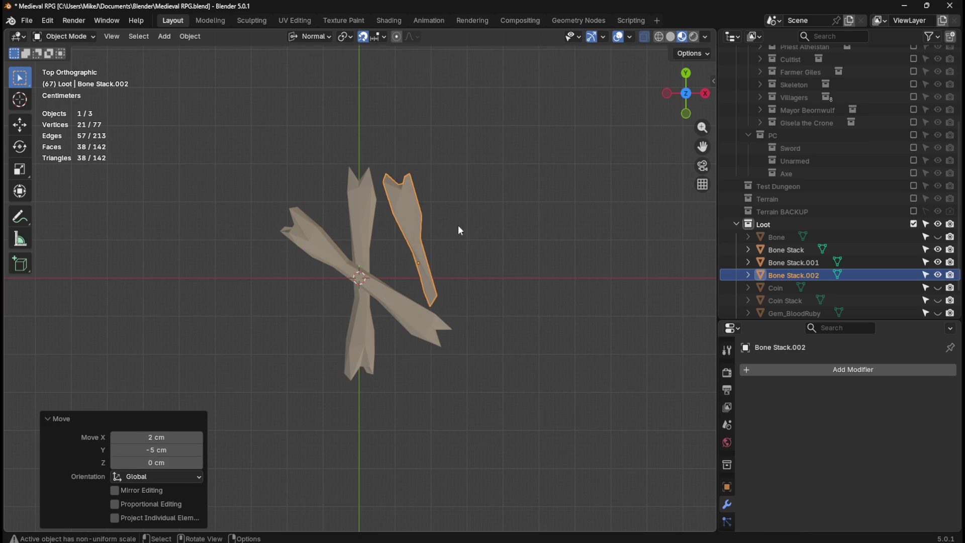
pyautogui.click(504, 235)
# Re-angle the third bone and raise it higher beside the crossed bones.
pyautogui.click(421, 216)
pyautogui.press('r')
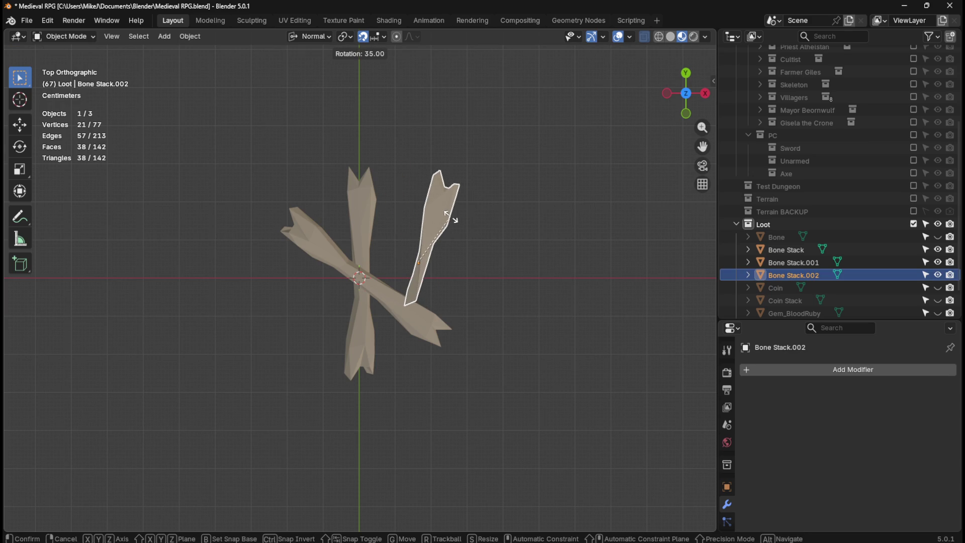
pyautogui.click(451, 218)
pyautogui.press('g')
pyautogui.click(429, 249)
pyautogui.click(493, 244)
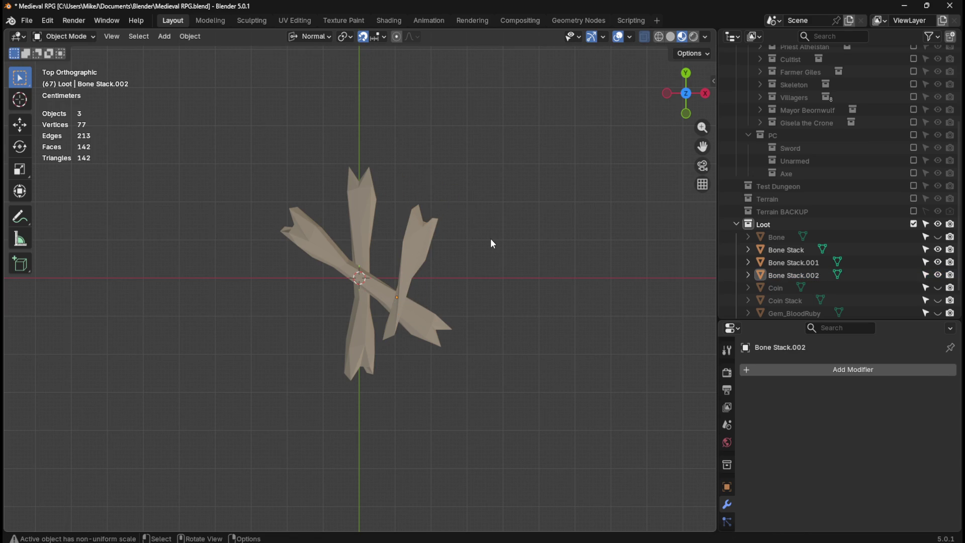
pyautogui.click(423, 247)
pyautogui.press('g')
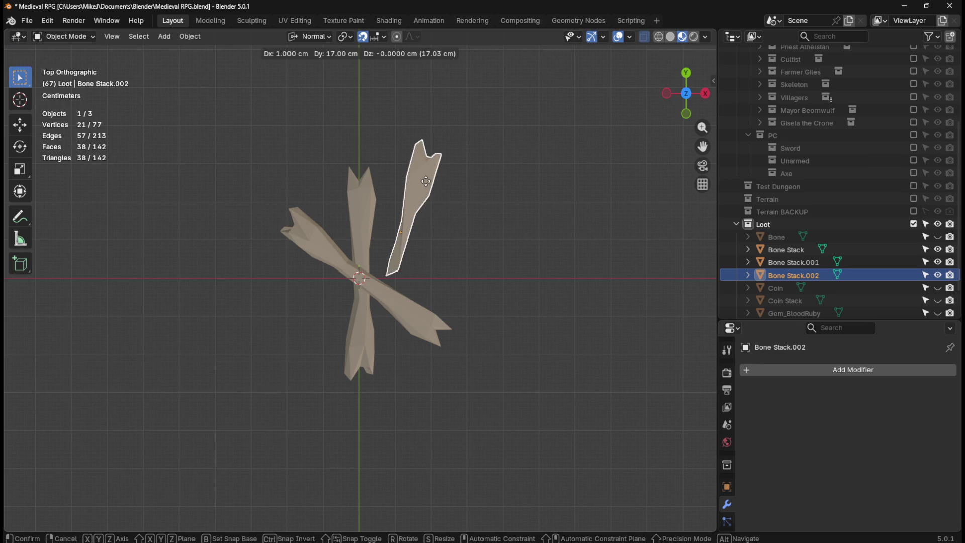
pyautogui.click(430, 184)
pyautogui.press('r')
pyautogui.click(487, 198)
pyautogui.click(493, 200)
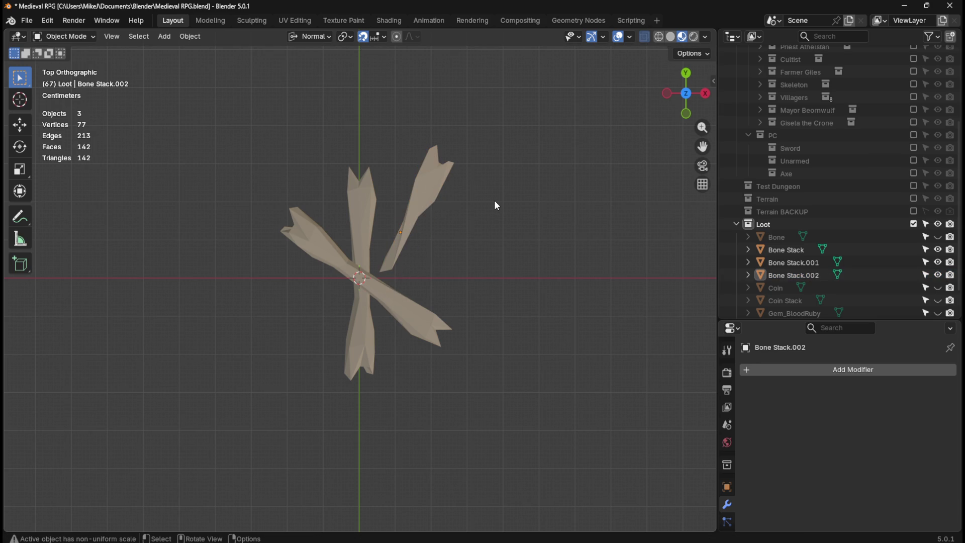
# Nudge the third bone slightly and rotate it a further 5°.
pyautogui.click(429, 193)
pyautogui.press('g')
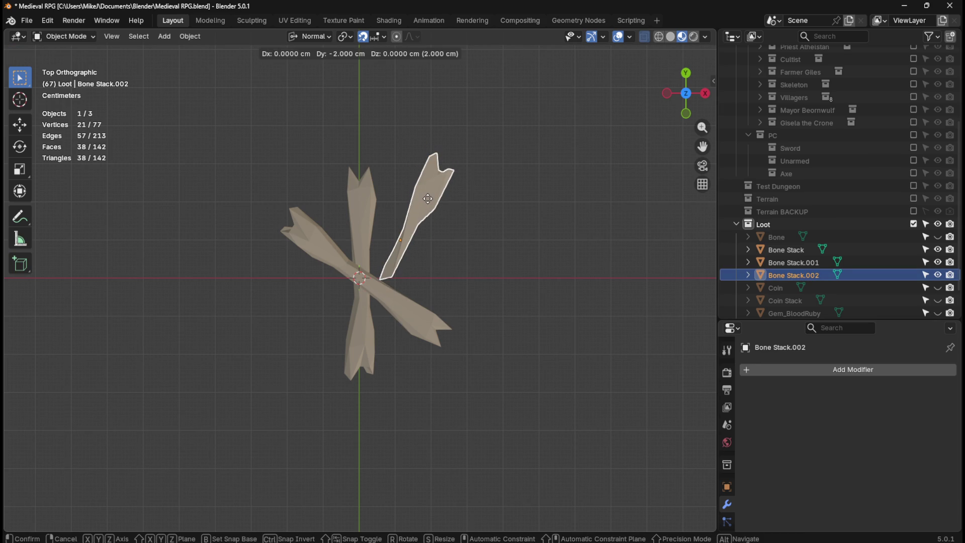
pyautogui.click(430, 196)
pyautogui.click(478, 221)
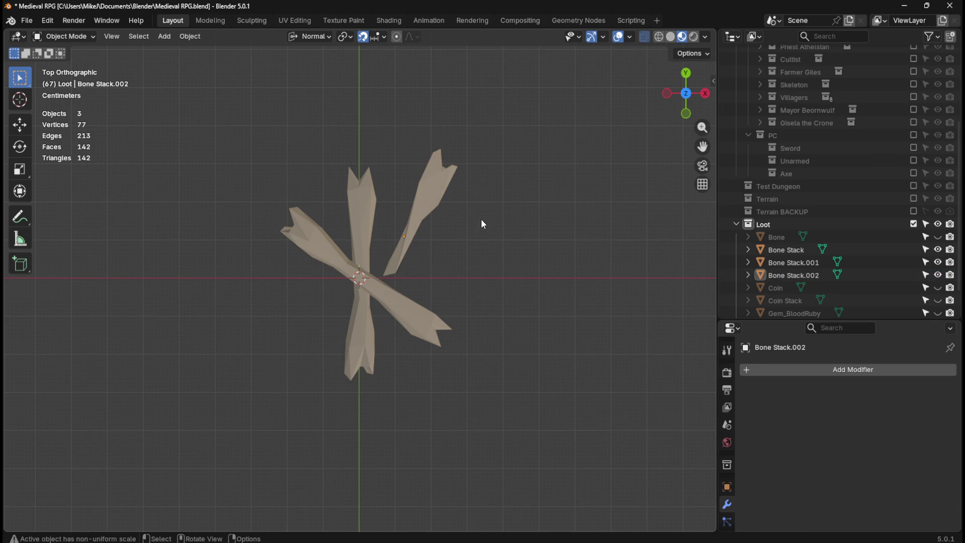
pyautogui.click(446, 198)
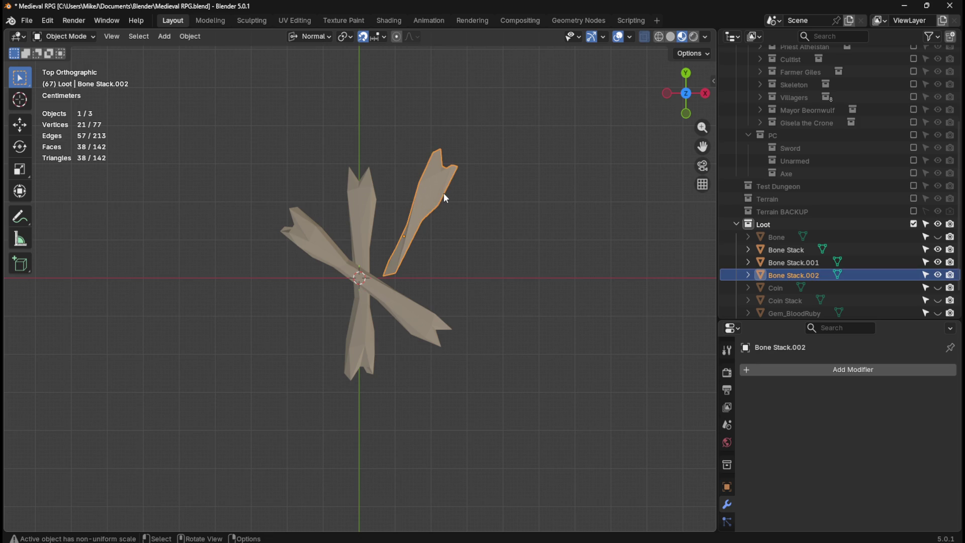
pyautogui.press('r')
pyautogui.click(476, 203)
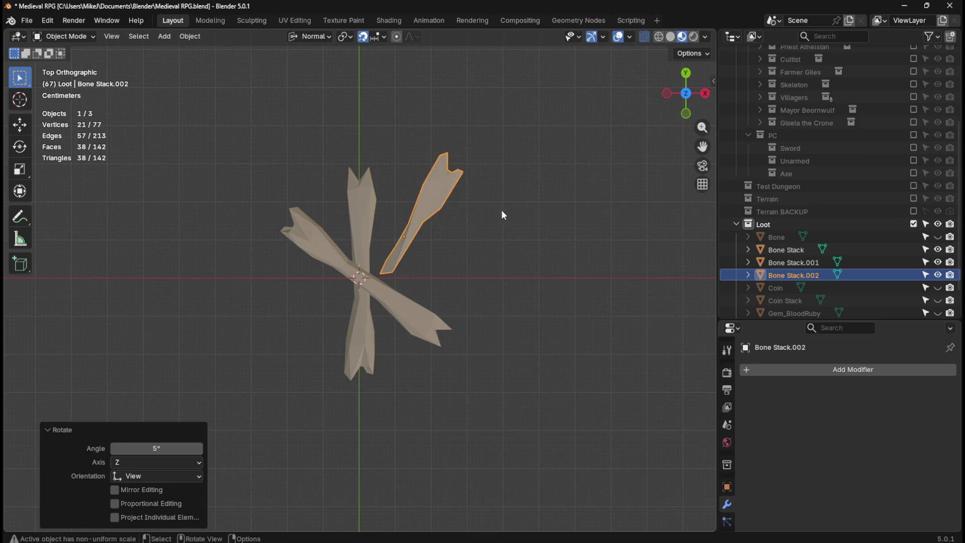
# Make final small shifts to the third bone, then inspect the pile in 3D.
pyautogui.press('g')
pyautogui.click(520, 217)
pyautogui.click(531, 217)
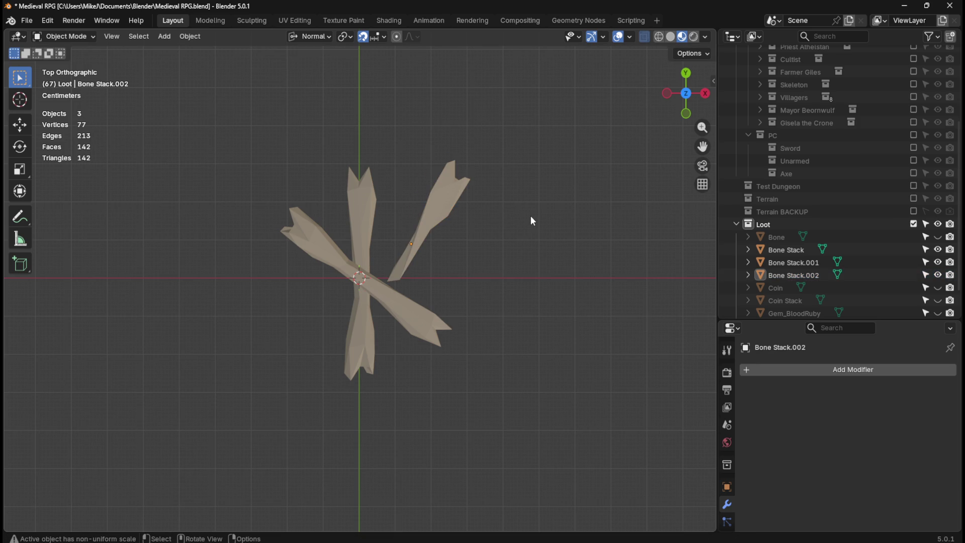
pyautogui.click(442, 204)
pyautogui.press('g')
pyautogui.click(506, 232)
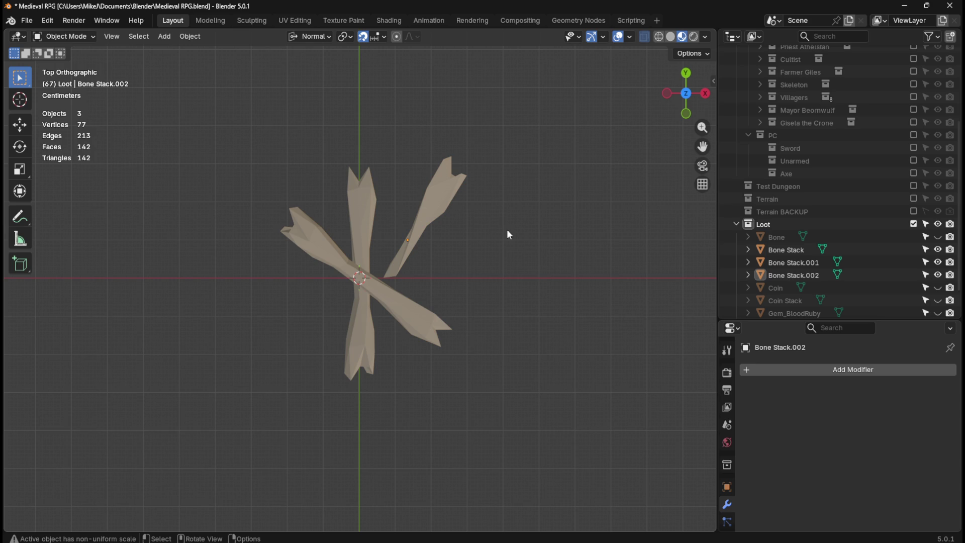
pyautogui.moveTo(509, 281)
pyautogui.mouseDown(button='middle')
pyautogui.moveTo(563, 196)
pyautogui.moveTo(543, 157)
pyautogui.moveTo(524, 187)
pyautogui.mouseUp(button='middle')
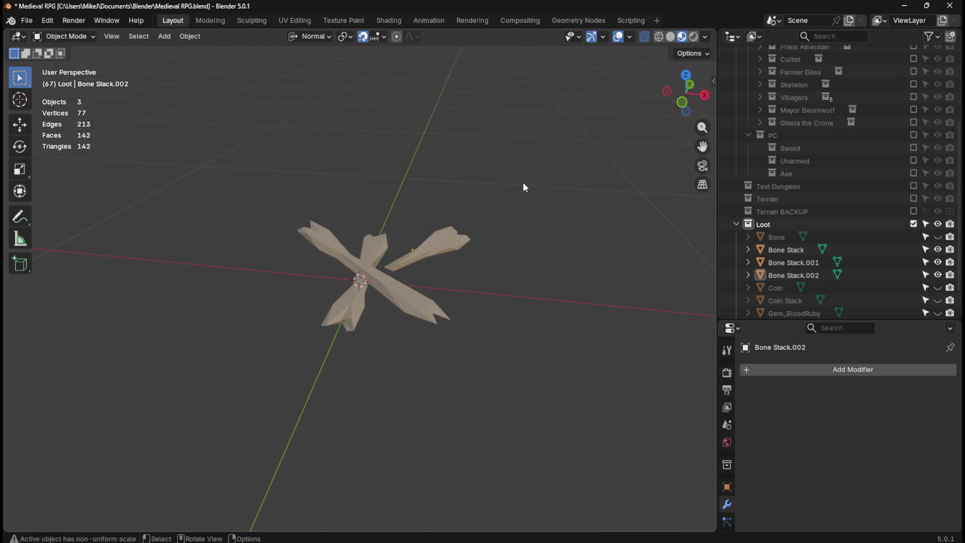
# Lower Bone Stack.002 about 1.9 cm along Z in side view onto the ground.
pyautogui.press('KP_1')
pyautogui.click(451, 262)
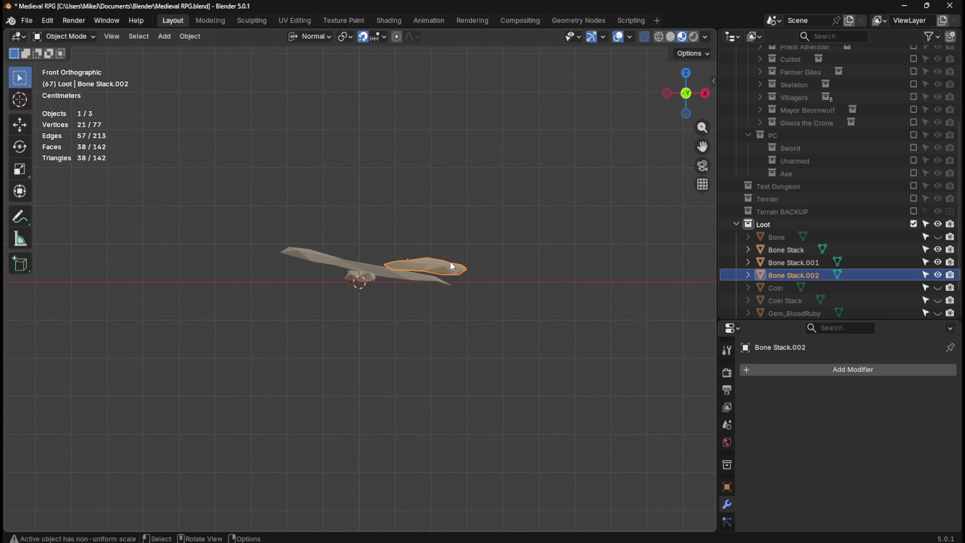
pyautogui.press('KP_3')
pyautogui.scroll(5, 470, 247)
pyautogui.press('g')
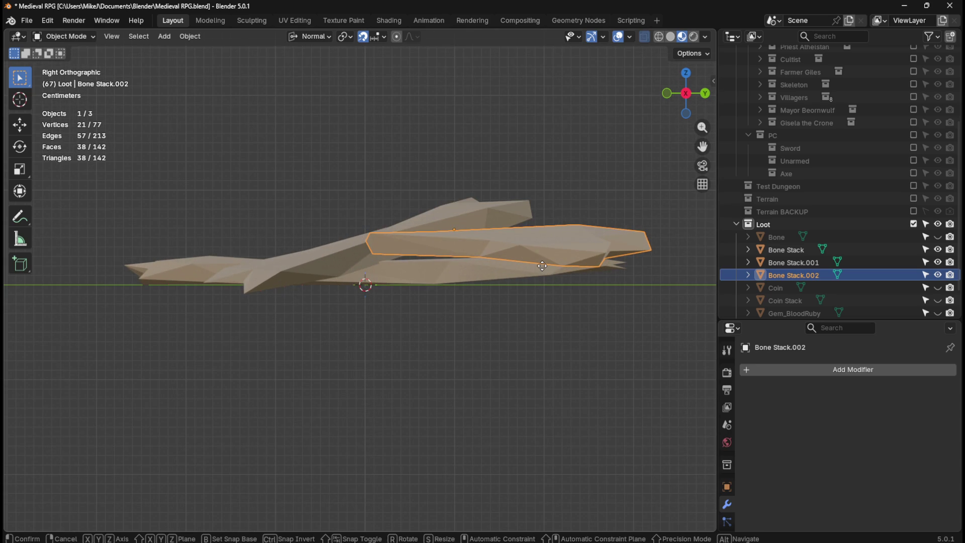
pyautogui.press('z')
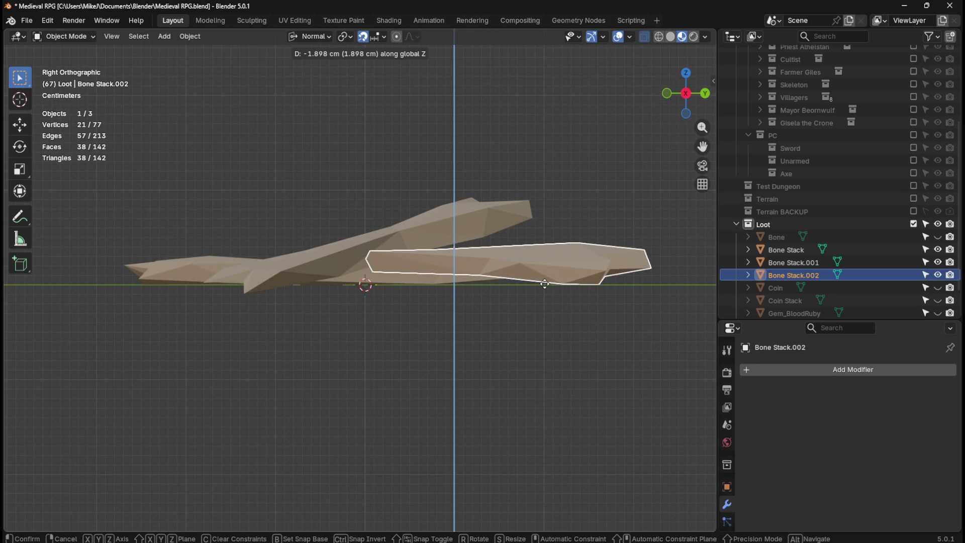
pyautogui.click(544, 282)
# Check the bone's height from front, side and top views, then deselect it.
pyautogui.moveTo(505, 327)
pyautogui.mouseDown(button='middle')
pyautogui.moveTo(550, 364)
pyautogui.moveTo(539, 313)
pyautogui.moveTo(548, 333)
pyautogui.mouseUp(button='middle')
pyautogui.scroll(2, 550, 337)
pyautogui.press('KP_3')
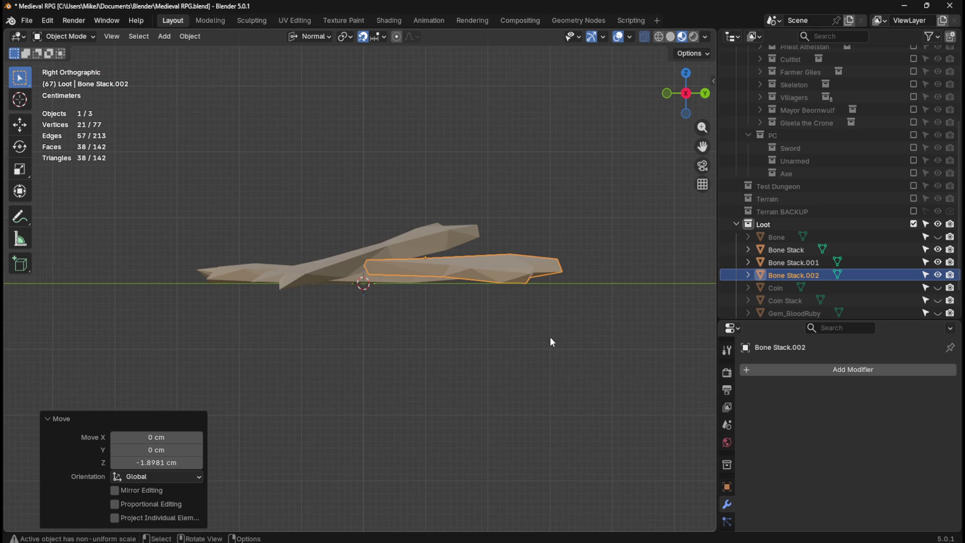
pyautogui.press('KP_1')
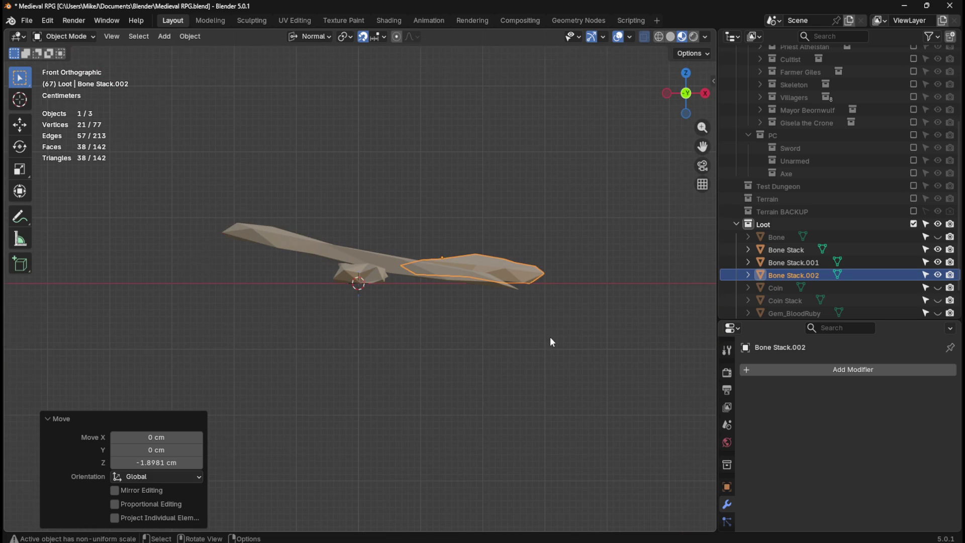
pyautogui.press('KP_3')
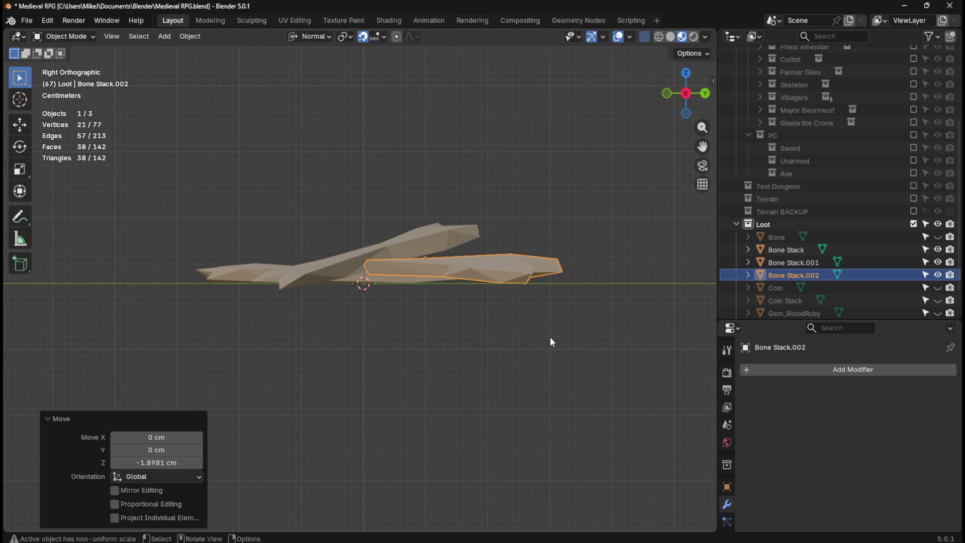
pyautogui.press('KP_1')
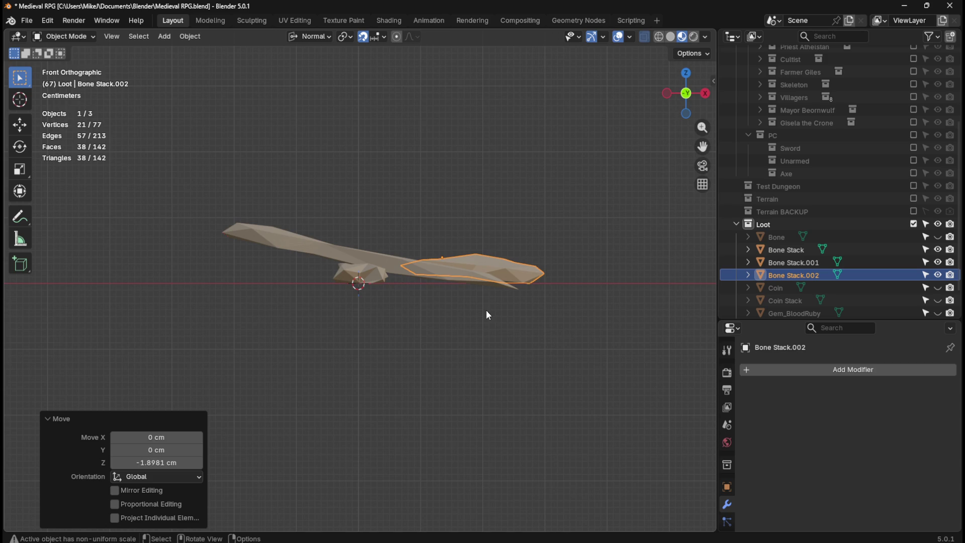
pyautogui.press('KP_7')
pyautogui.click(508, 290)
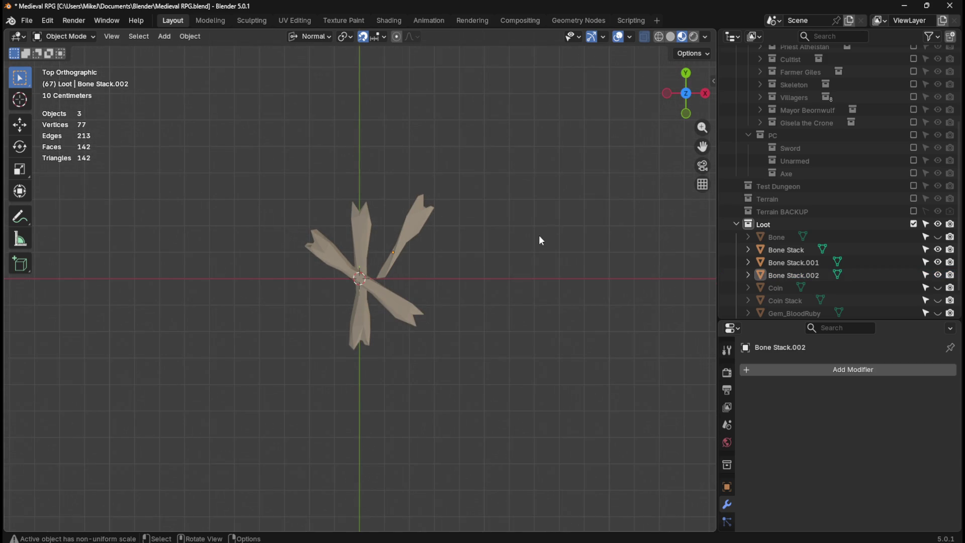
pyautogui.scroll(1, 538, 246)
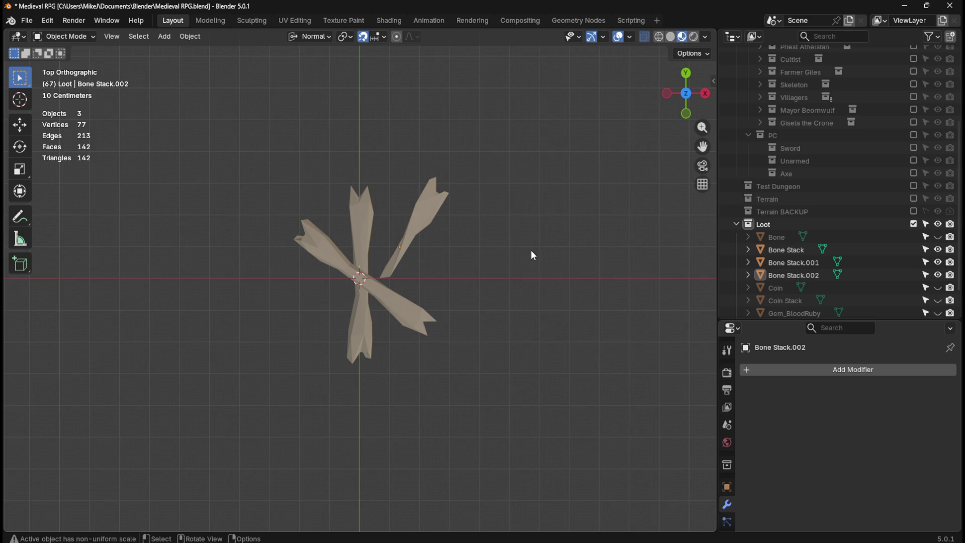
# Select the three Bone Stack copies and join them into one object.
pyautogui.scroll(-2, 792, 247)
pyautogui.click(794, 225)
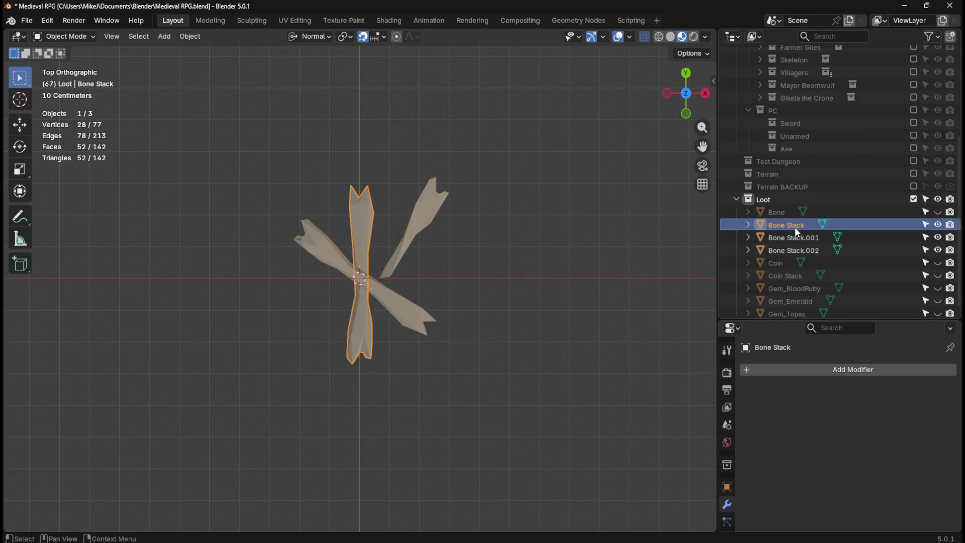
pyautogui.keyDown('shift'); pyautogui.click(796, 250); pyautogui.keyUp('shift')
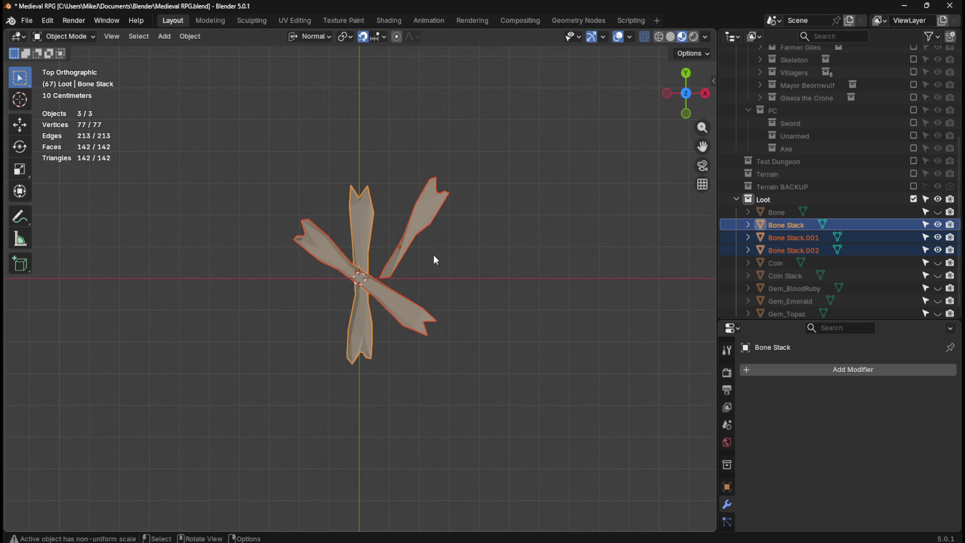
pyautogui.rightClick(418, 226)
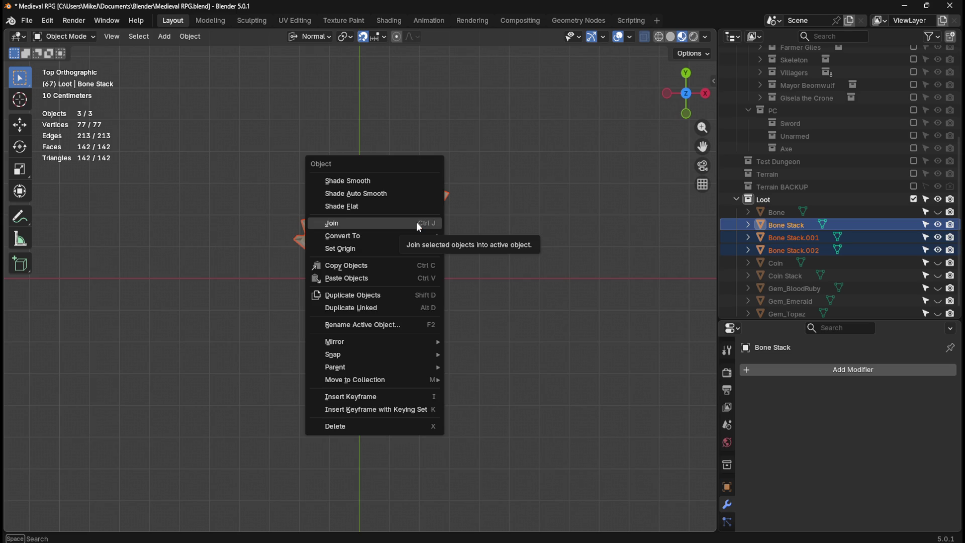
pyautogui.click(418, 223)
# Merge the joined Bone Stack's vertices by distance in Edit Mode, removing none.
pyautogui.click(784, 231)
pyautogui.click(785, 243)
pyautogui.press('Tab')
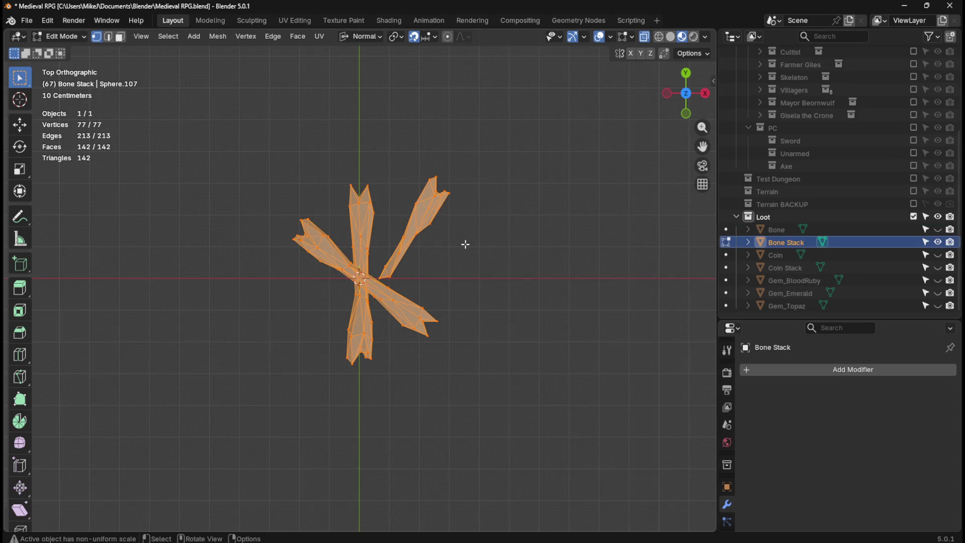
pyautogui.press('m')
pyautogui.click(466, 243)
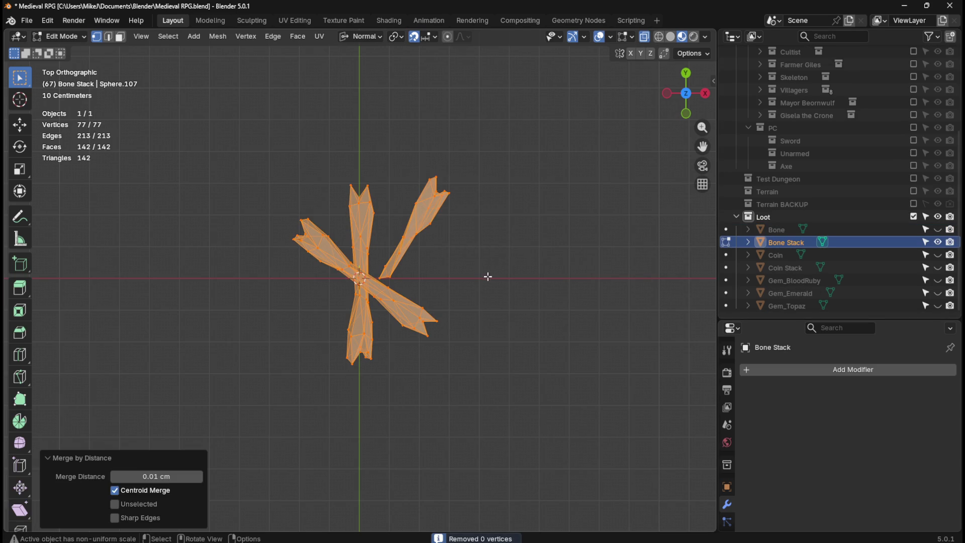
pyautogui.press('Tab')
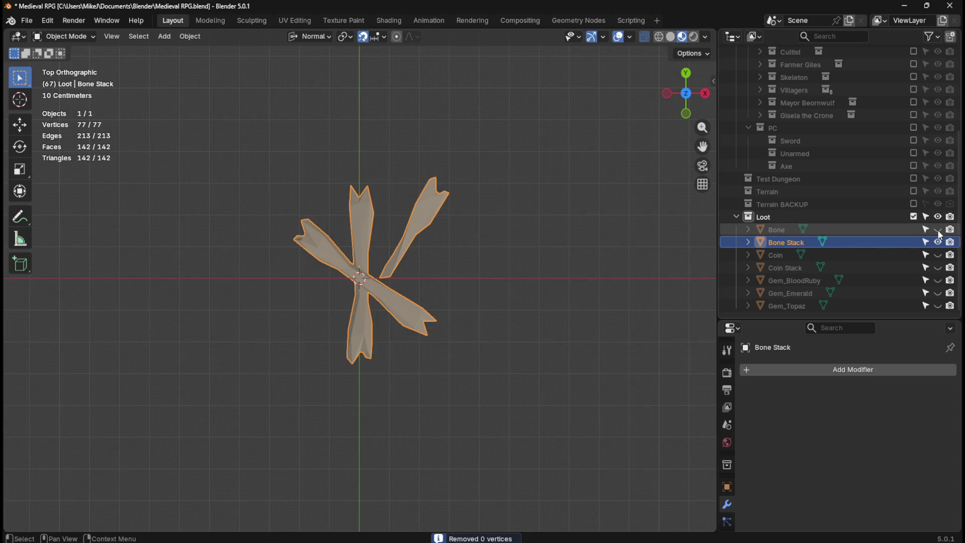
# Isolate the single Bone object and apply all its transforms.
pyautogui.click(940, 242)
pyautogui.click(939, 229)
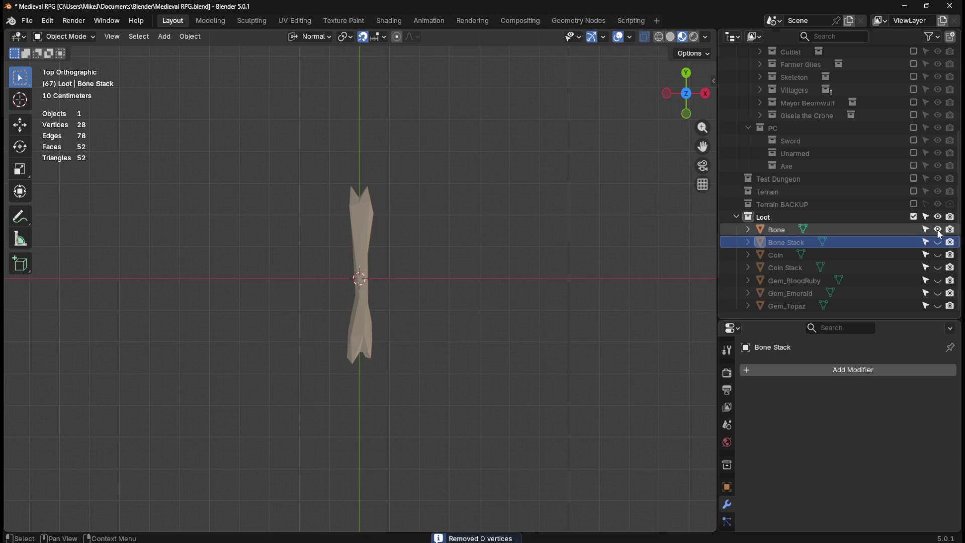
pyautogui.click(372, 245)
pyautogui.click(510, 245)
pyautogui.click(368, 232)
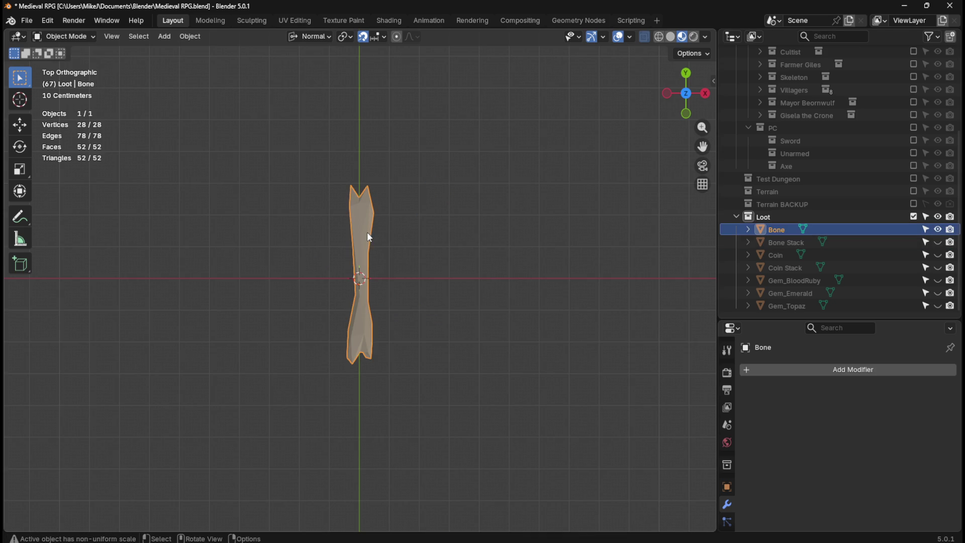
pyautogui.hotkey('ctrl', 'a')
pyautogui.click(446, 245)
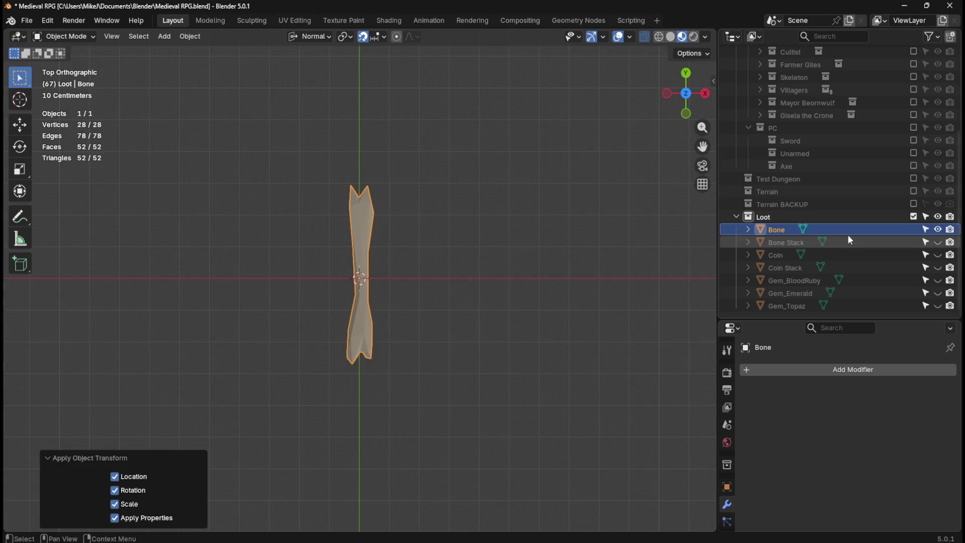
# Apply all transforms to the Bone Stack and leave only it visible.
pyautogui.click(938, 229)
pyautogui.click(939, 241)
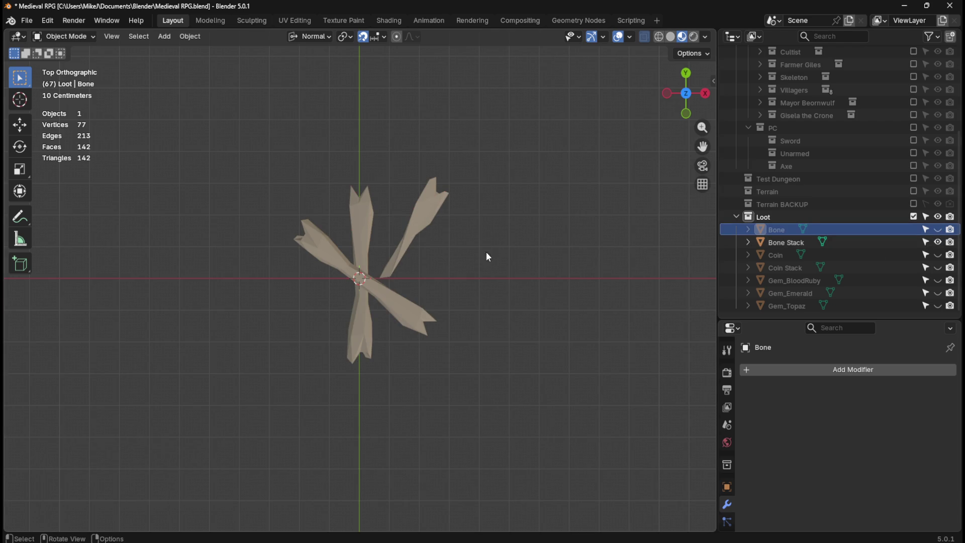
pyautogui.click(416, 228)
pyautogui.hotkey('ctrl', 'a')
pyautogui.click(493, 240)
pyautogui.press('Tab')
pyautogui.press('Tab')
pyautogui.click(938, 242)
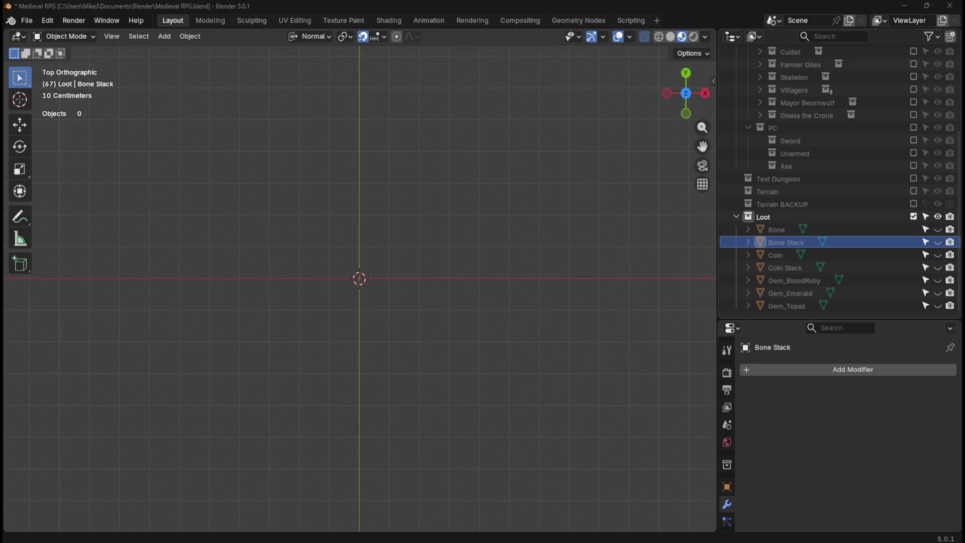
pyautogui.click(939, 230)
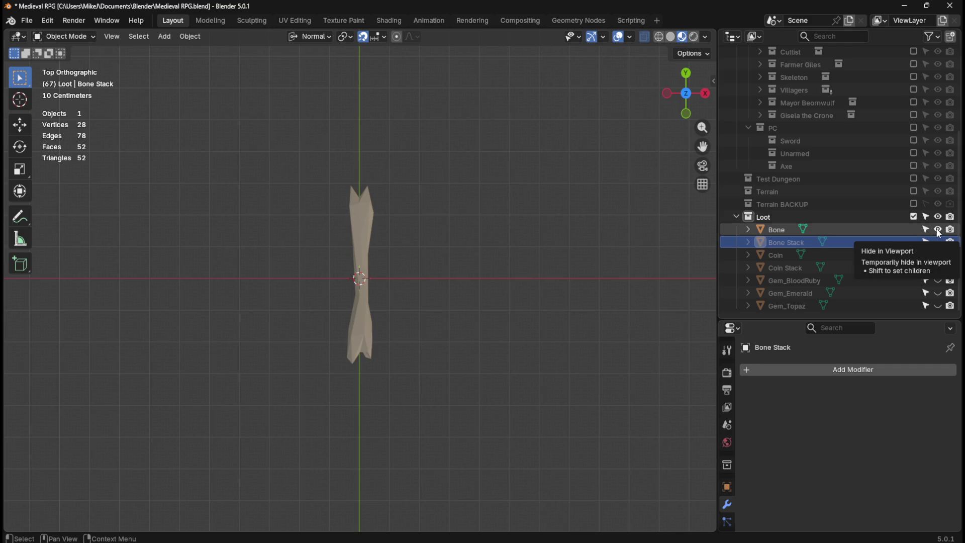
pyautogui.click(938, 229)
pyautogui.click(938, 242)
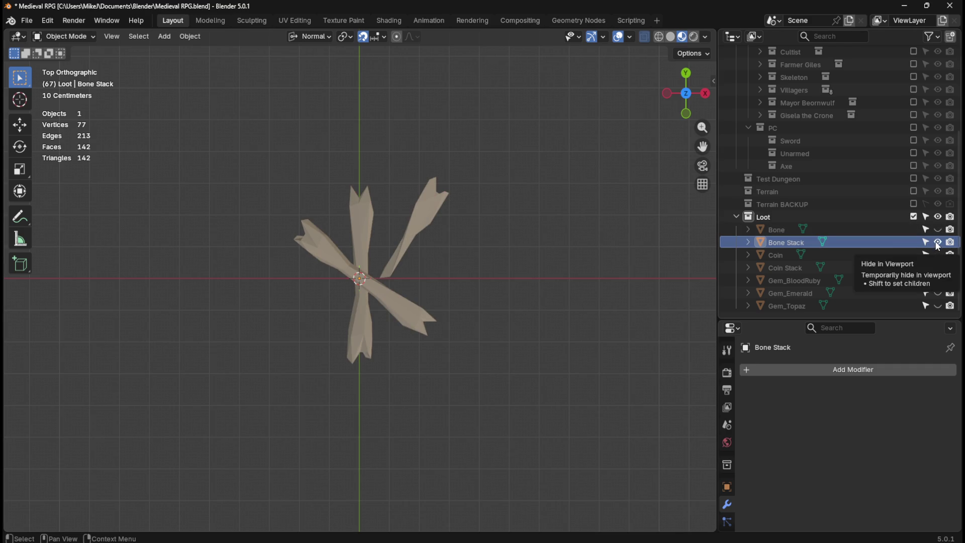
# Preview Coin, Coin Stack, Gem_BloodRuby, Gem_Emerald and Gem_Topaz in turn, then re-show Bone Stack.
pyautogui.click(938, 242)
pyautogui.click(938, 255)
pyautogui.click(939, 255)
pyautogui.click(939, 268)
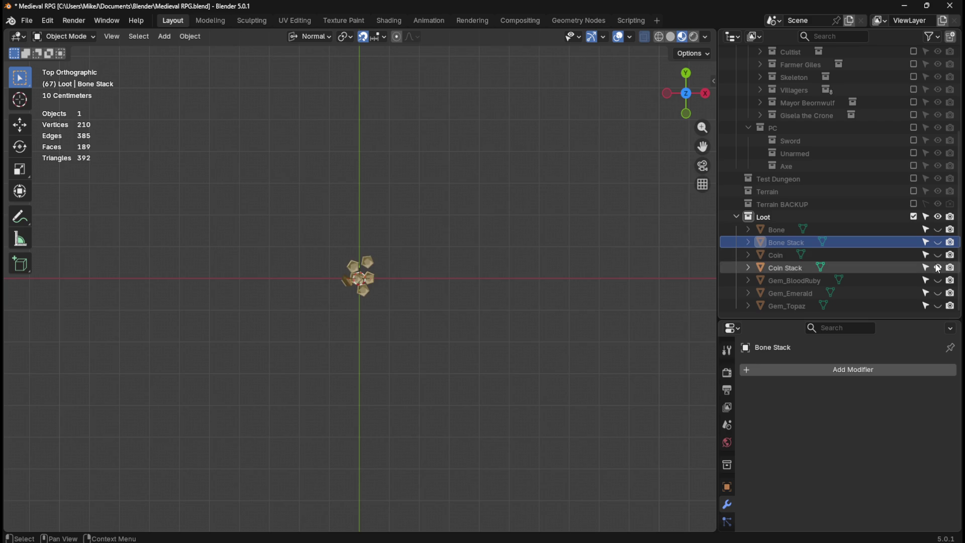
pyautogui.click(938, 268)
pyautogui.click(938, 280)
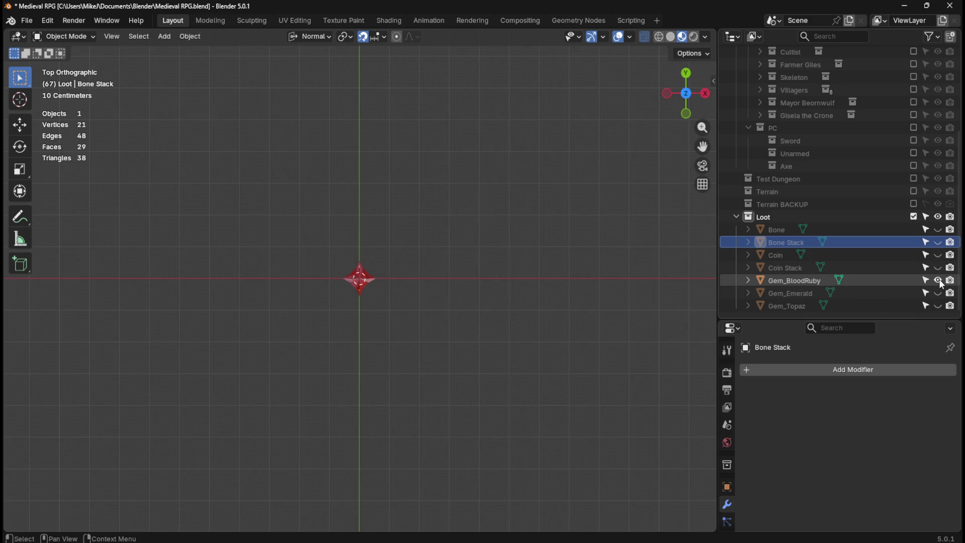
pyautogui.click(938, 281)
pyautogui.click(938, 293)
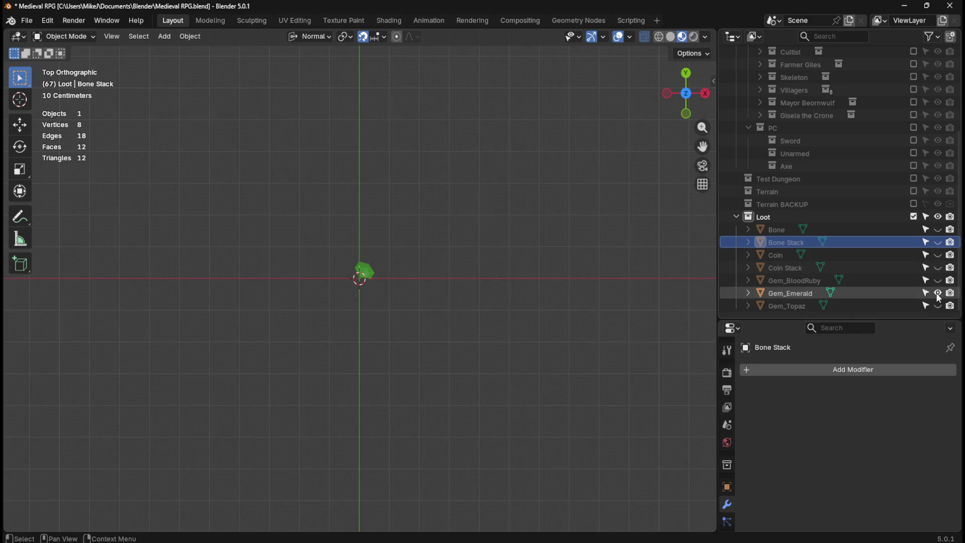
pyautogui.click(938, 293)
pyautogui.click(938, 306)
pyautogui.click(938, 306)
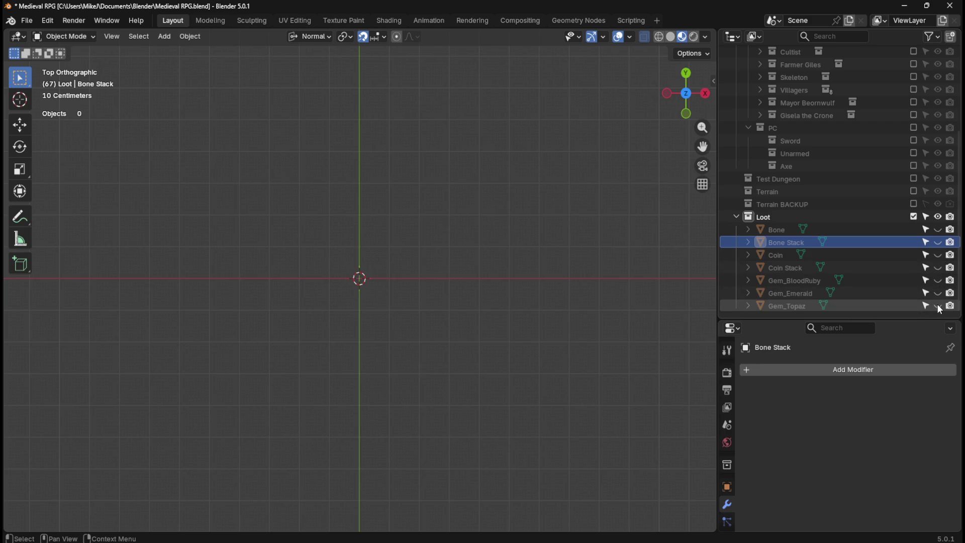
pyautogui.click(938, 242)
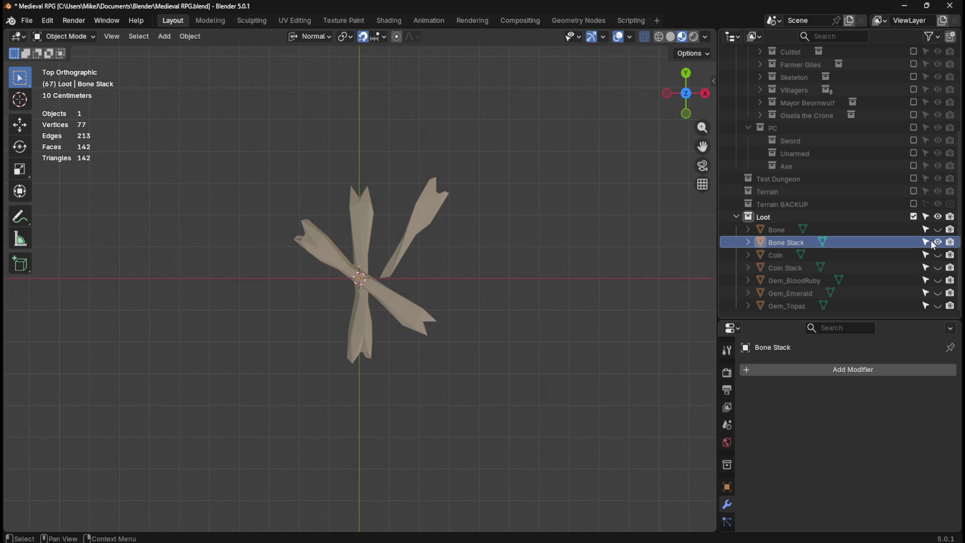
# Frame the Bone Stack, then the single Bone, with overlays off for a clean preview.
pyautogui.click(835, 230)
pyautogui.click(848, 244)
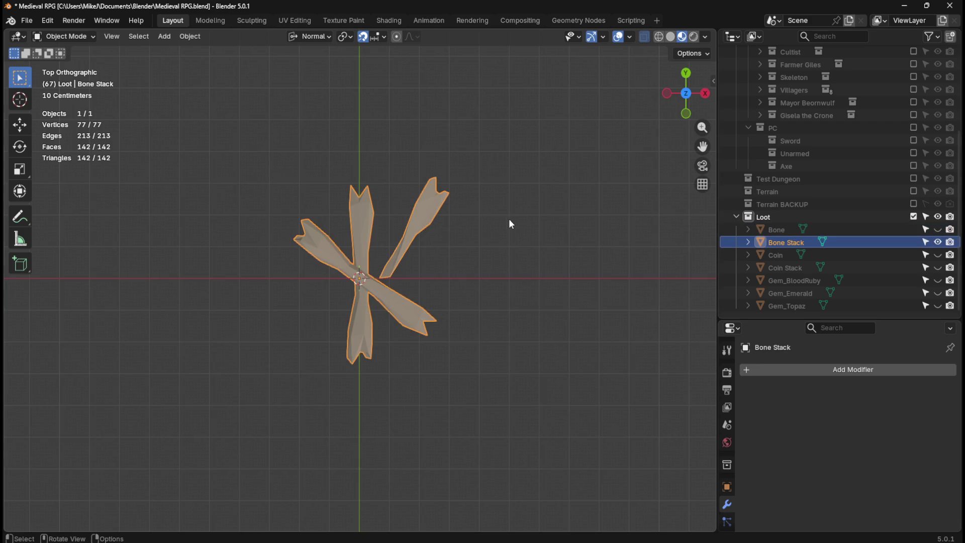
pyautogui.press('KP_Decimal')
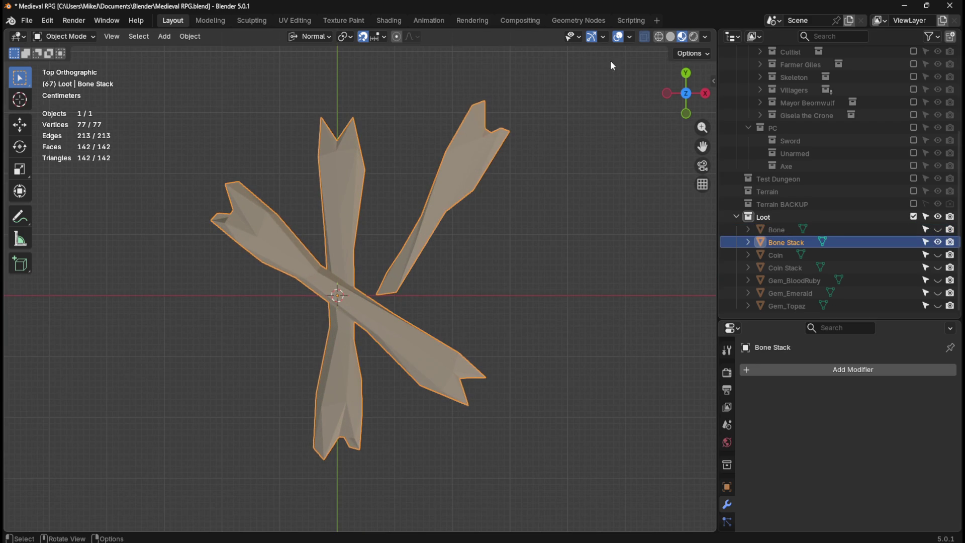
pyautogui.click(619, 37)
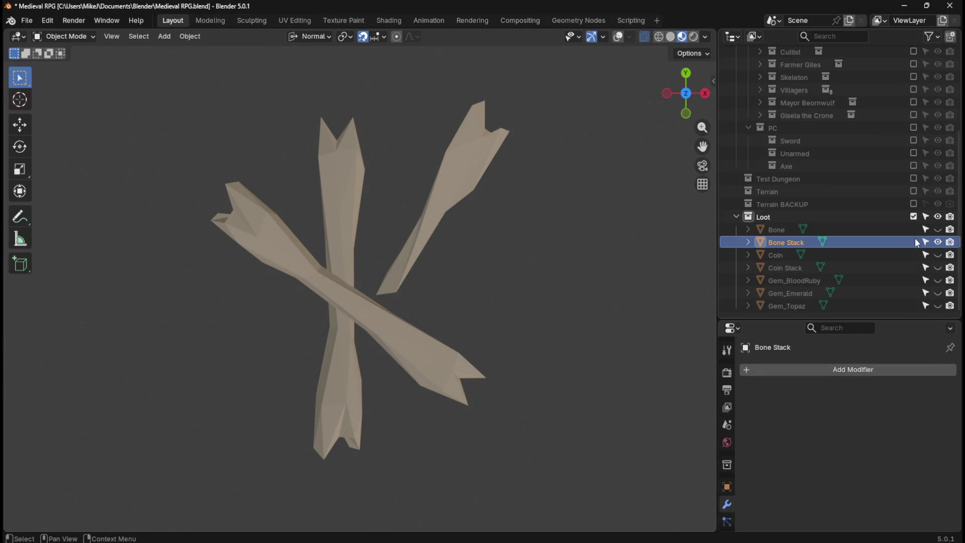
pyautogui.keyDown('ctrl'); pyautogui.click(938, 231); pyautogui.keyUp('ctrl')
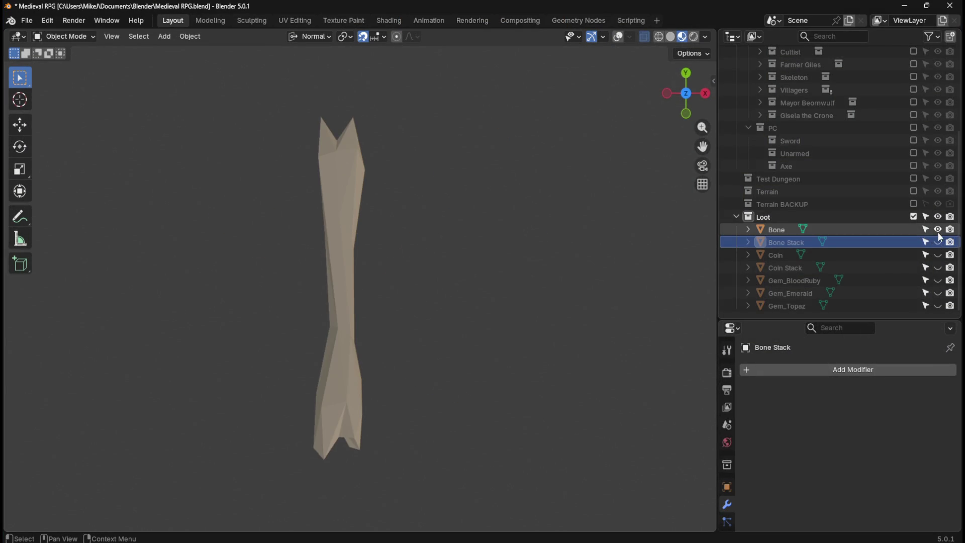
pyautogui.click(781, 232)
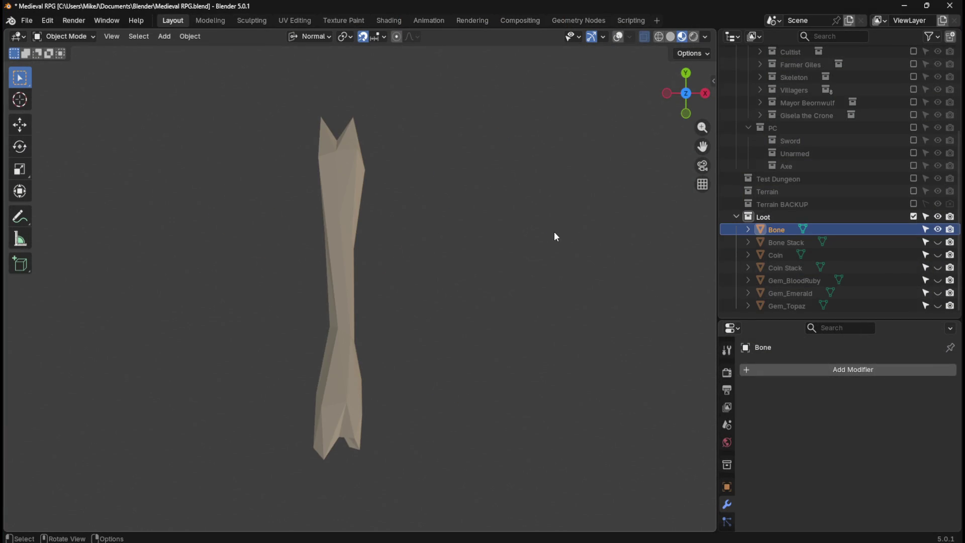
pyautogui.press('KP_Decimal')
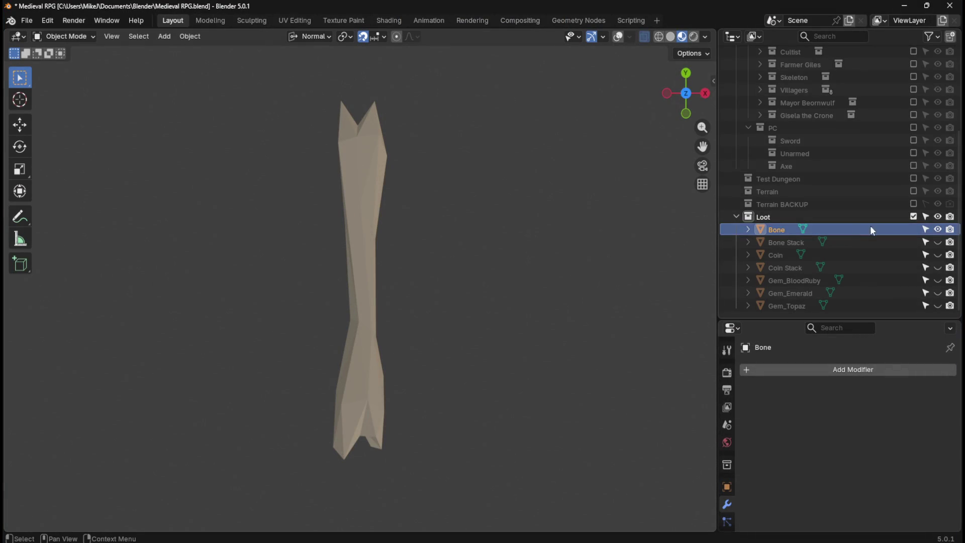
# Hide the Bone, restore the overlays and save the blend file.
pyautogui.press('h')
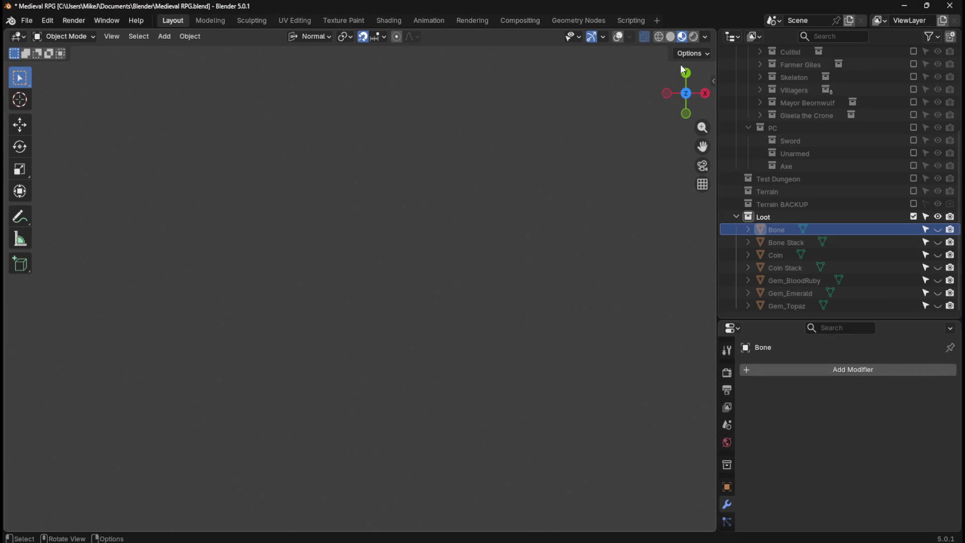
pyautogui.click(618, 36)
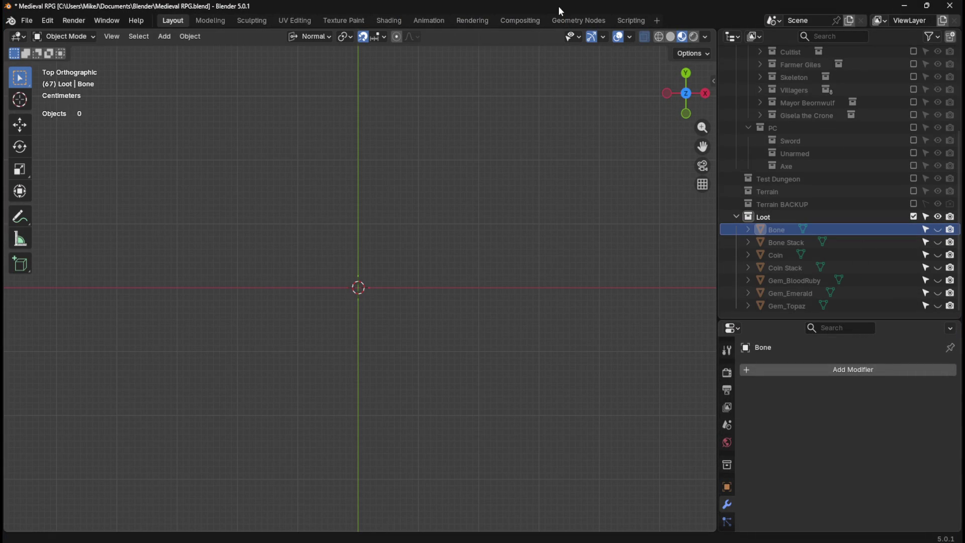
pyautogui.hotkey('ctrl', 's')
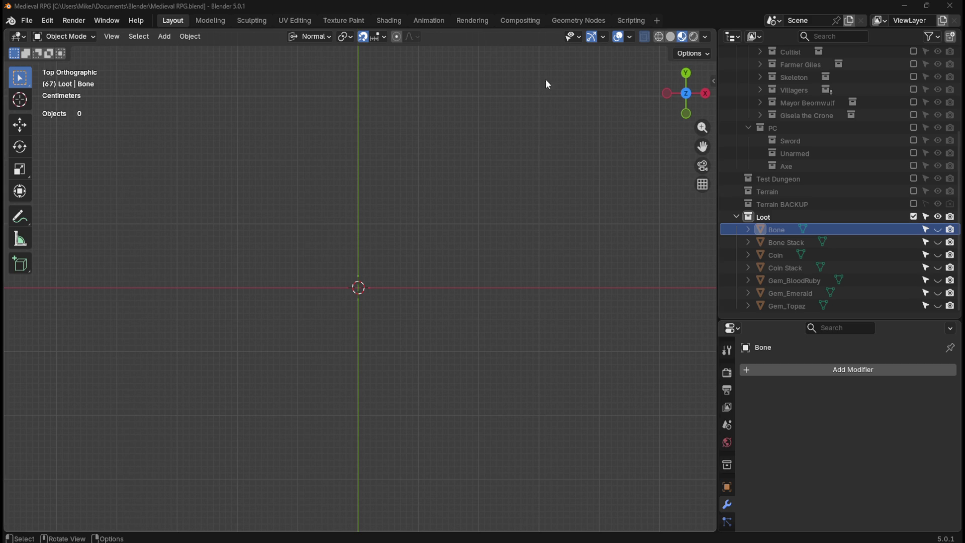
# Return to top orthographic view, select and unhide Gem_Topaz, collapse Characters, and save the file.
pyautogui.hotkey('ctrl', 's')
pyautogui.moveTo(536, 243)
pyautogui.mouseDown(button='middle')
pyautogui.moveTo(457, 301)
pyautogui.moveTo(503, 244)
pyautogui.moveTo(502, 272)
pyautogui.moveTo(497, 260)
pyautogui.mouseUp(button='middle')
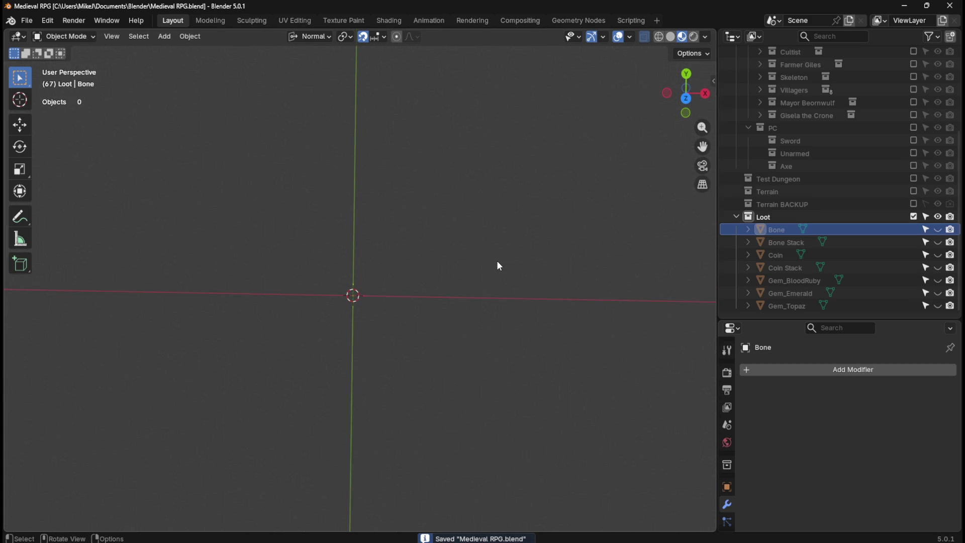
pyautogui.press('KP_7')
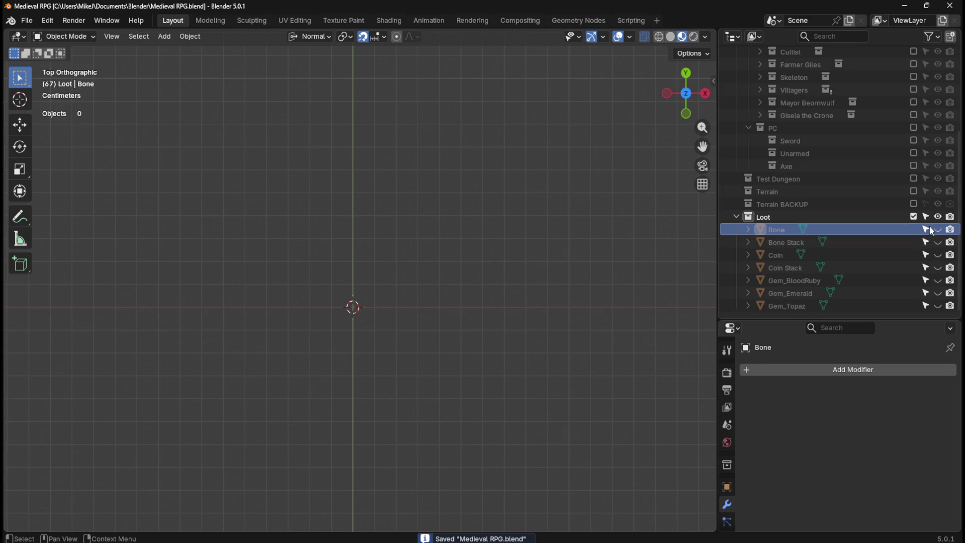
pyautogui.click(871, 306)
pyautogui.click(938, 306)
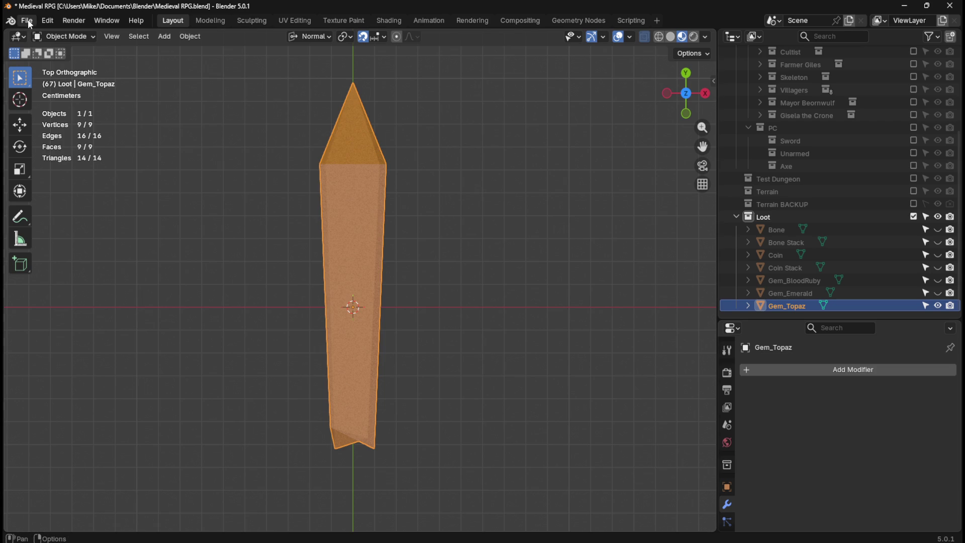
pyautogui.hotkey('ctrl', 's')
pyautogui.scroll(5, 843, 204)
pyautogui.scroll(1, 844, 204)
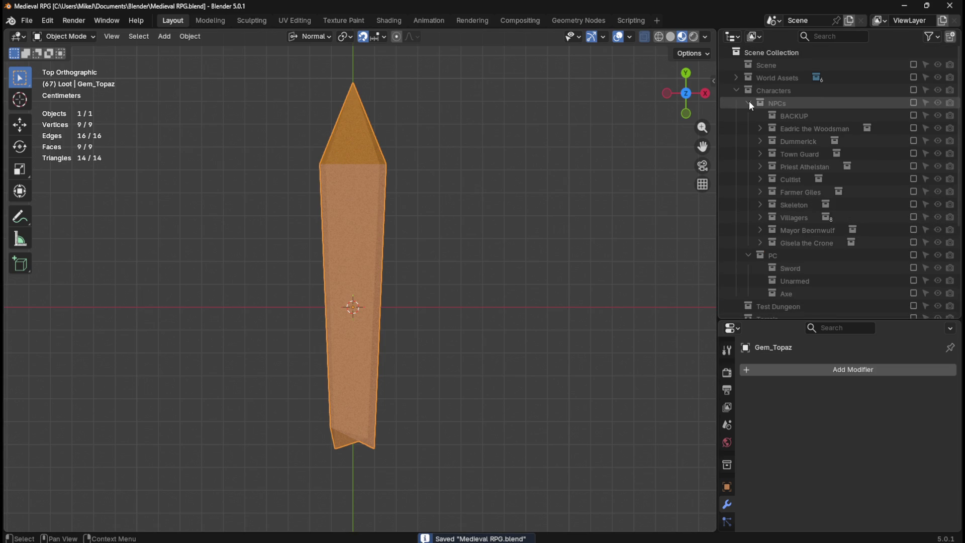
pyautogui.click(738, 90)
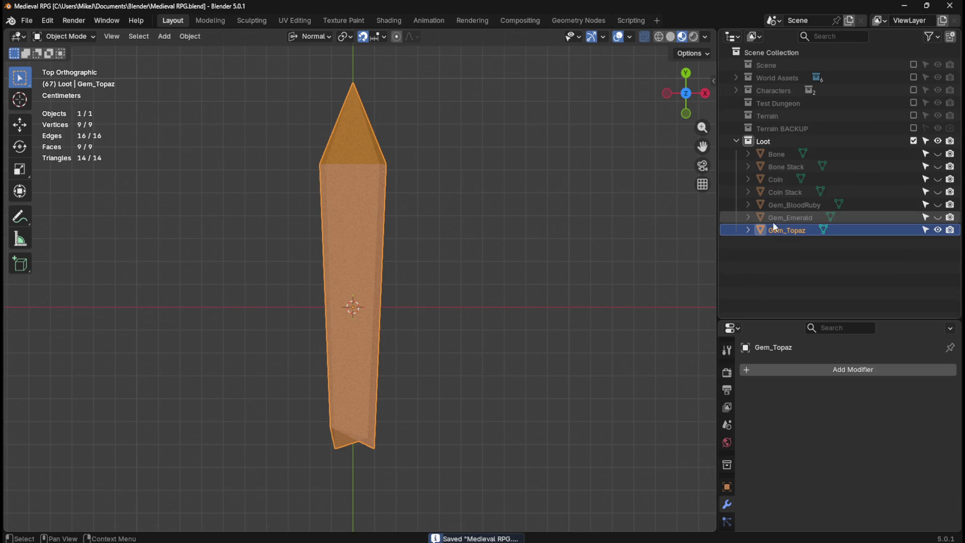
pyautogui.hotkey('ctrl', 's')
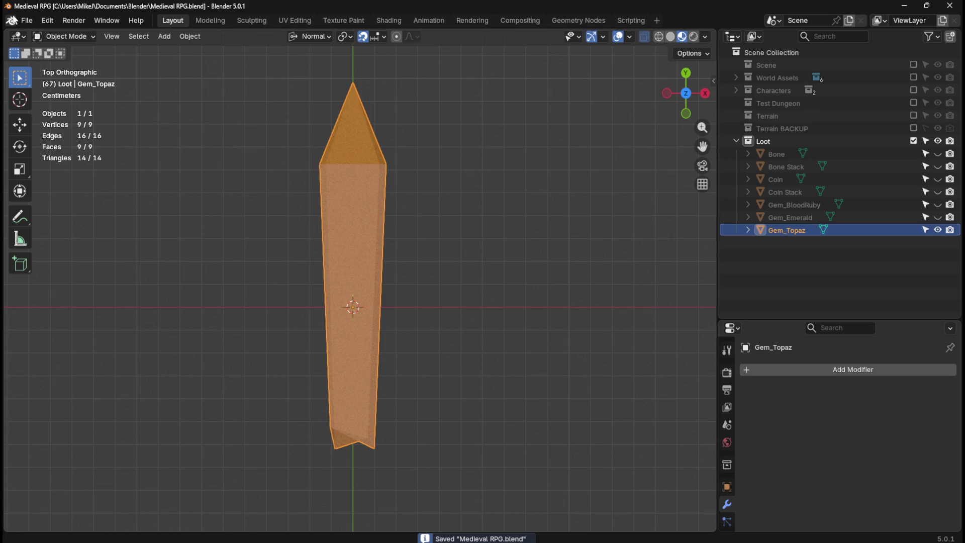
# Start an FBX export into the Medieval RPG folder with Path Mode Copy and embedded textures.
pyautogui.click(27, 21)
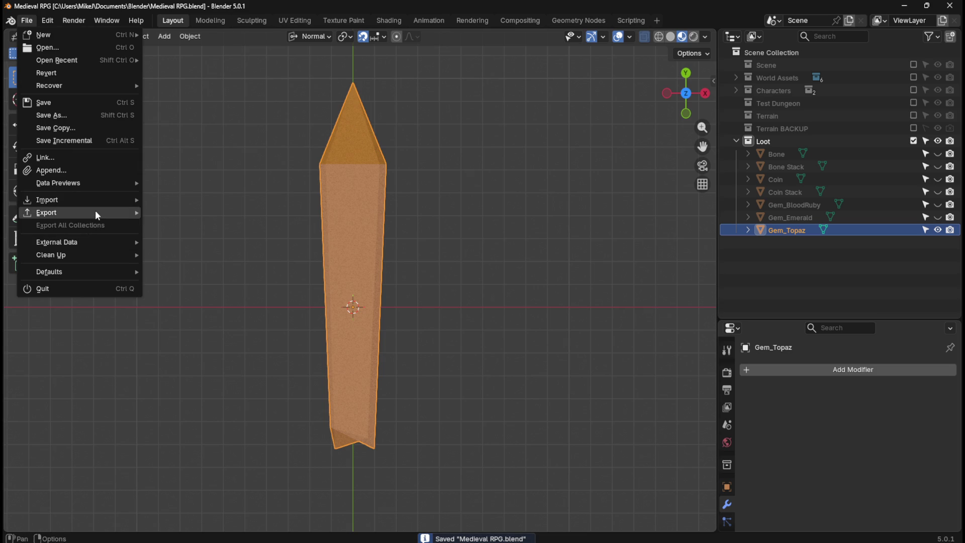
pyautogui.moveTo(95, 210)
pyautogui.click(182, 313)
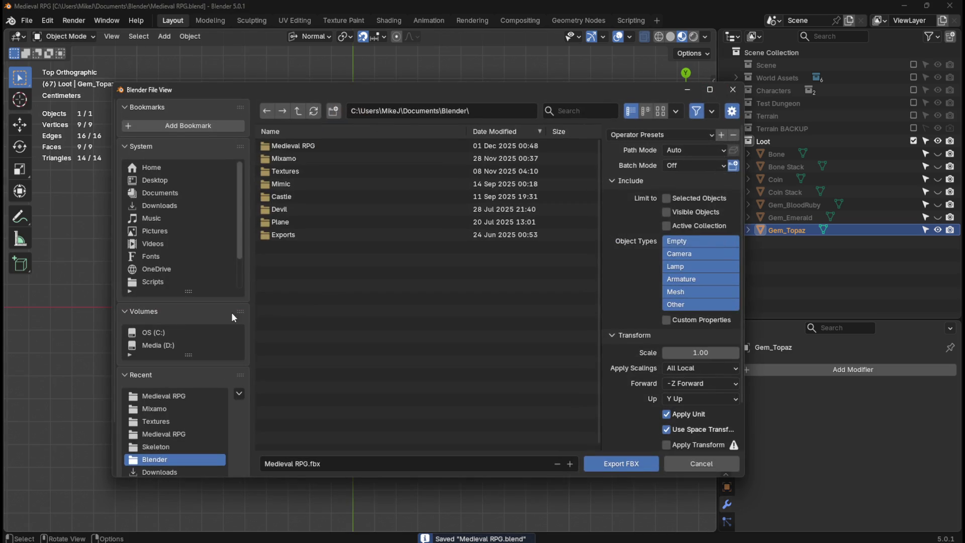
pyautogui.doubleClick(304, 145)
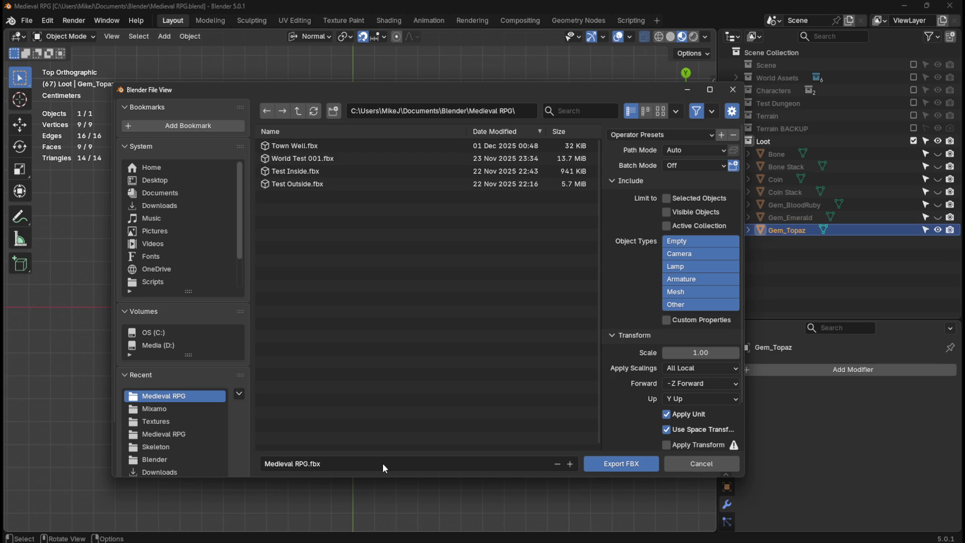
pyautogui.click(719, 151)
pyautogui.click(719, 148)
pyautogui.click(722, 149)
pyautogui.click(684, 233)
pyautogui.click(733, 150)
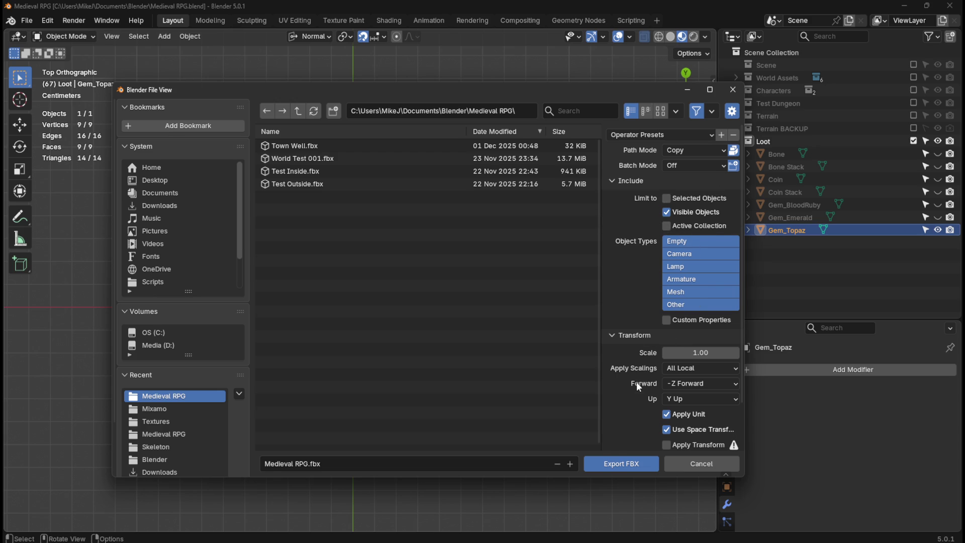
# Tick Apply Transform and export the file as Gem Topaz.fbx.
pyautogui.scroll(-2, 636, 381)
pyautogui.click(667, 397)
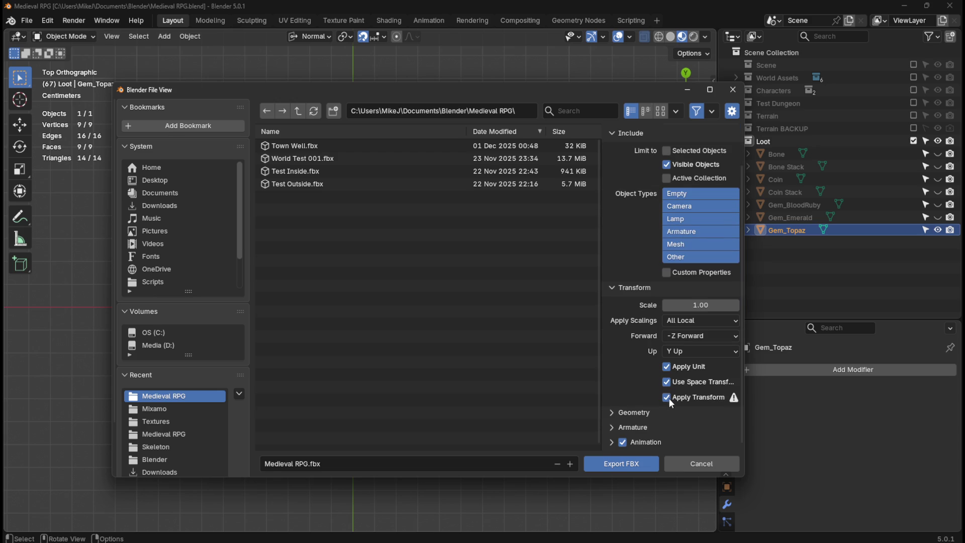
pyautogui.click(613, 427)
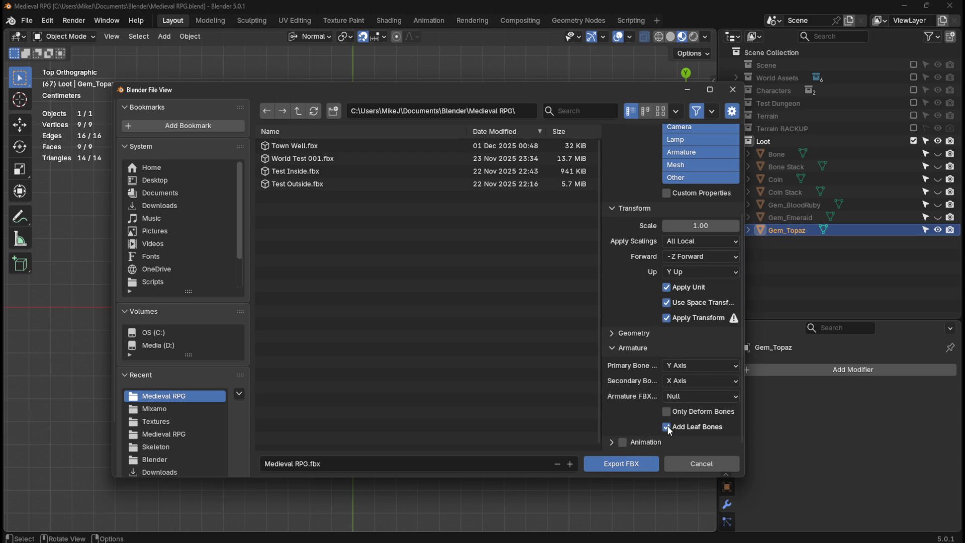
pyautogui.click(613, 347)
pyautogui.click(612, 412)
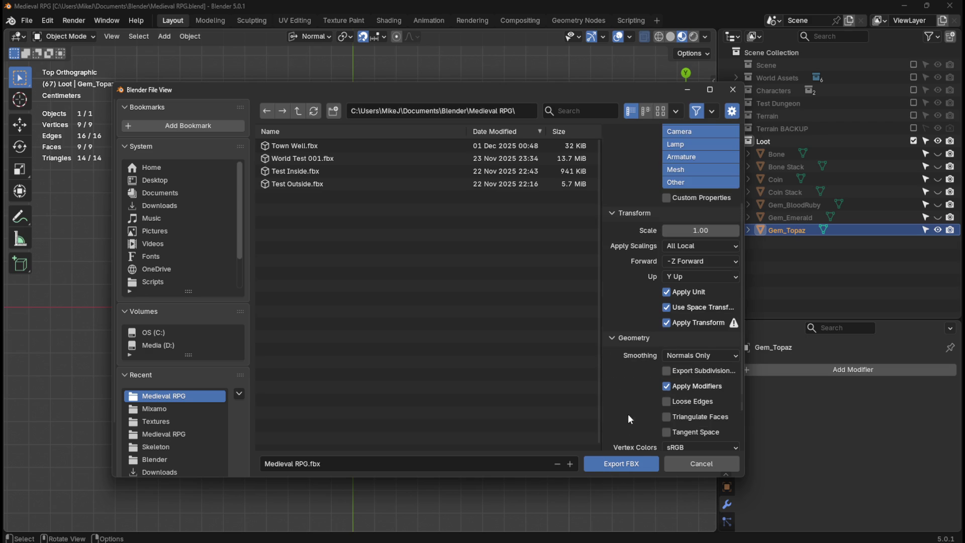
pyautogui.click(614, 337)
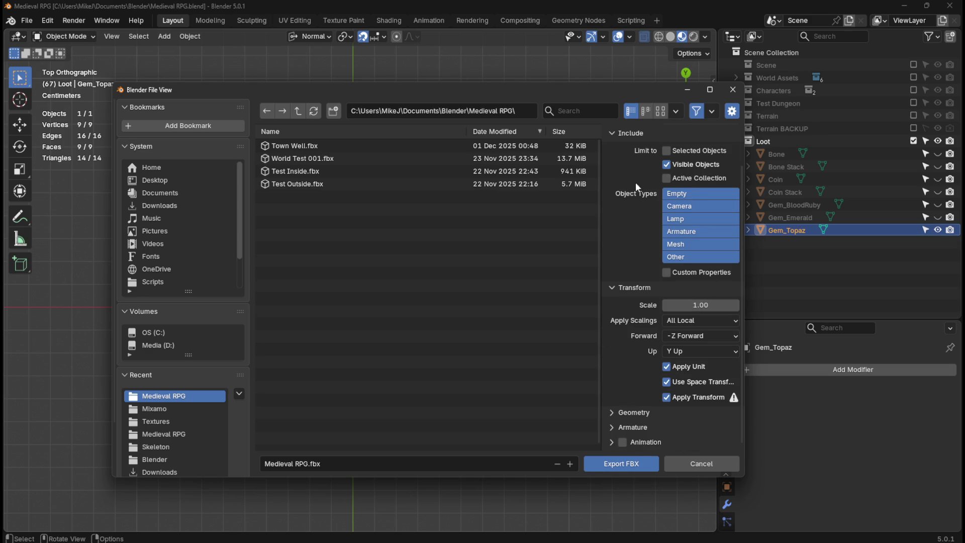
pyautogui.click(345, 460)
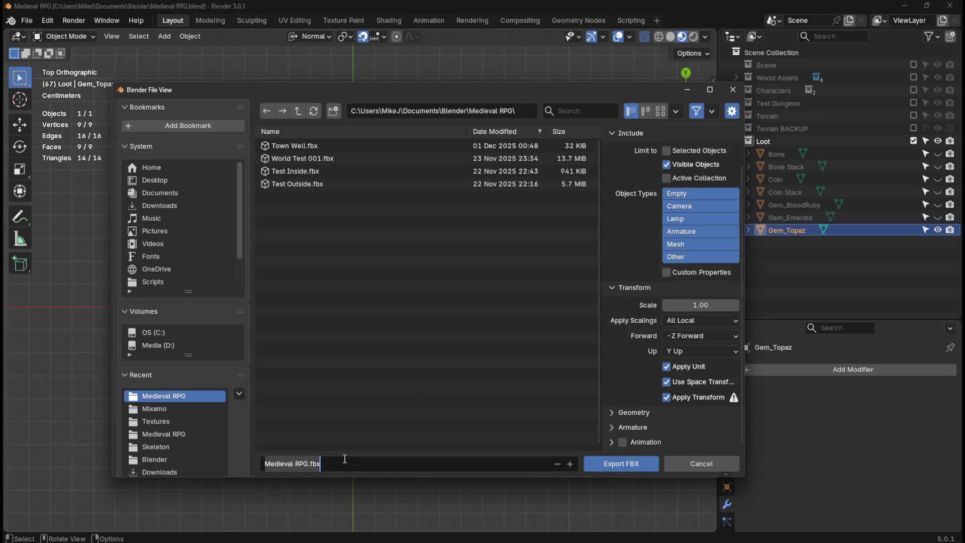
pyautogui.write('Gem Topaz')
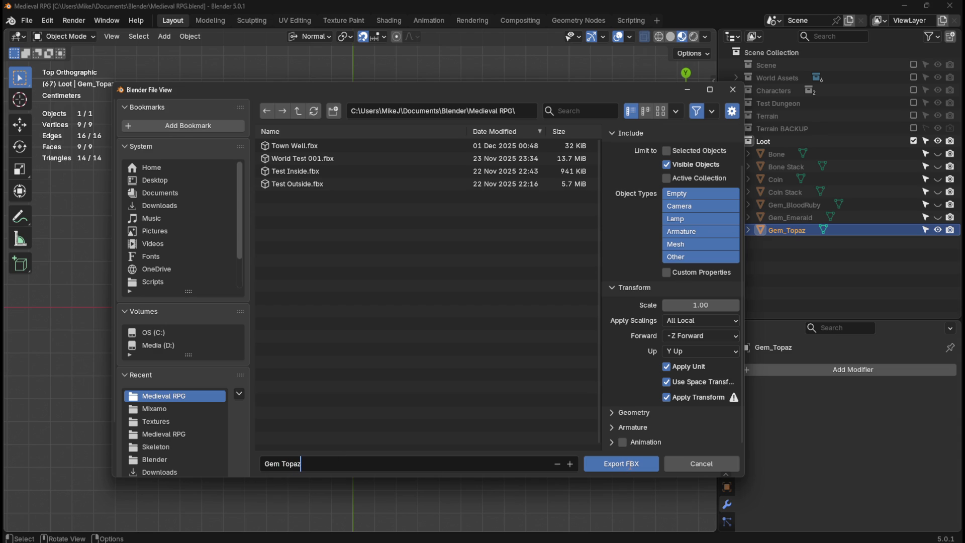
pyautogui.click(629, 463)
pyautogui.click(629, 464)
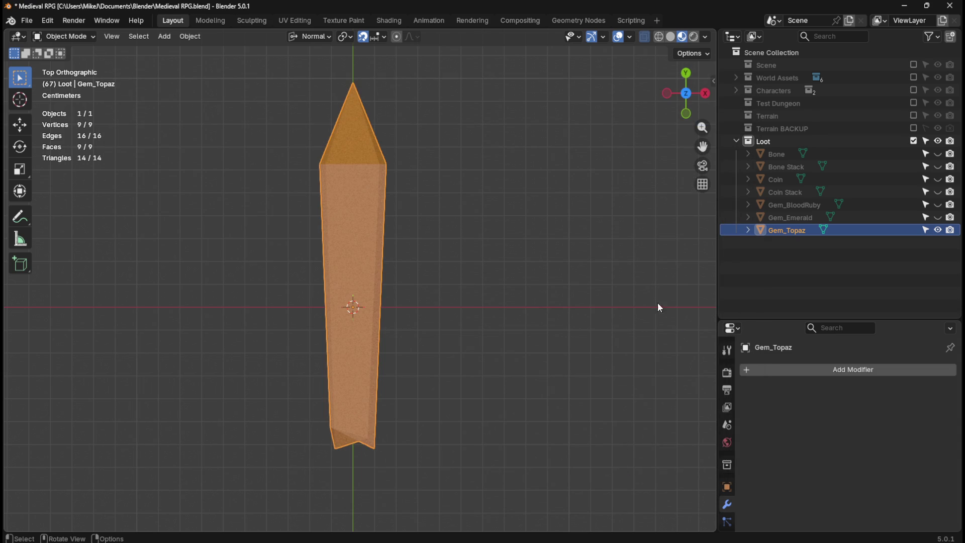
# Hide Gem_Topaz, show and select Gem_Emerald, and export it as Gem Emerald.fbx.
pyautogui.click(938, 229)
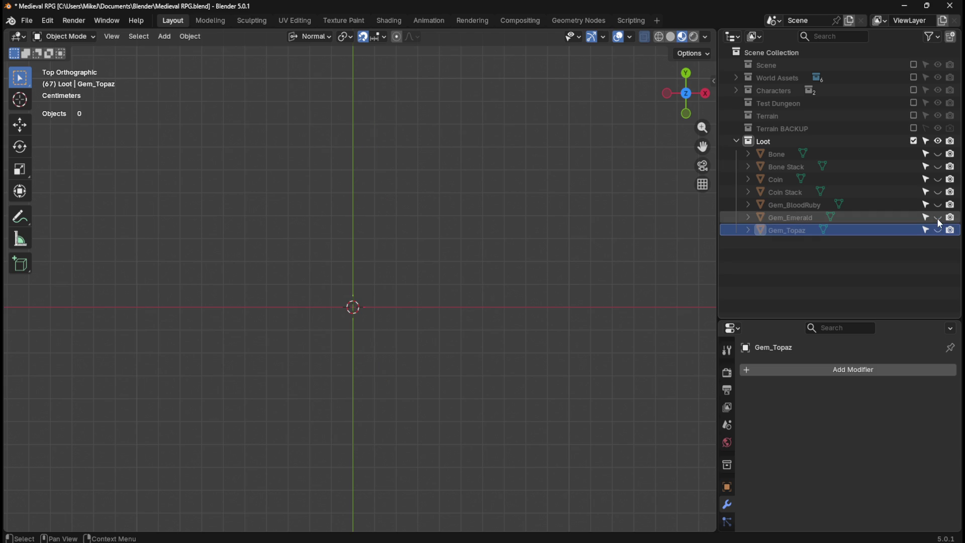
pyautogui.click(937, 217)
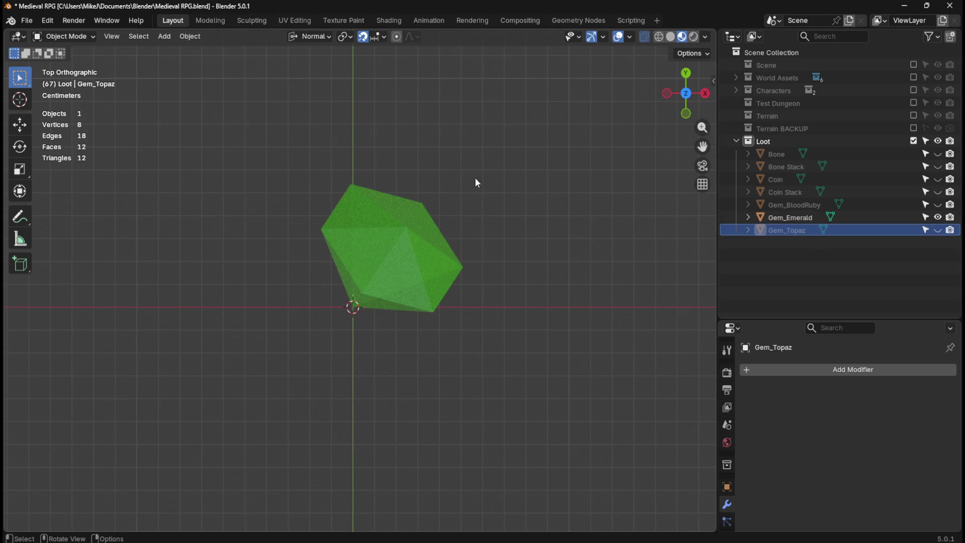
pyautogui.click(802, 218)
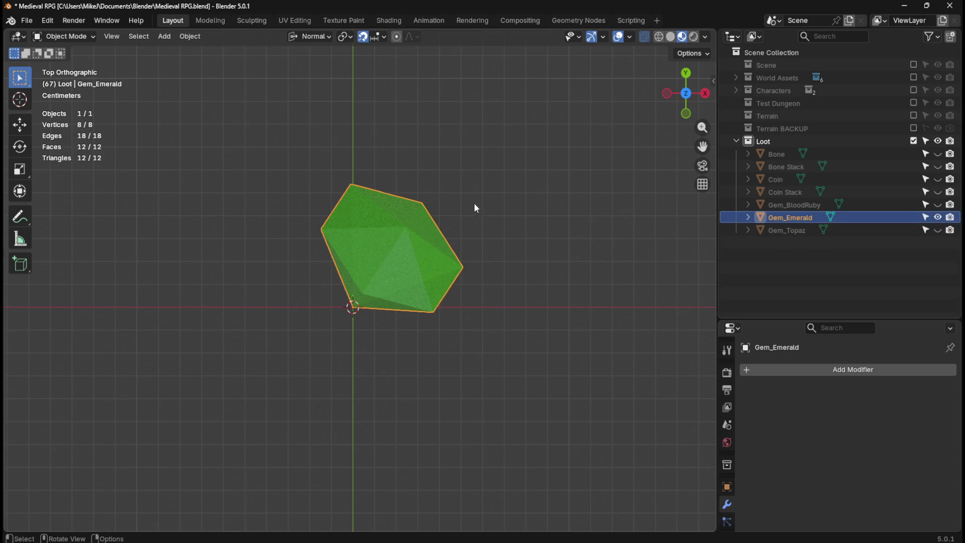
pyautogui.click(26, 21)
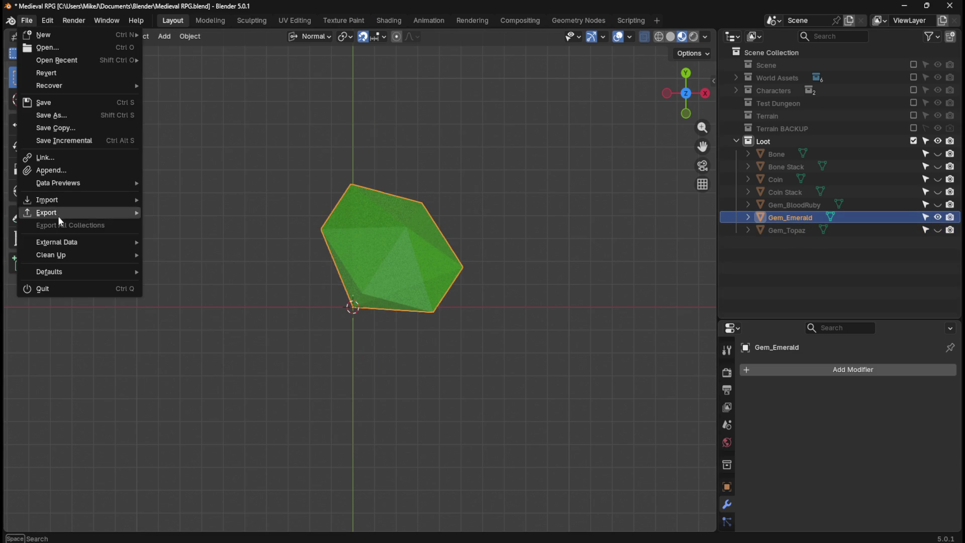
pyautogui.moveTo(81, 209)
pyautogui.click(182, 312)
pyautogui.click(379, 457)
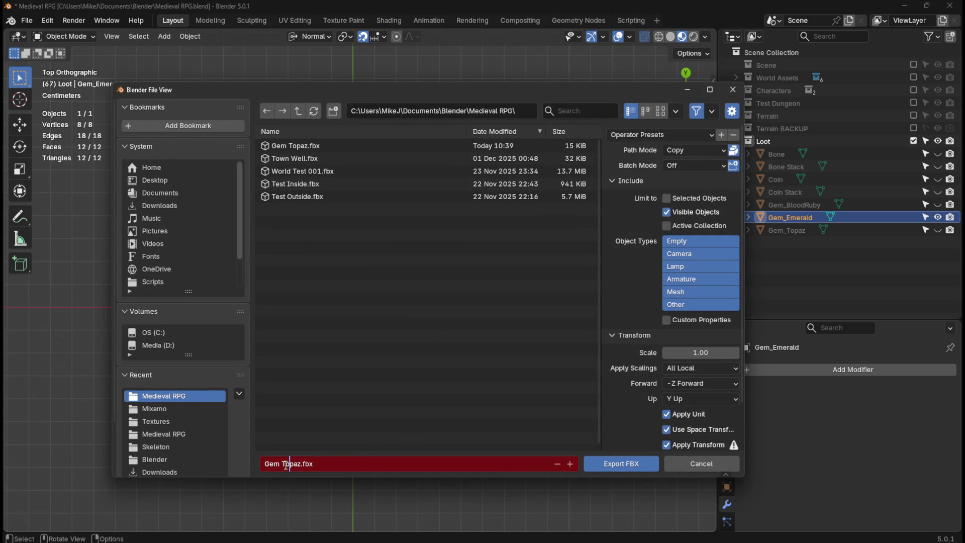
pyautogui.moveTo(282, 462); pyautogui.dragTo(345, 469)
pyautogui.write('Emerald')
pyautogui.click(616, 466)
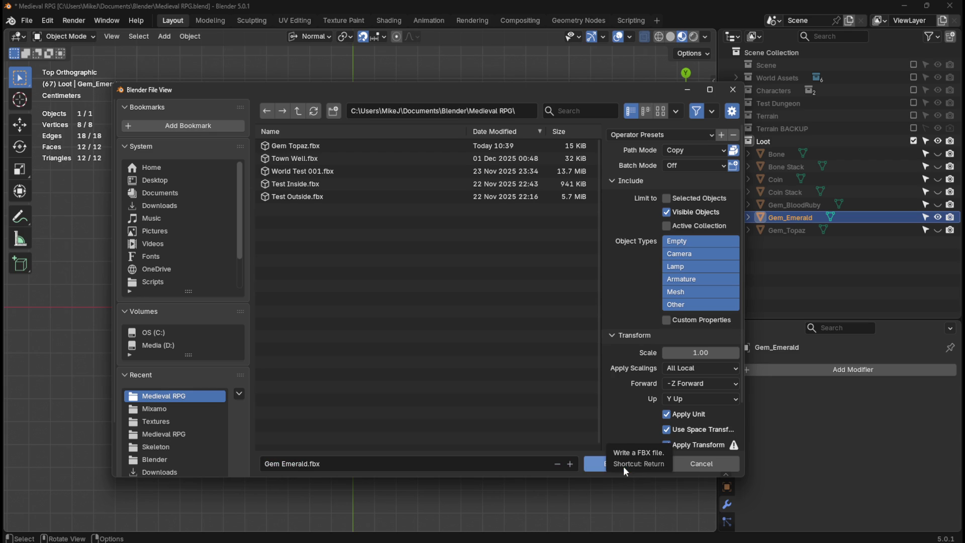
pyautogui.click(623, 466)
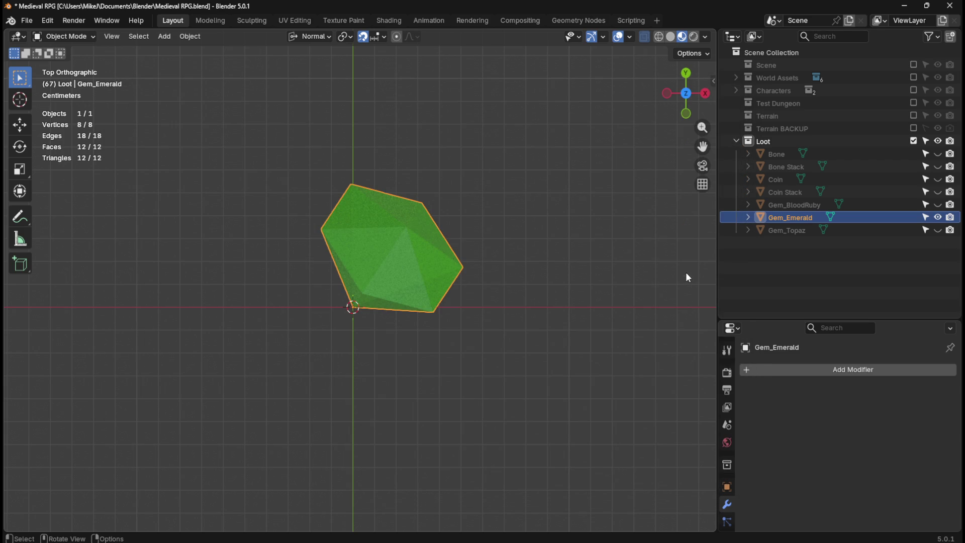
# Export Gem_BloodRuby alone as Gem Blood Ruby.fbx, then hide it and show Coin Stack.
pyautogui.click(938, 216)
pyautogui.click(937, 204)
pyautogui.click(804, 204)
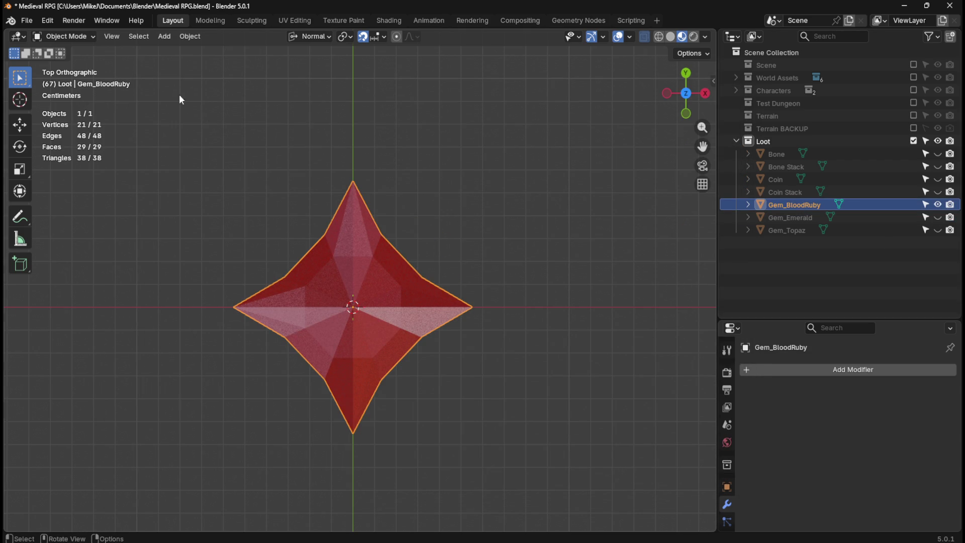
pyautogui.click(31, 21)
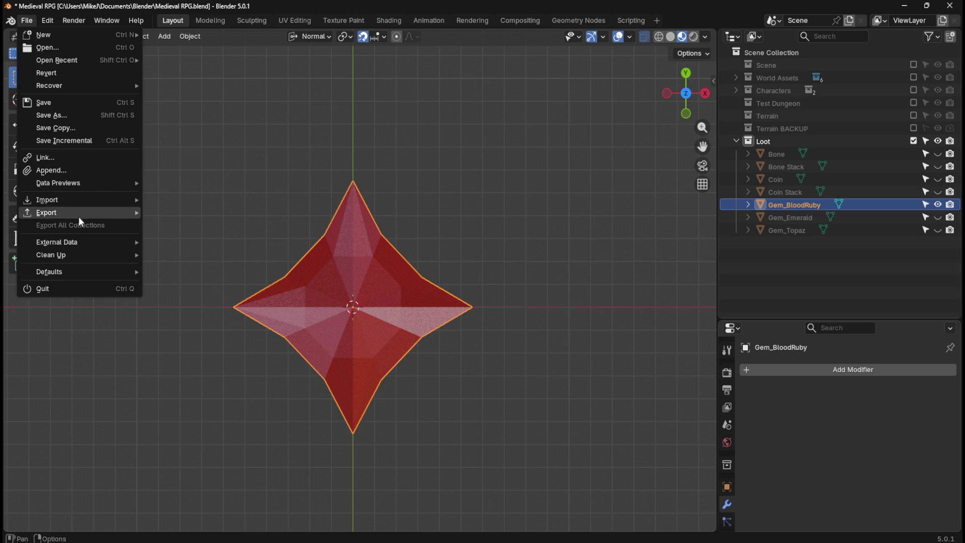
pyautogui.moveTo(92, 213)
pyautogui.click(186, 311)
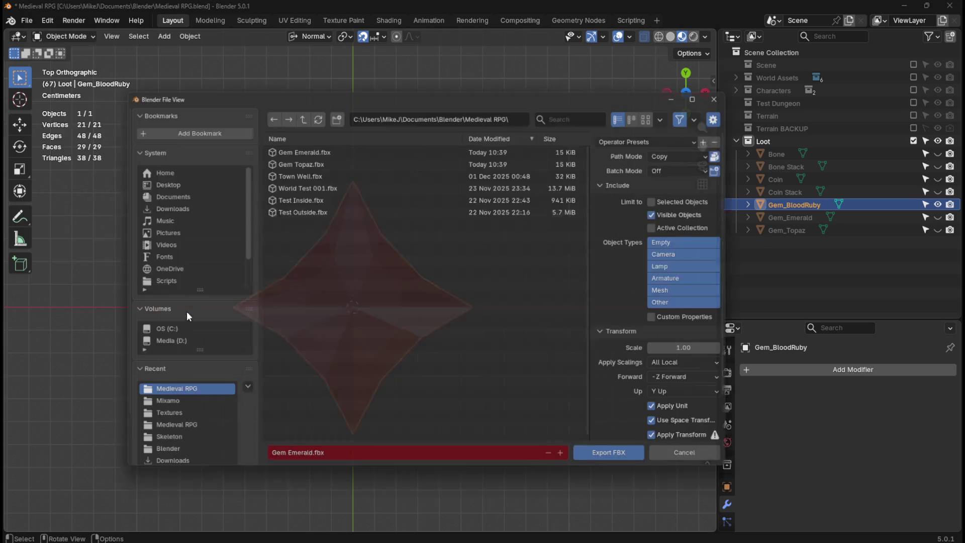
pyautogui.click(338, 465)
pyautogui.moveTo(282, 464); pyautogui.dragTo(425, 463)
pyautogui.write('Blood Ruby')
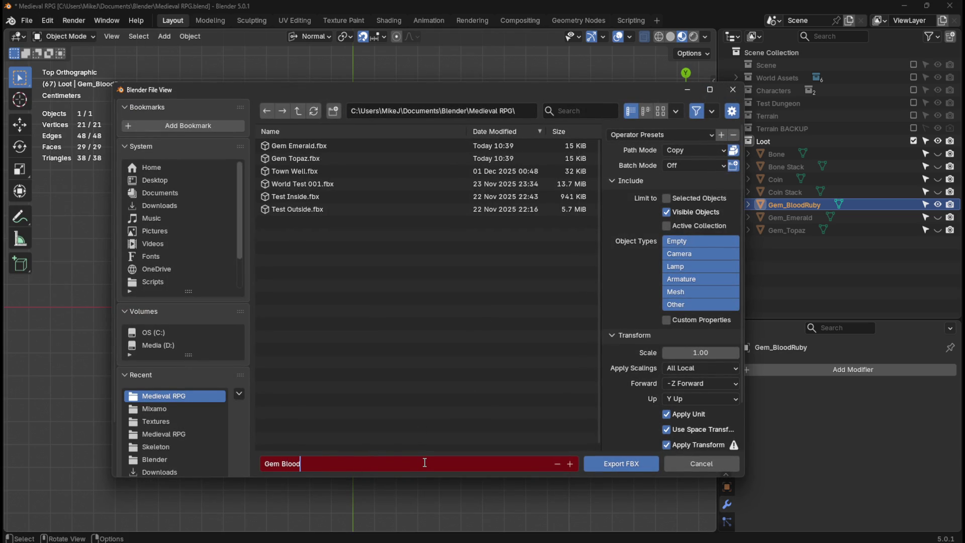
pyautogui.press('Return')
pyautogui.click(622, 464)
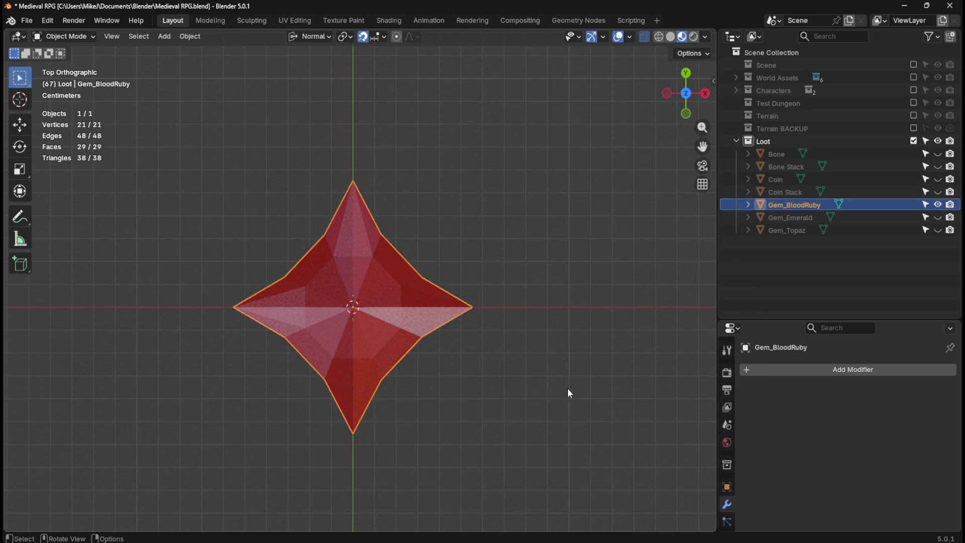
pyautogui.click(938, 205)
pyautogui.click(938, 191)
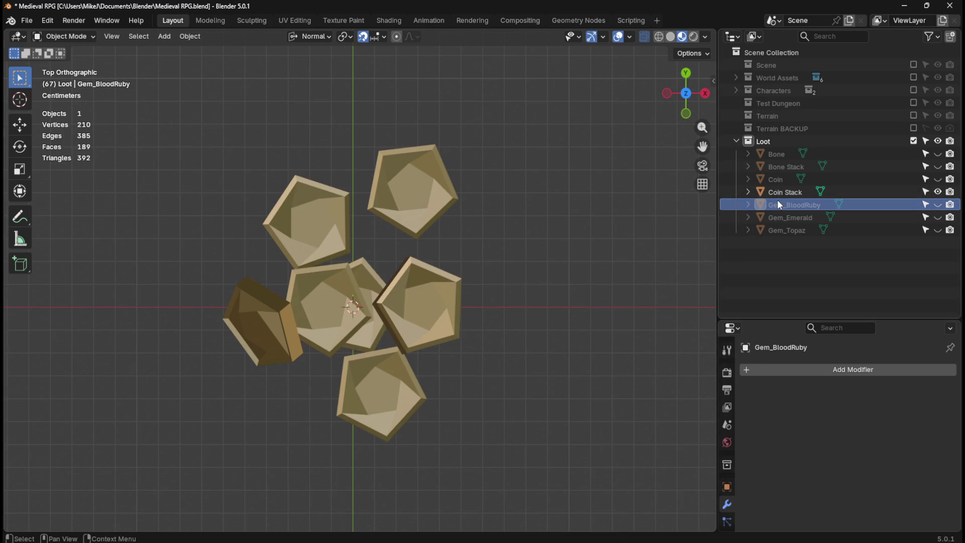